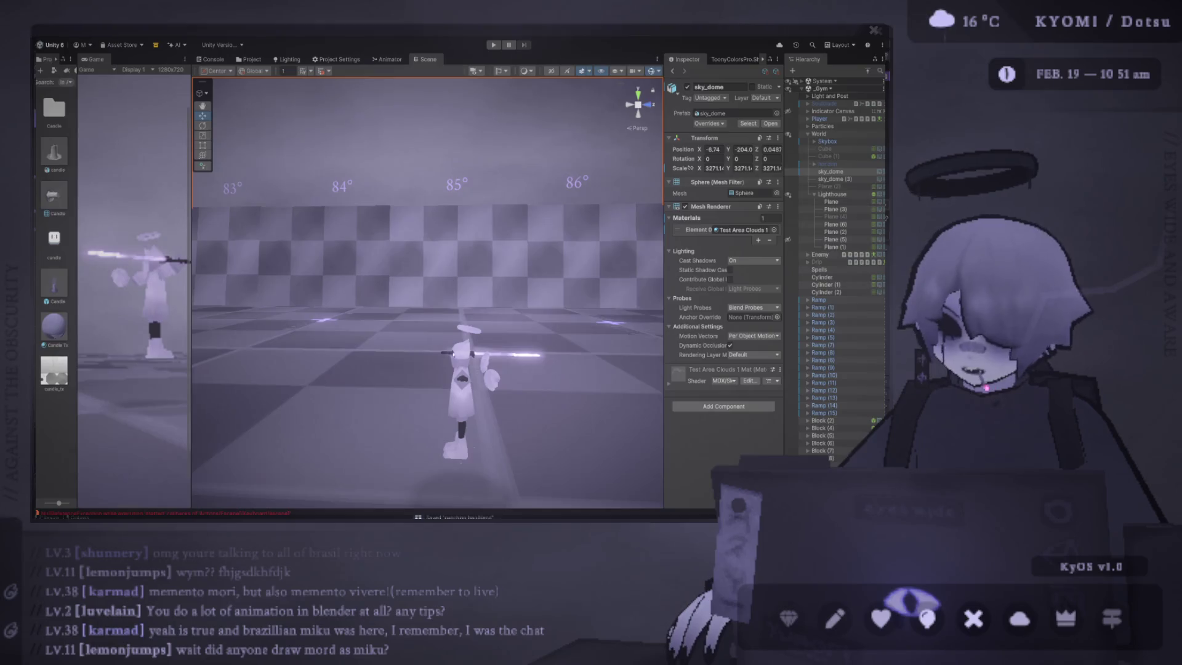
Step: Switch from Unity to the Blender window showing the octagonal cylinder in Edit Mode
key("alt+Tab")
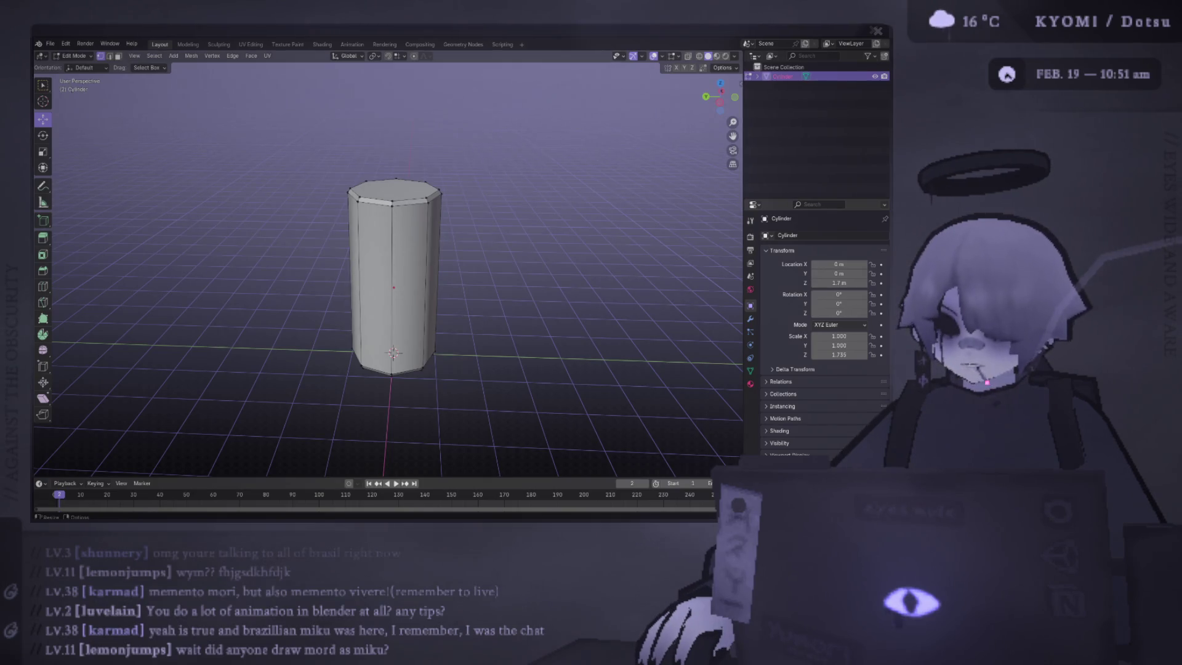
Step: Select the entire connected cylinder mesh from a side face
mouse_move(431, 369)
left_mouse_down()
mouse_move(411, 381)
mouse_move(407, 418)
mouse_move(360, 123)
mouse_move(349, 153)
left_mouse_up()
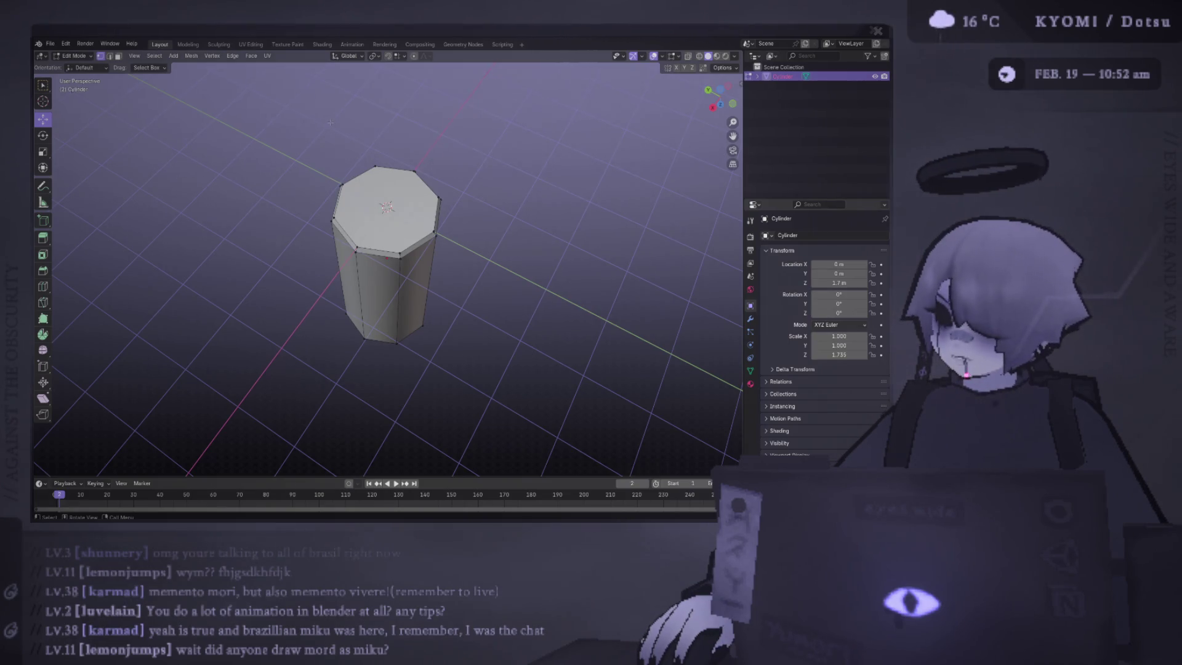
left_click_drag(336, 135, 382, 242)
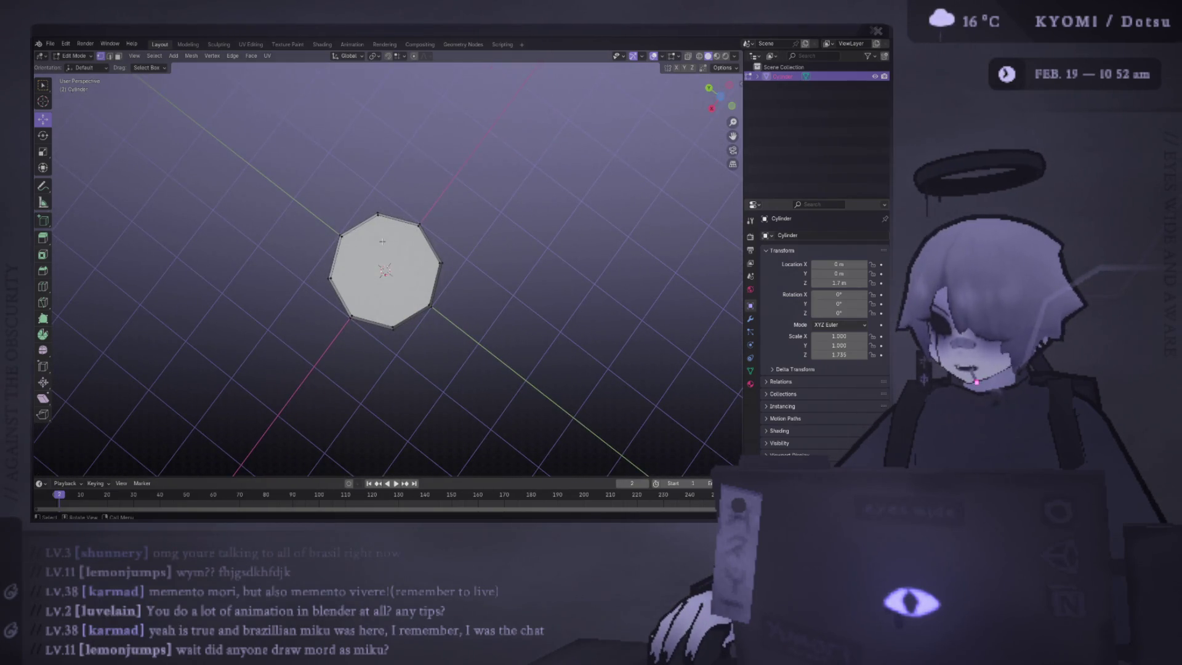
mouse_move(382, 241)
left_mouse_down()
mouse_move(271, 183)
mouse_move(355, 202)
mouse_move(439, 149)
mouse_move(666, 224)
left_mouse_up()
left_click(355, 195)
key("ctrl+l")
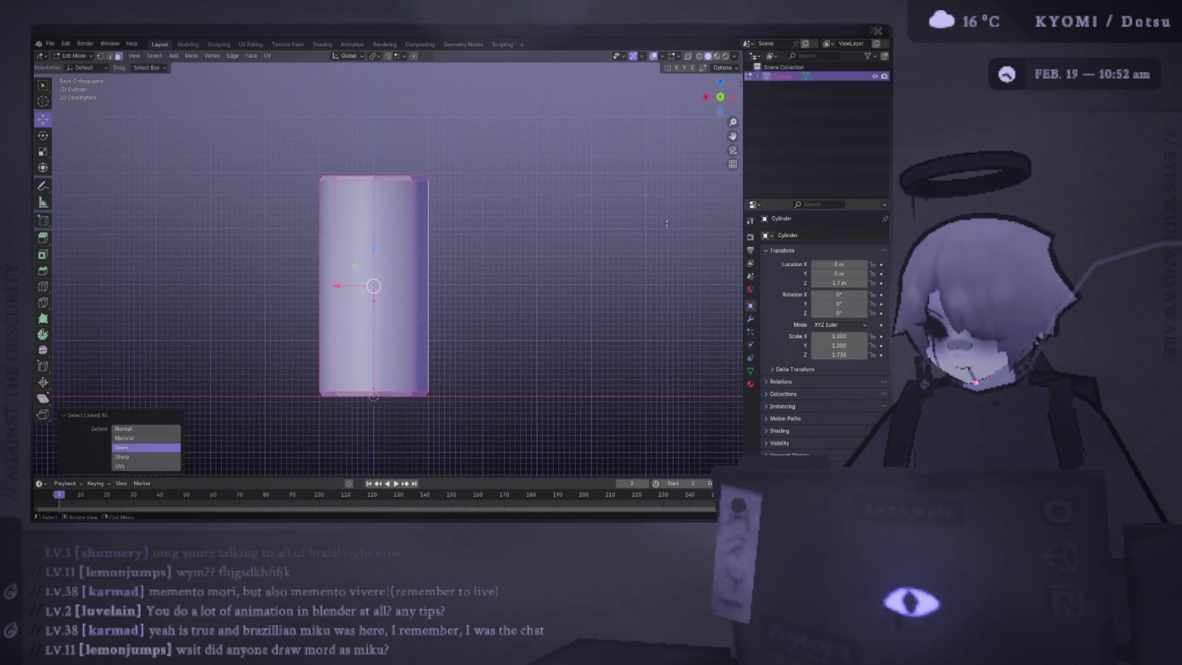
Step: Scale the cylinder to 0.8 about its base, save, and return to Unity
left_click(364, 395)
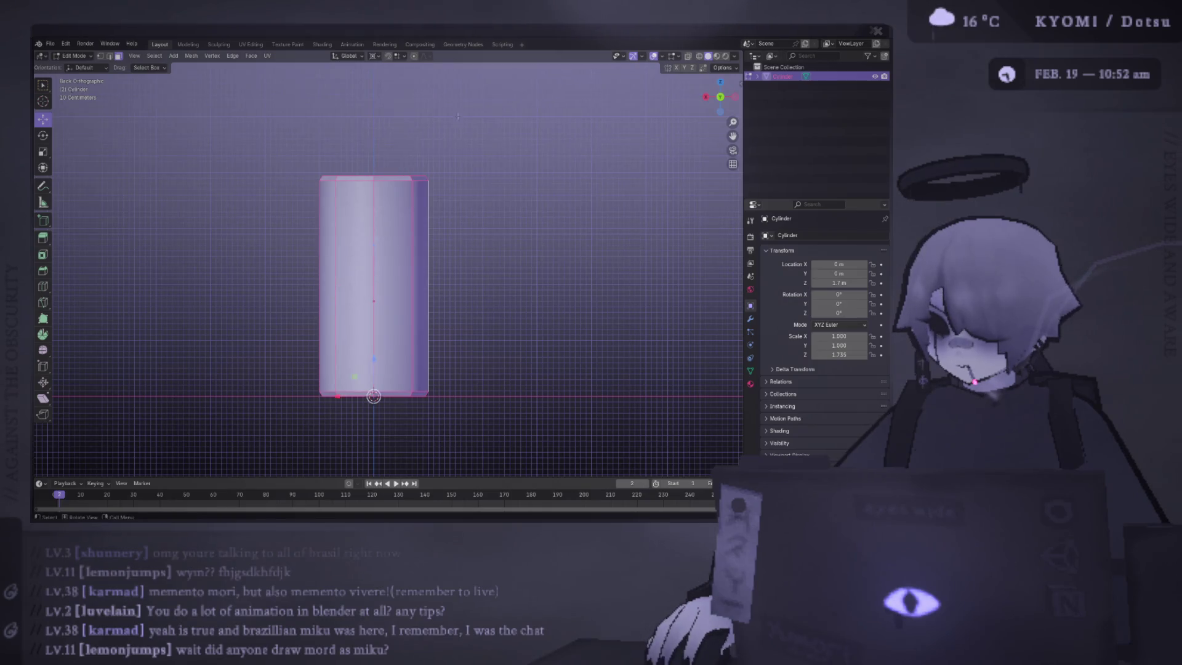
key("s")
left_click(513, 209)
key("ctrl+s")
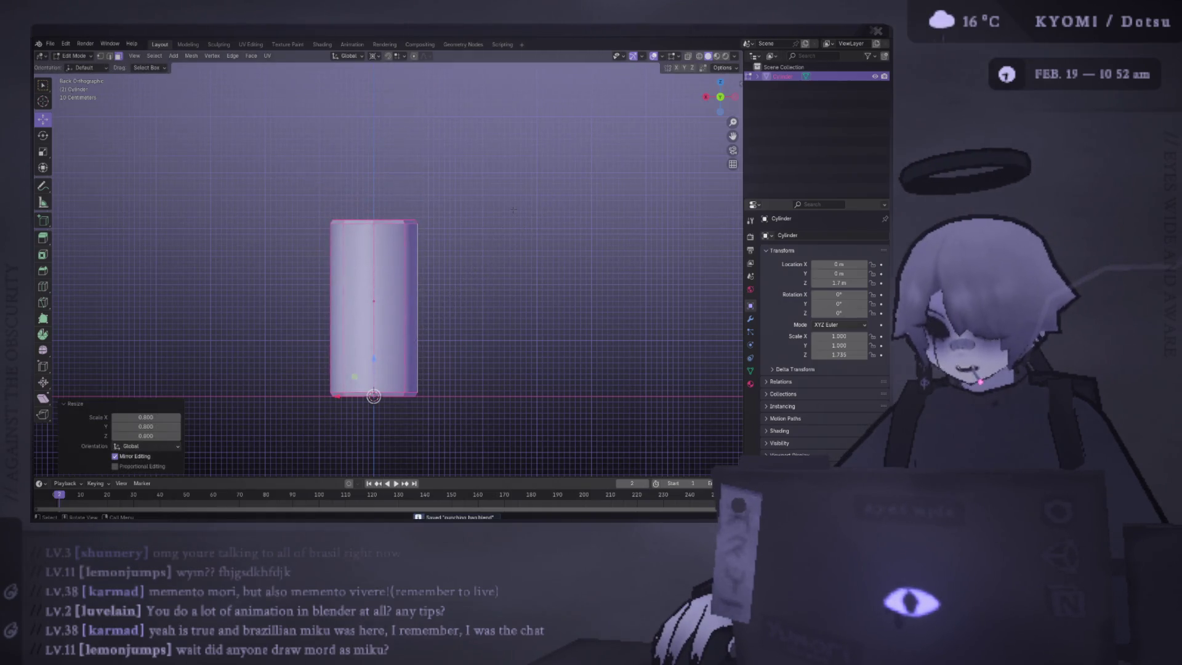
key("alt+Tab")
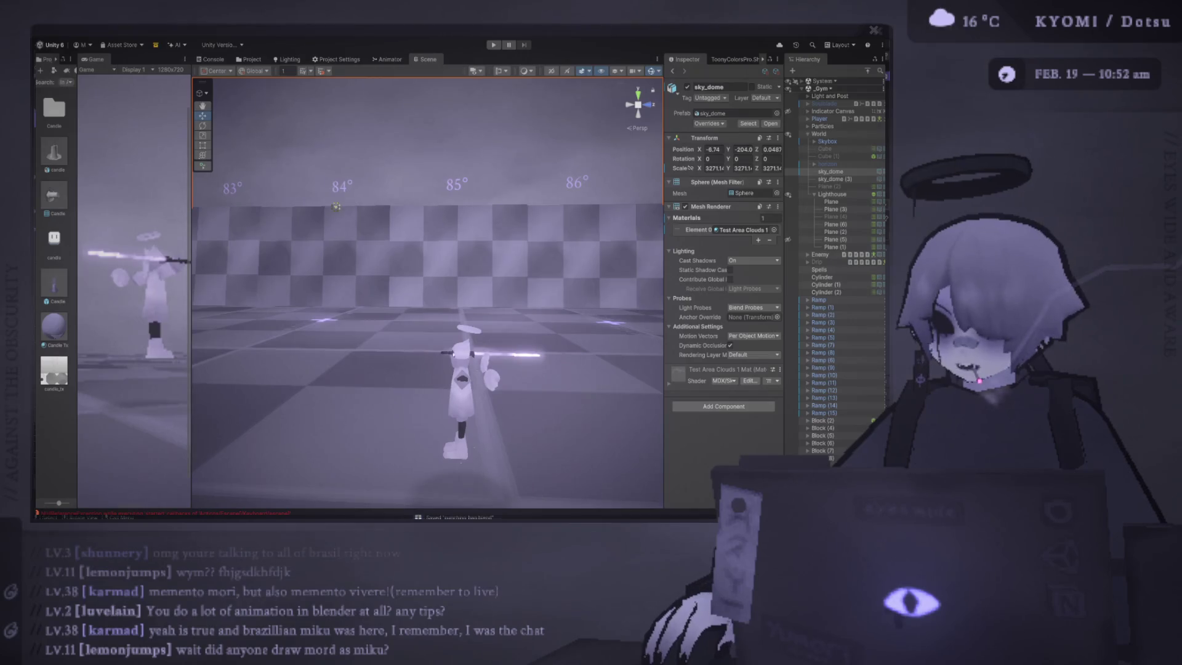
mouse_move(367, 216)
left_mouse_down()
mouse_move(459, 375)
mouse_move(453, 264)
mouse_move(527, 232)
mouse_move(396, 238)
mouse_move(406, 246)
left_mouse_up()
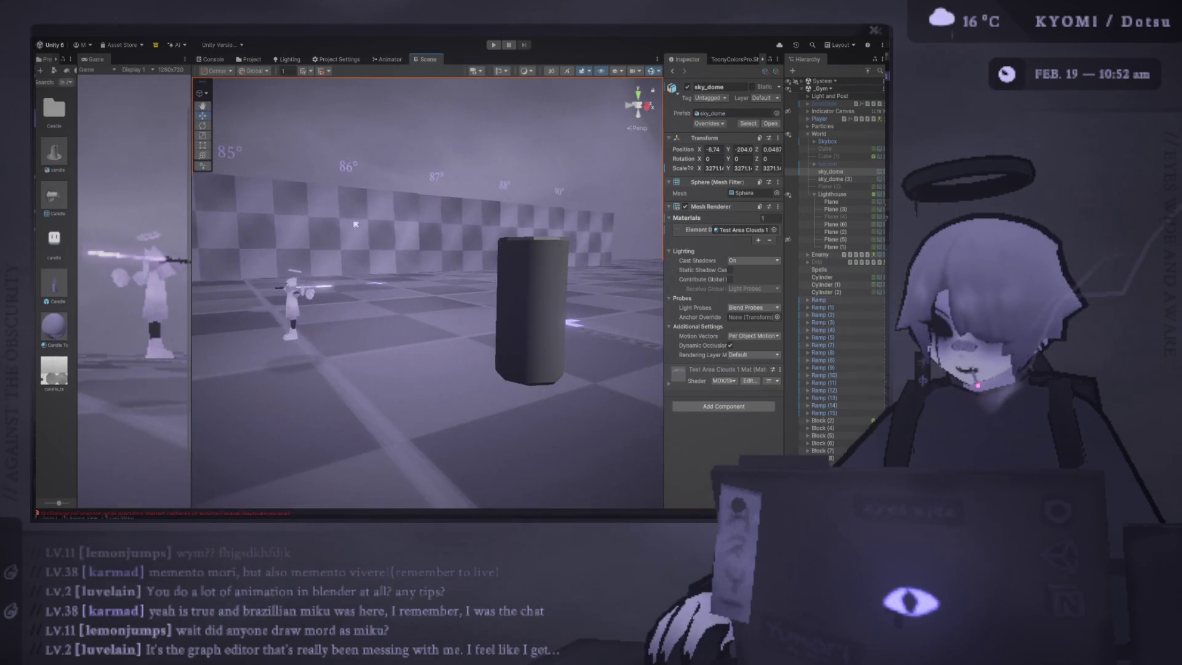
key("alt+Tab")
key("s")
left_click(494, 254)
key("alt+Tab")
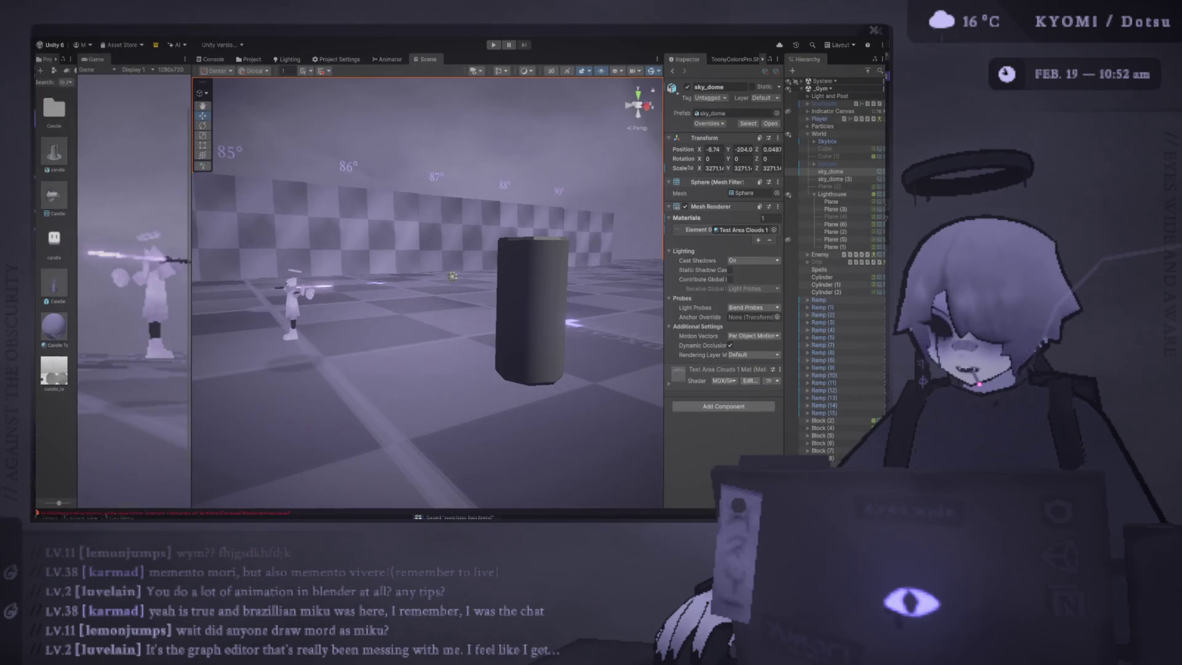
mouse_move(451, 280)
left_mouse_down()
mouse_move(590, 286)
mouse_move(511, 284)
mouse_move(341, 373)
mouse_move(250, 383)
mouse_move(286, 381)
mouse_move(319, 323)
left_mouse_up()
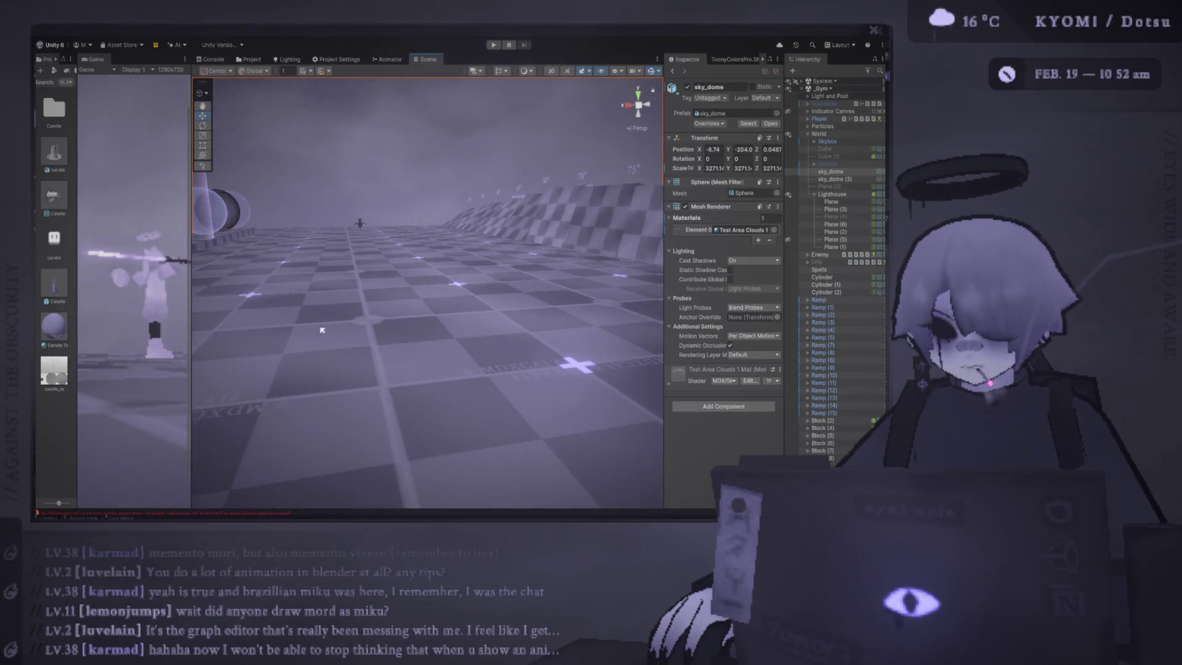
Step: Select the Cube.004 (1) character and bring it into view
left_click(357, 220)
mouse_move(357, 220)
left_mouse_down()
mouse_move(306, 187)
mouse_move(327, 202)
left_mouse_up()
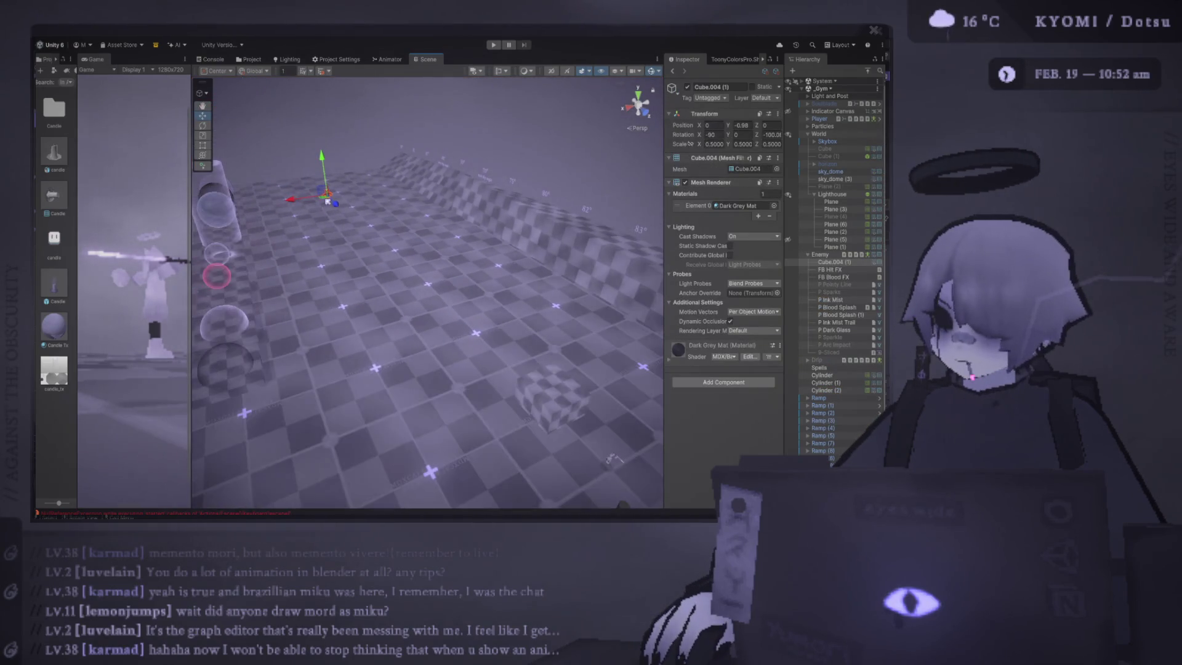
mouse_move(437, 324)
left_mouse_down()
mouse_move(308, 242)
mouse_move(412, 203)
mouse_move(308, 213)
left_mouse_up()
Step: Move the character down to Y -1.833 and rotate it to Z -251.2
mouse_move(496, 238)
left_mouse_down()
mouse_move(501, 288)
mouse_move(320, 322)
mouse_move(372, 300)
mouse_move(415, 334)
mouse_move(237, 335)
mouse_move(280, 340)
left_mouse_up()
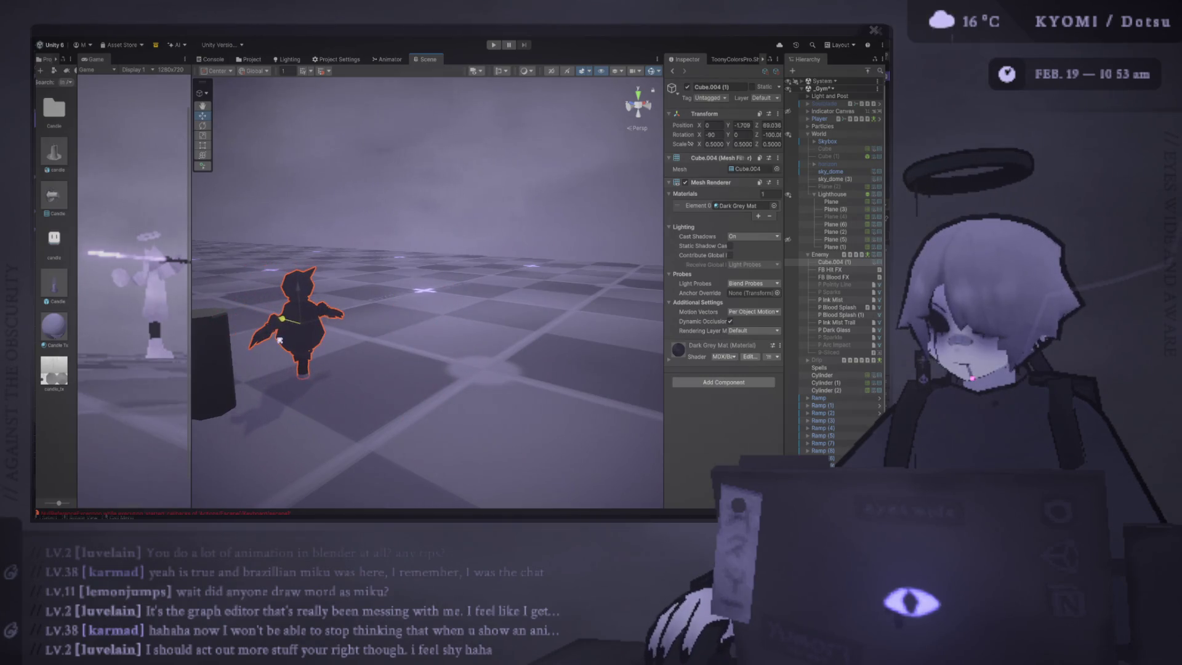
key("e")
mouse_move(349, 298)
left_mouse_down()
mouse_move(490, 343)
mouse_move(509, 335)
mouse_move(310, 327)
left_mouse_up()
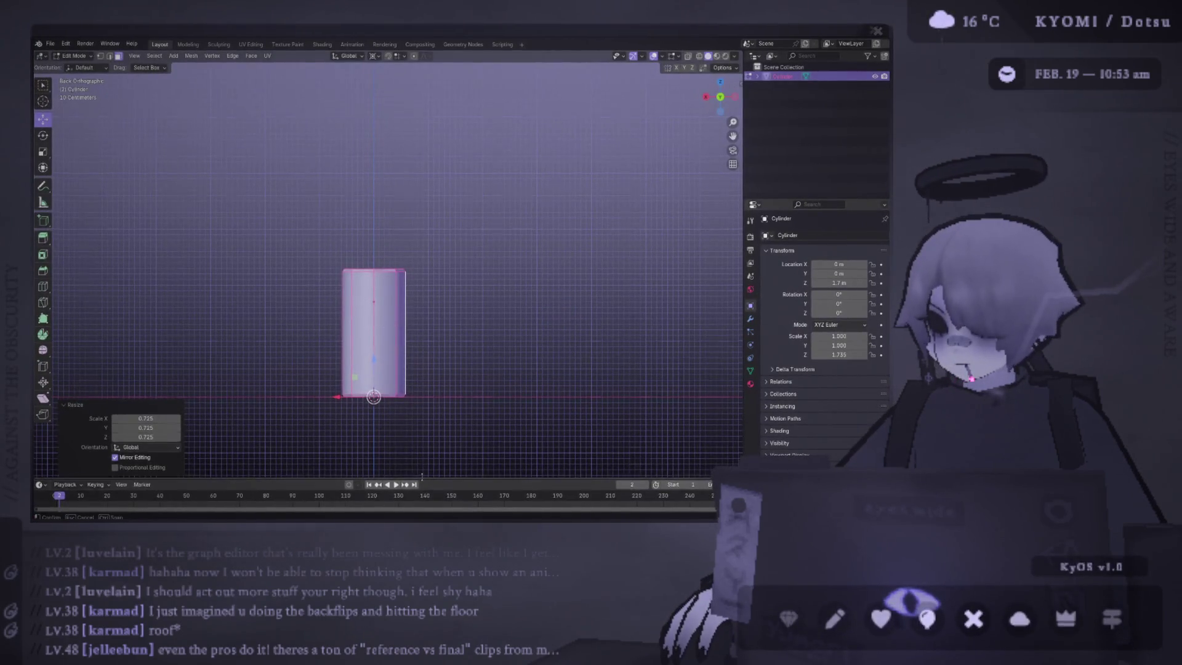
Step: Enlarge the timeline, move the playhead to frame 30 and stop playback
left_click_drag(422, 477, 422, 276)
left_click_drag(61, 295, 134, 293)
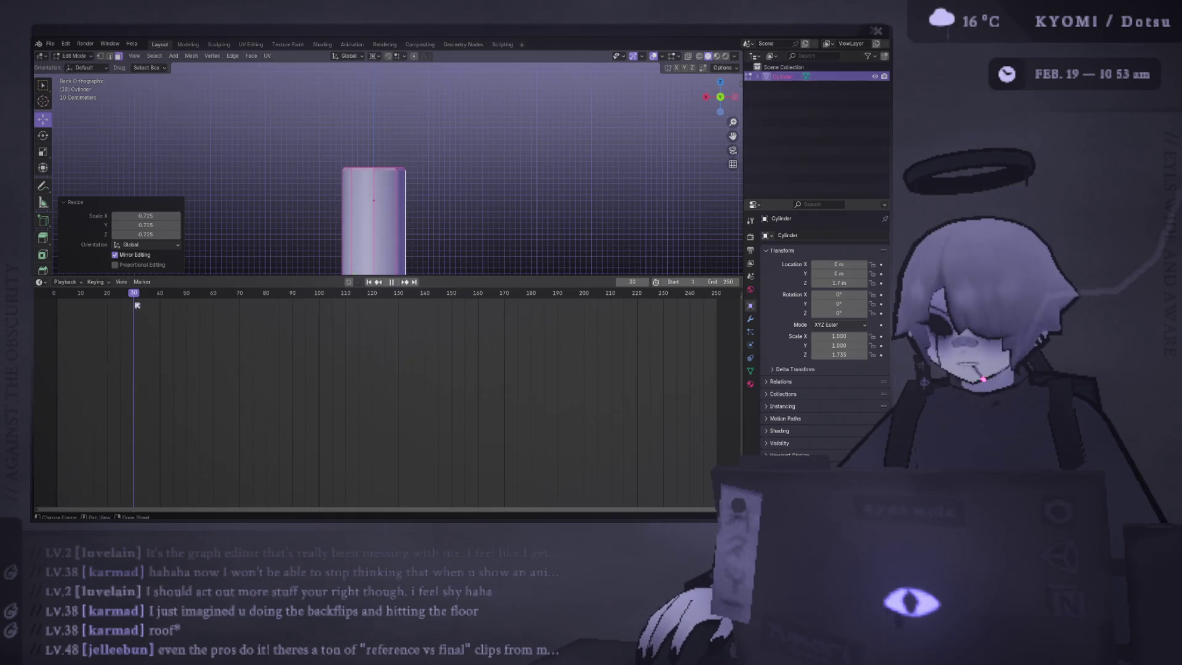
key("space")
right_click(203, 220)
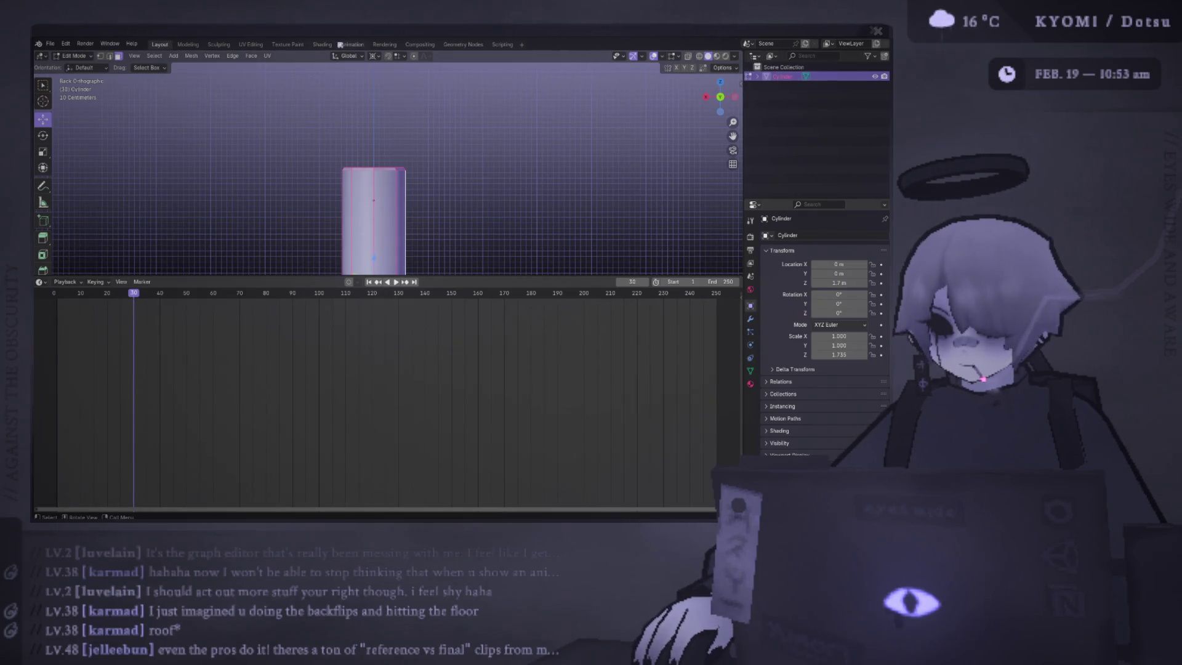
Step: Switch to the Animation workspace, enlarge the Dope Sheet and enable Auto Keying
left_click(349, 44)
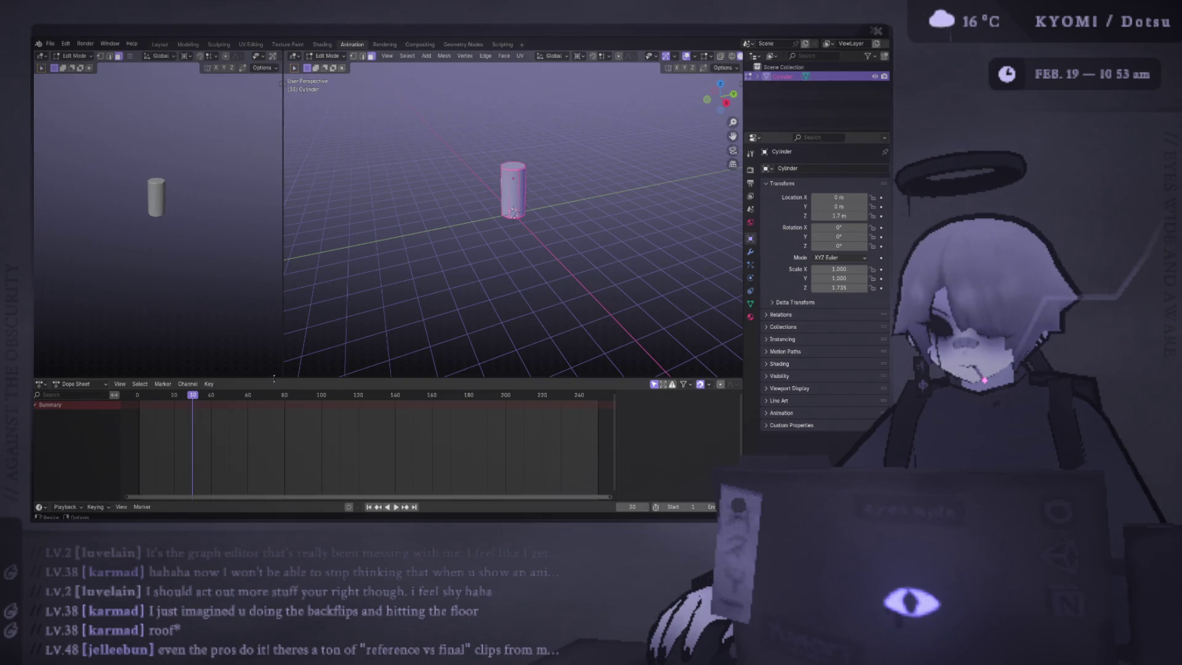
left_click_drag(277, 378, 274, 249)
right_click(228, 323)
left_click(235, 324)
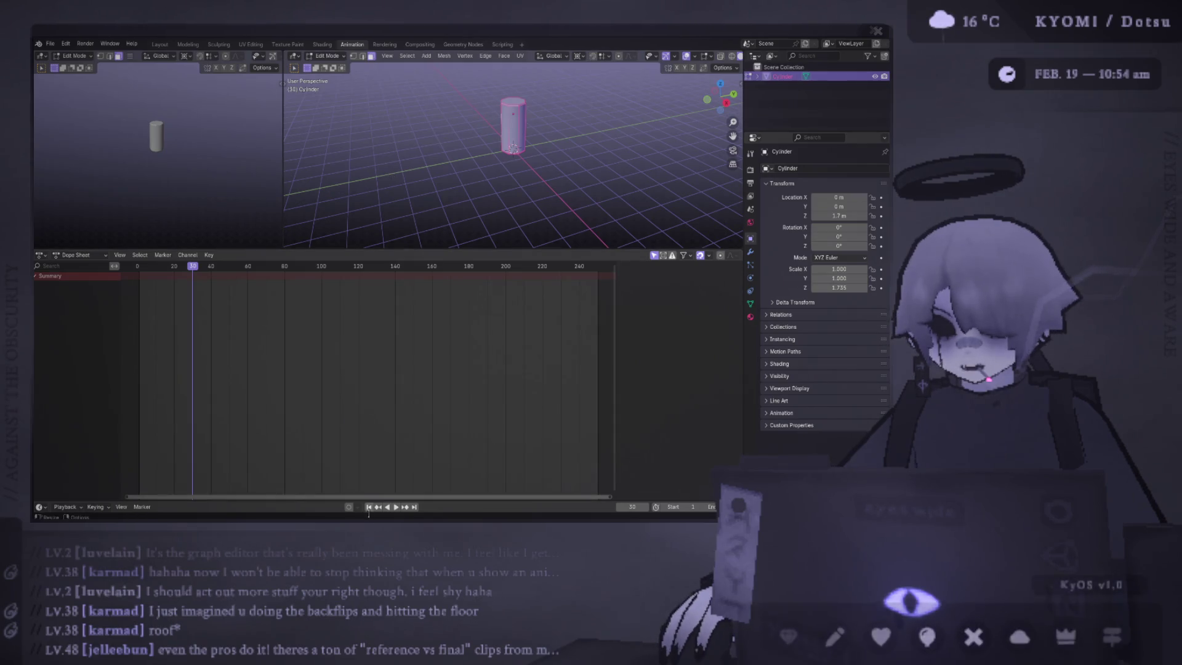
left_click(349, 506)
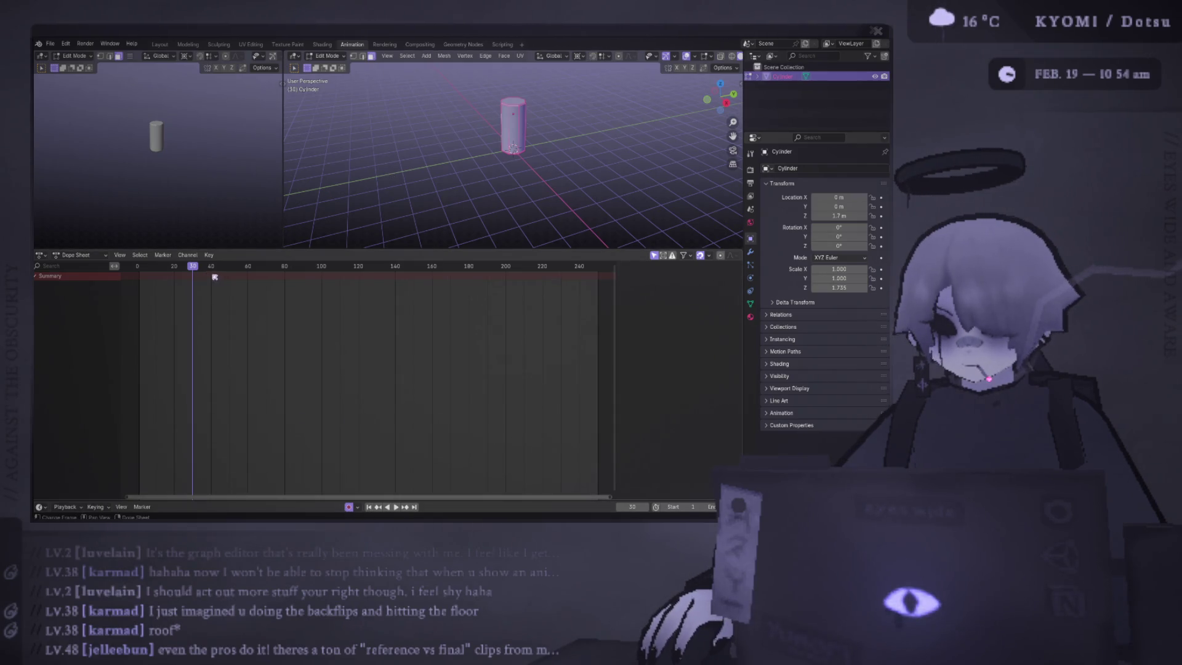
Step: Scrub to frames 55 and 42, play back, then stop without applying changes
key("g")
left_click(530, 163)
key("Up")
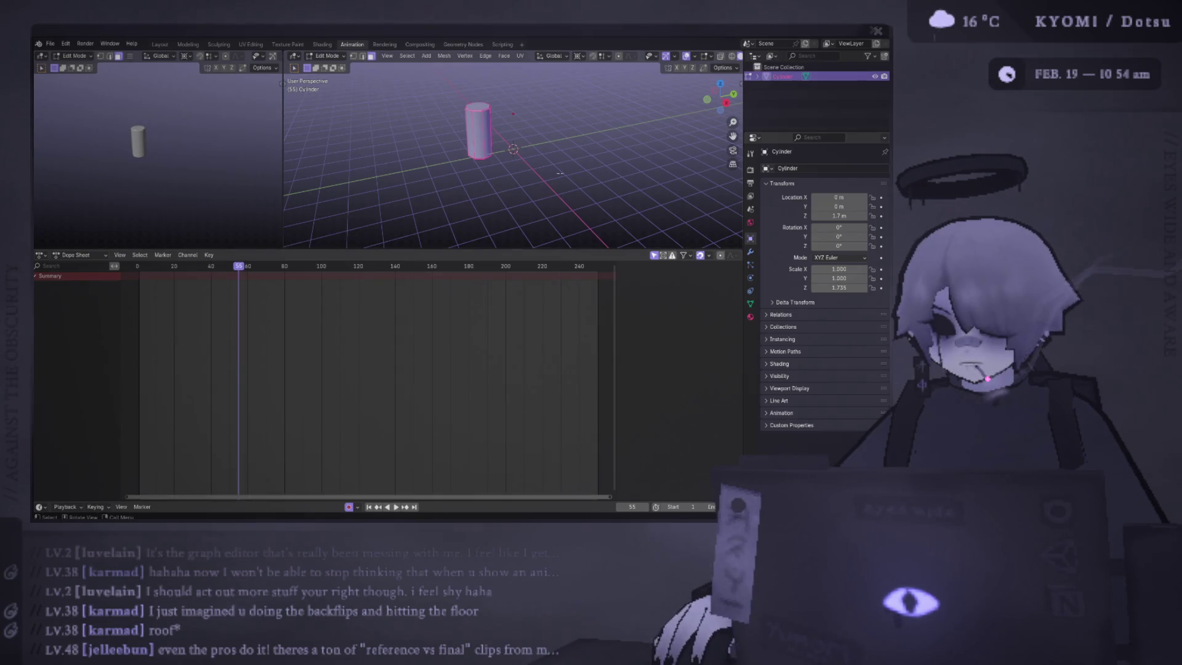
key("space")
left_click(210, 269)
key("Escape")
key("ctrl+f")
key("Escape")
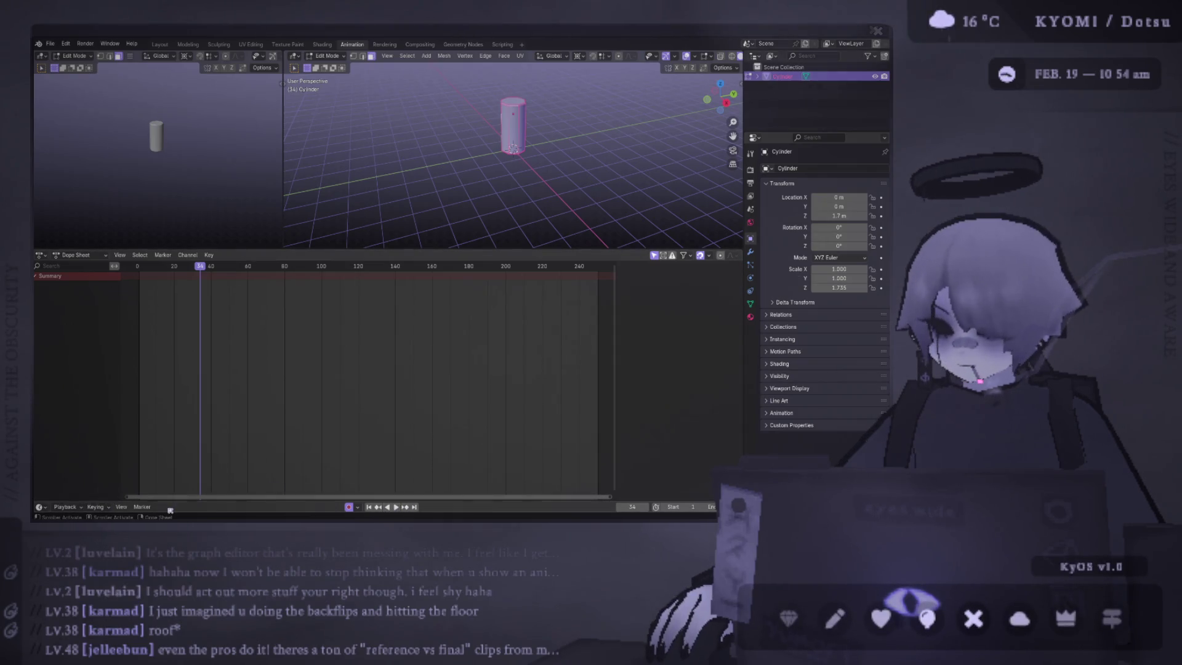
Step: Scrub the playhead back to frame 17 and open the Dope Sheet keyframe options
mouse_move(170, 270)
left_mouse_down()
mouse_move(143, 266)
mouse_move(193, 266)
mouse_move(169, 266)
left_mouse_up()
left_click_drag(321, 162, 346, 194)
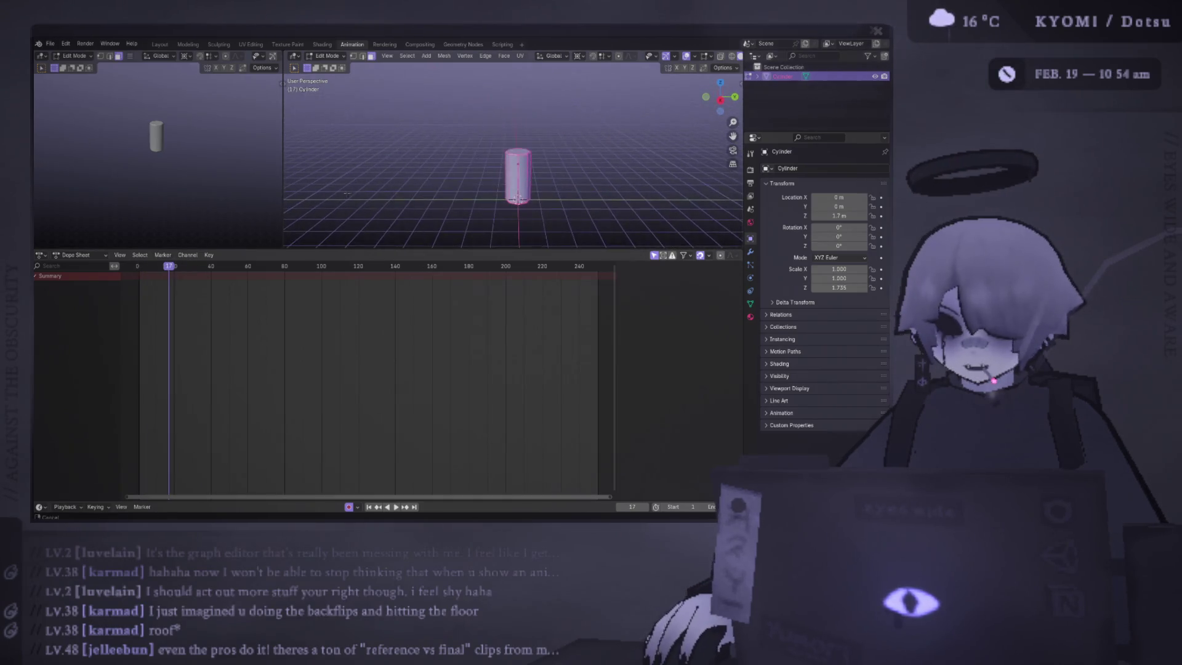
left_click_drag(227, 250, 228, 271)
right_click(227, 331)
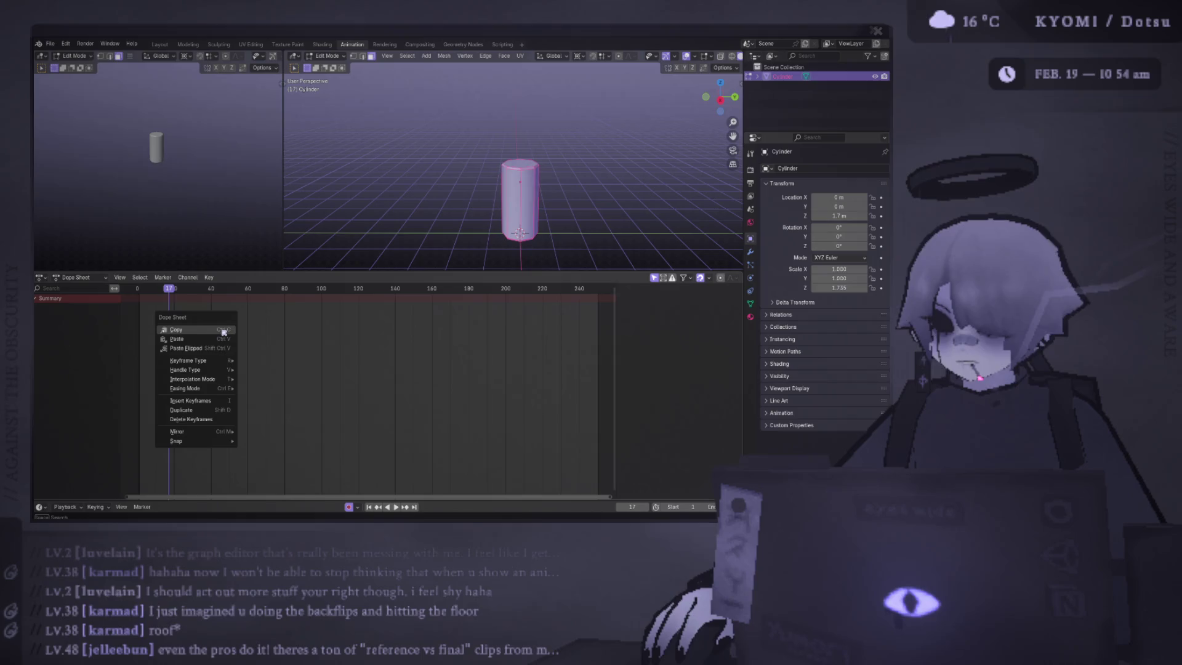
Step: Insert keyframes at the current frame and test the playback
mouse_move(230, 361)
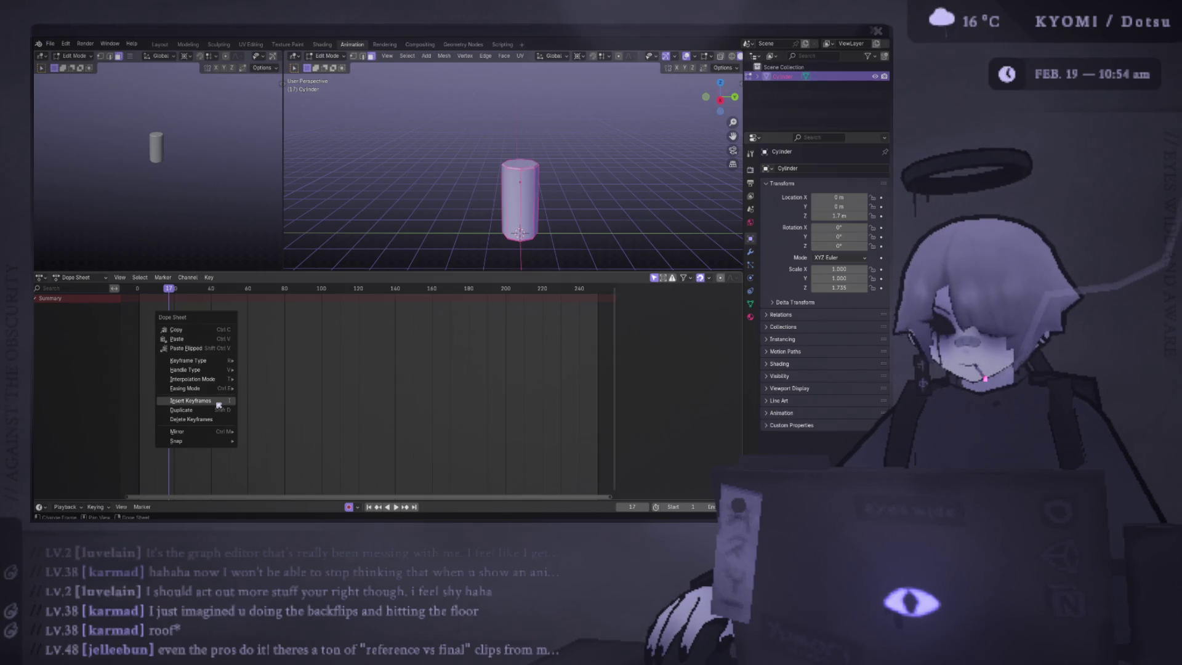
left_click(191, 400)
key("space")
left_click(197, 288)
key("Escape")
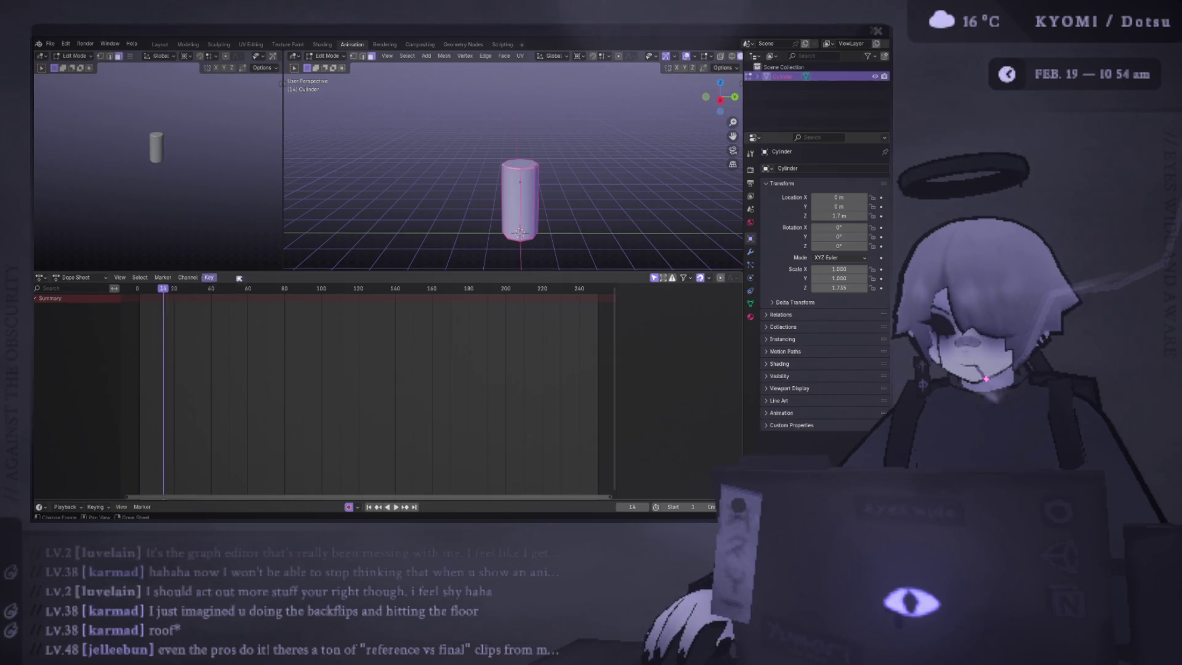
key("i")
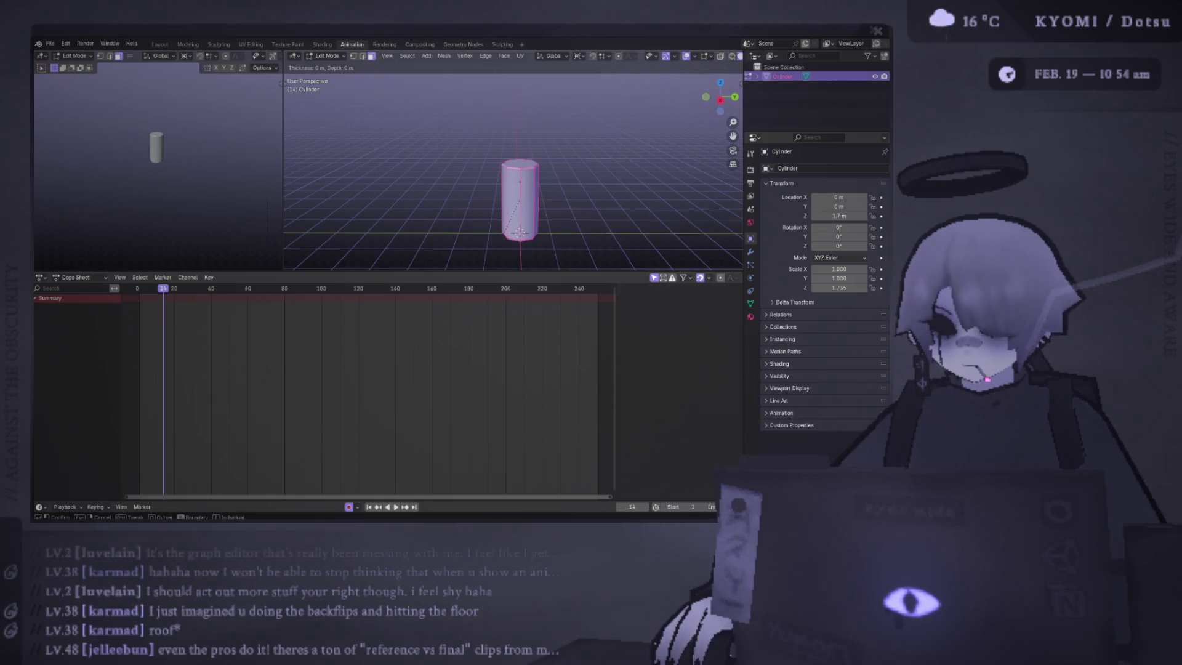
key("Escape")
Step: Insert keyframes on all channels at frame 22
left_click(156, 290)
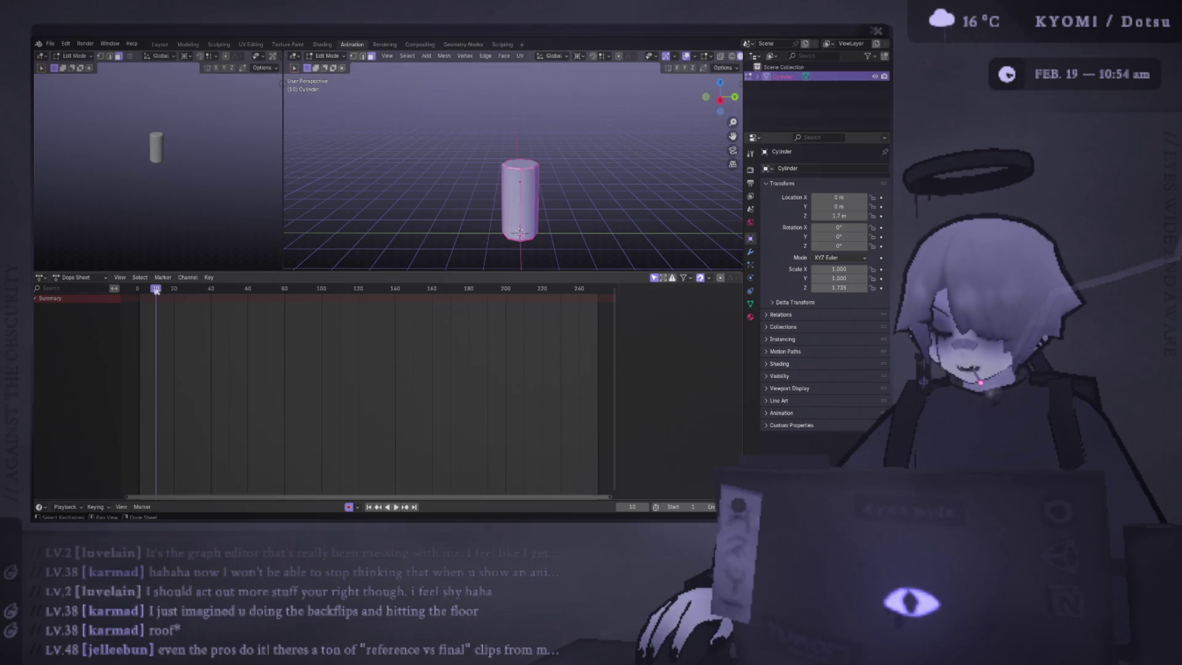
key("i")
key("i")
key("i")
key("Escape")
left_click_drag(212, 288, 179, 290)
key("i")
left_click(180, 294)
Step: Move to frame 8 and open the keyframe interpolation options
left_click_drag(283, 81, 329, 80)
left_click(152, 288)
right_click(264, 338)
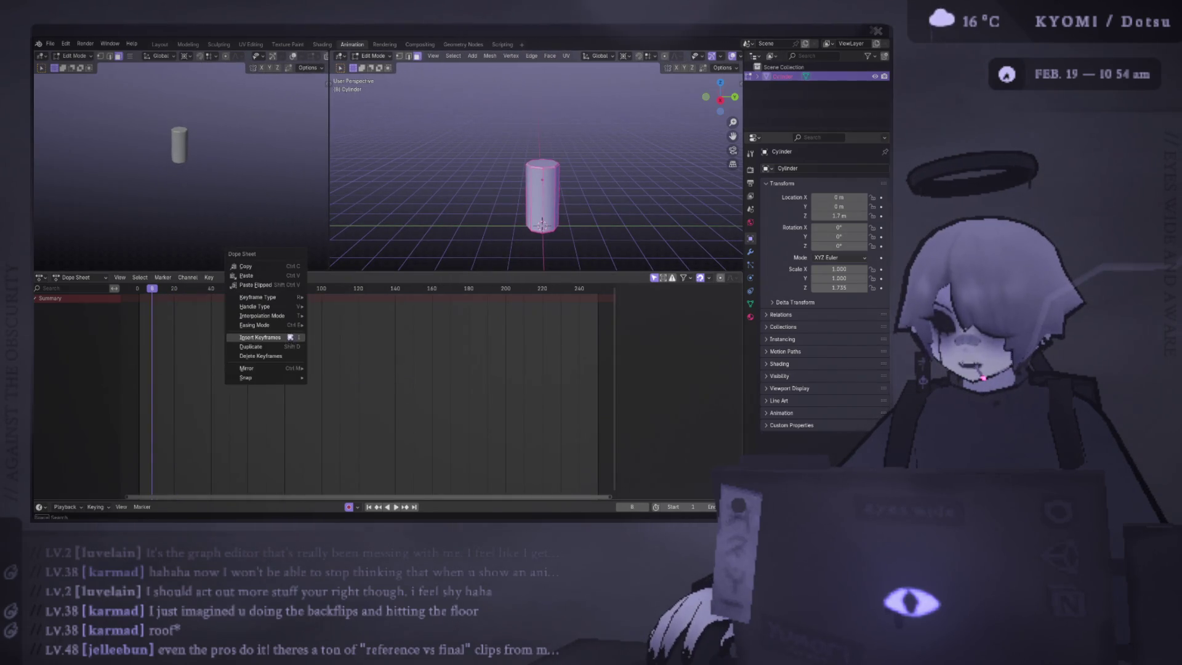
mouse_move(283, 319)
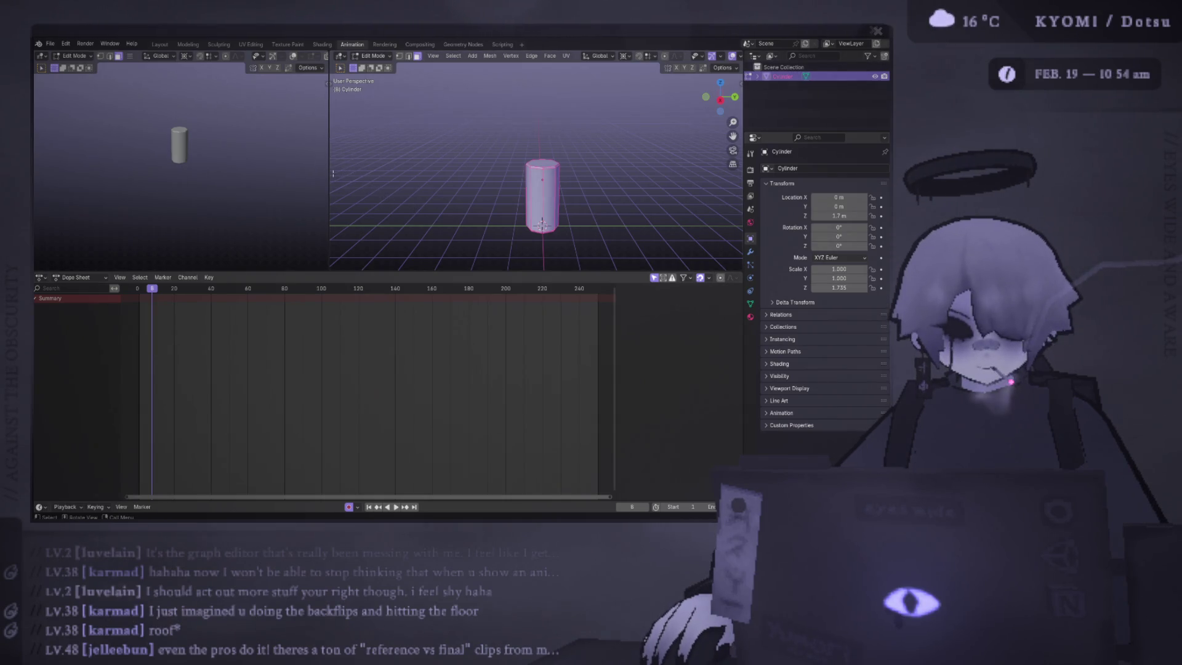
Step: Rebalance the view sizes, zoom in on the cylinder, and return to Layout
mouse_move(329, 174)
left_mouse_down()
mouse_move(149, 217)
mouse_move(246, 215)
left_mouse_up()
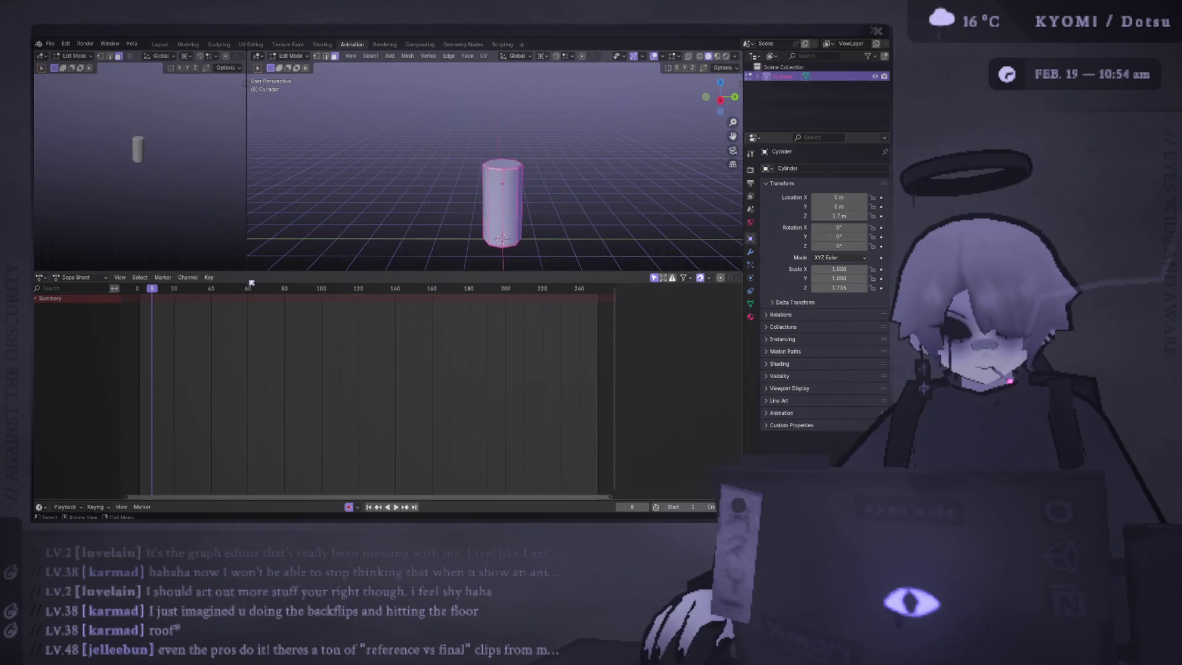
left_click_drag(270, 273, 271, 357)
mouse_move(249, 215)
left_mouse_down()
mouse_move(158, 213)
mouse_move(169, 213)
left_mouse_up()
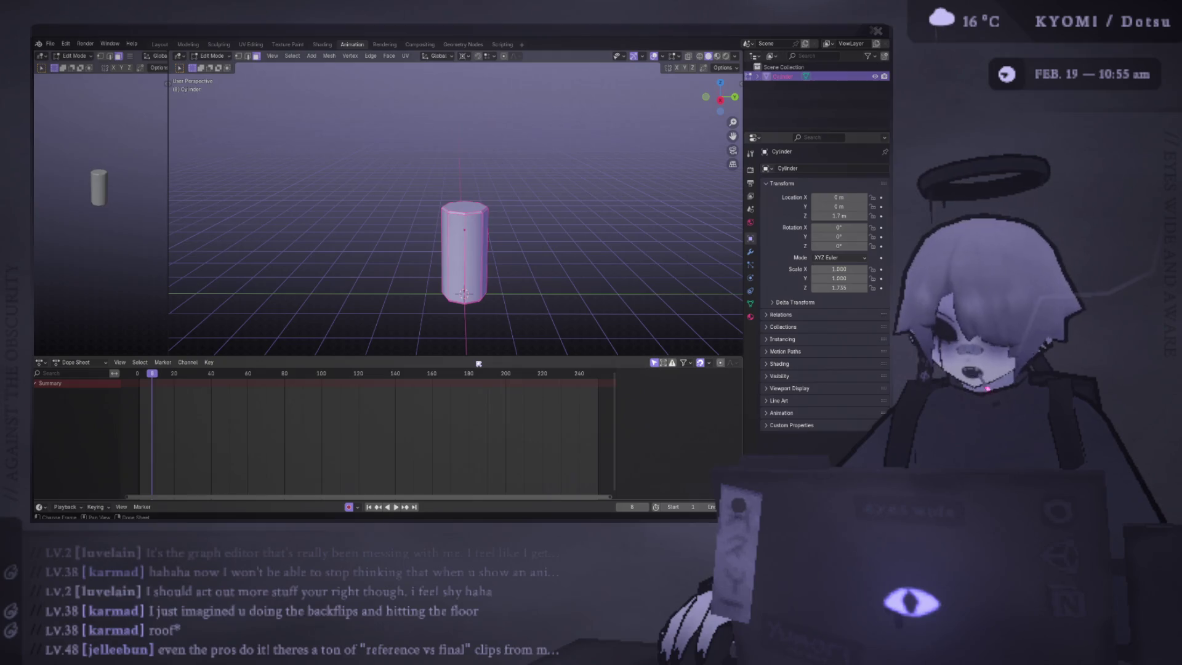
mouse_move(399, 356)
left_mouse_down()
mouse_move(399, 245)
mouse_move(398, 370)
left_mouse_up()
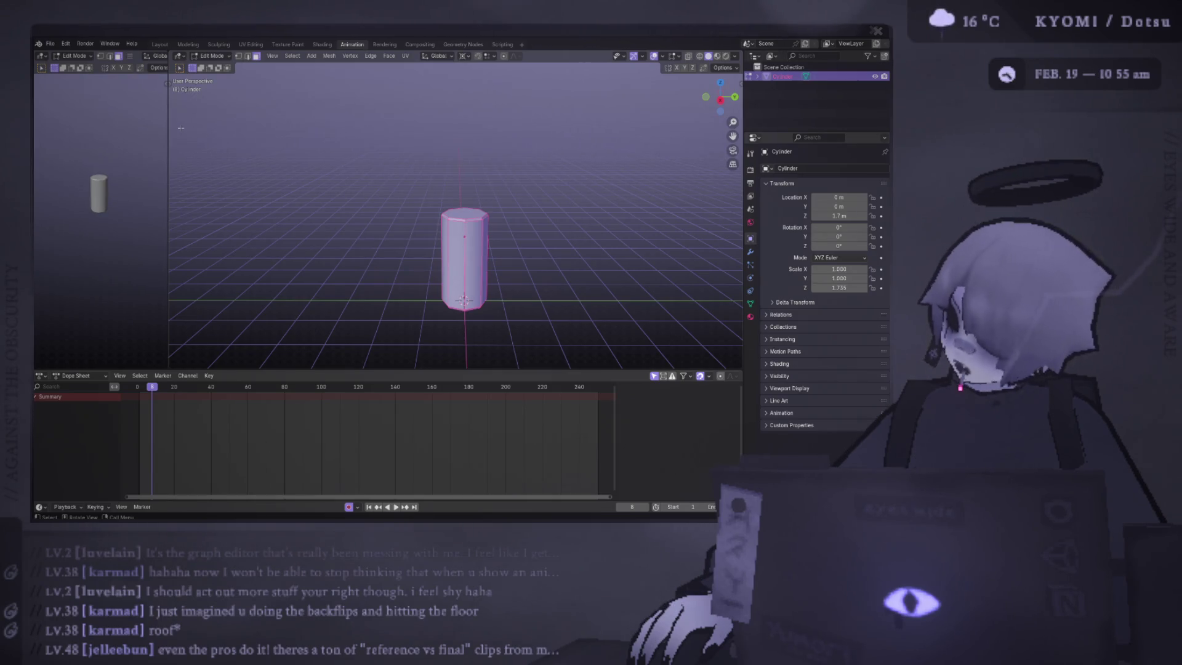
left_click_drag(180, 128, 221, 92)
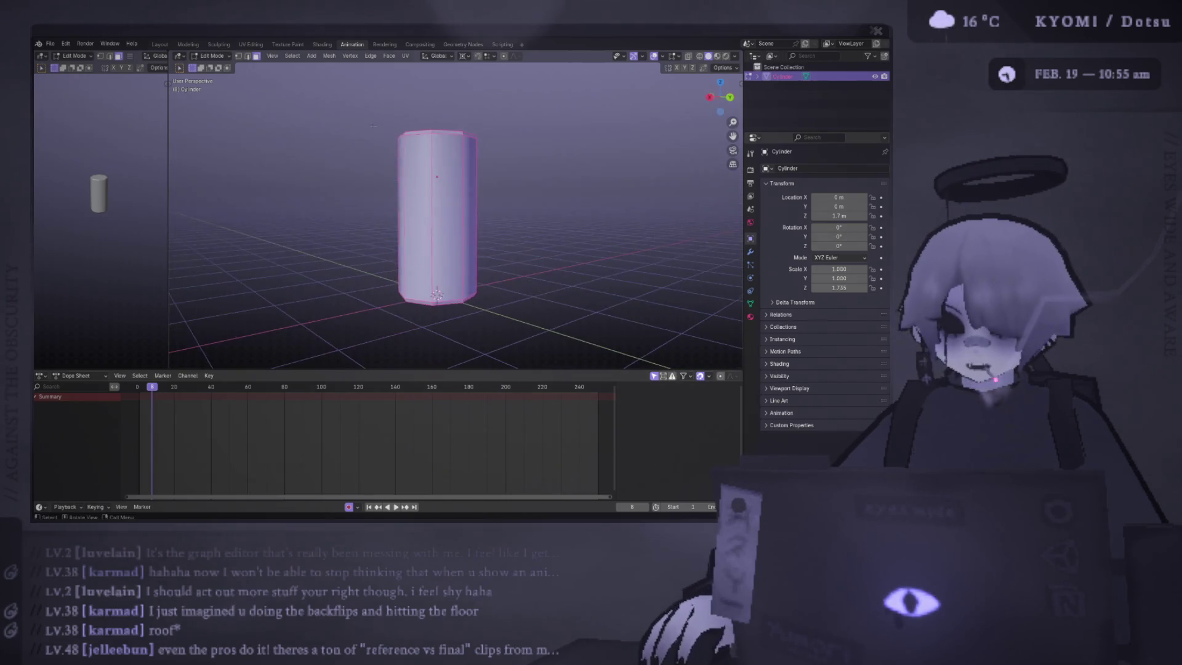
left_click(156, 47)
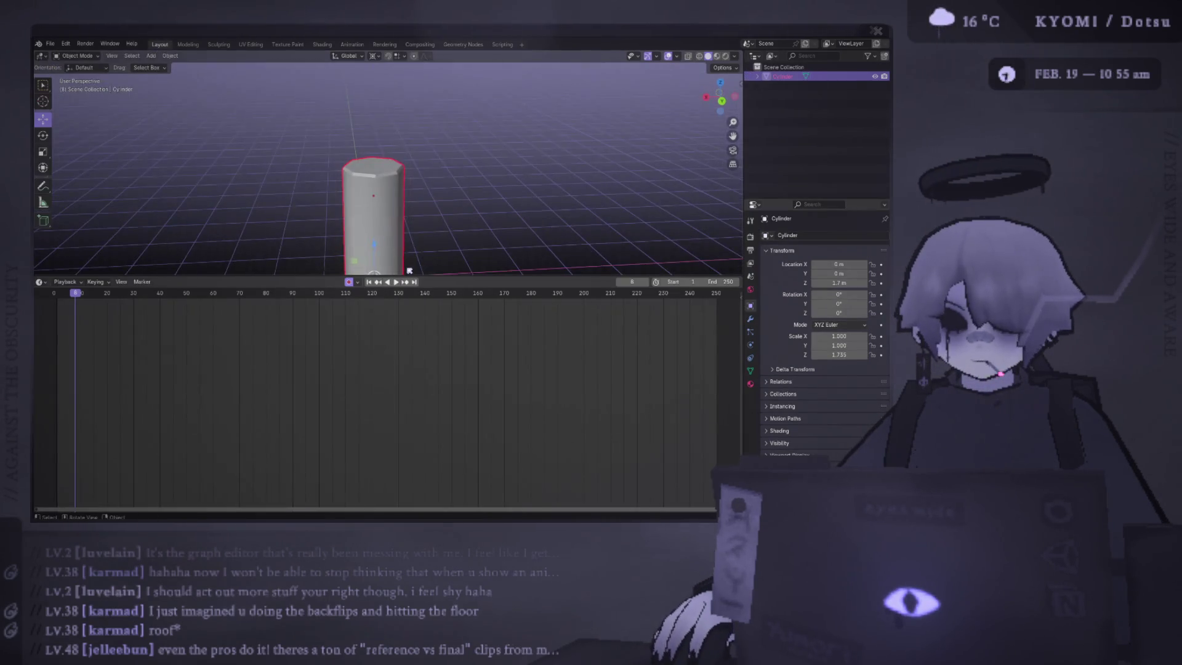
Step: Enter Edit Mode on the cylinder and select an edge on its top rim
mouse_move(461, 388)
left_mouse_down()
mouse_move(404, 374)
mouse_move(441, 296)
left_mouse_up()
scroll(442, 297, "up", 2)
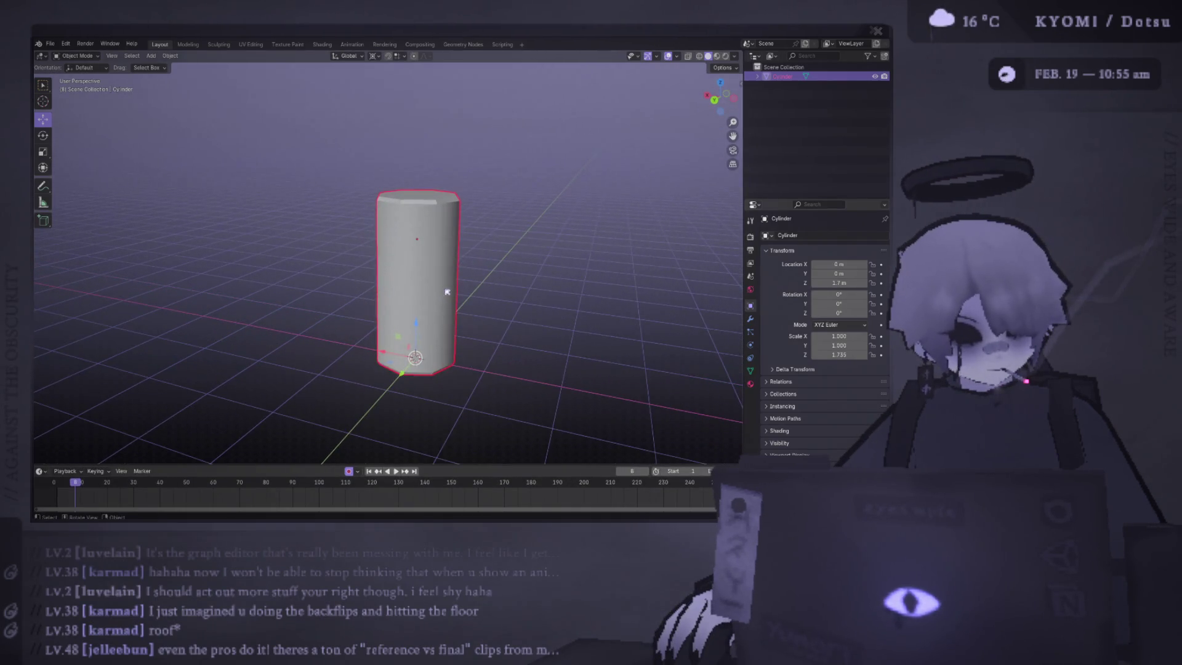
scroll(456, 294, "up", 2)
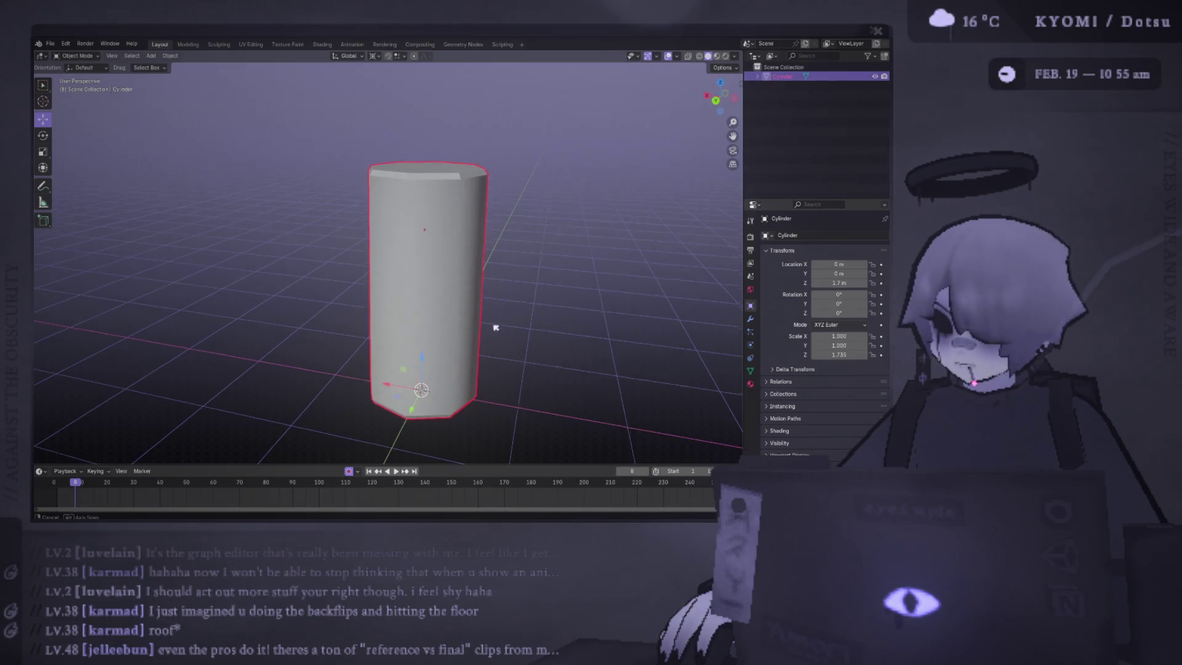
left_click_drag(497, 321, 443, 258)
key("Tab")
key("alt+a")
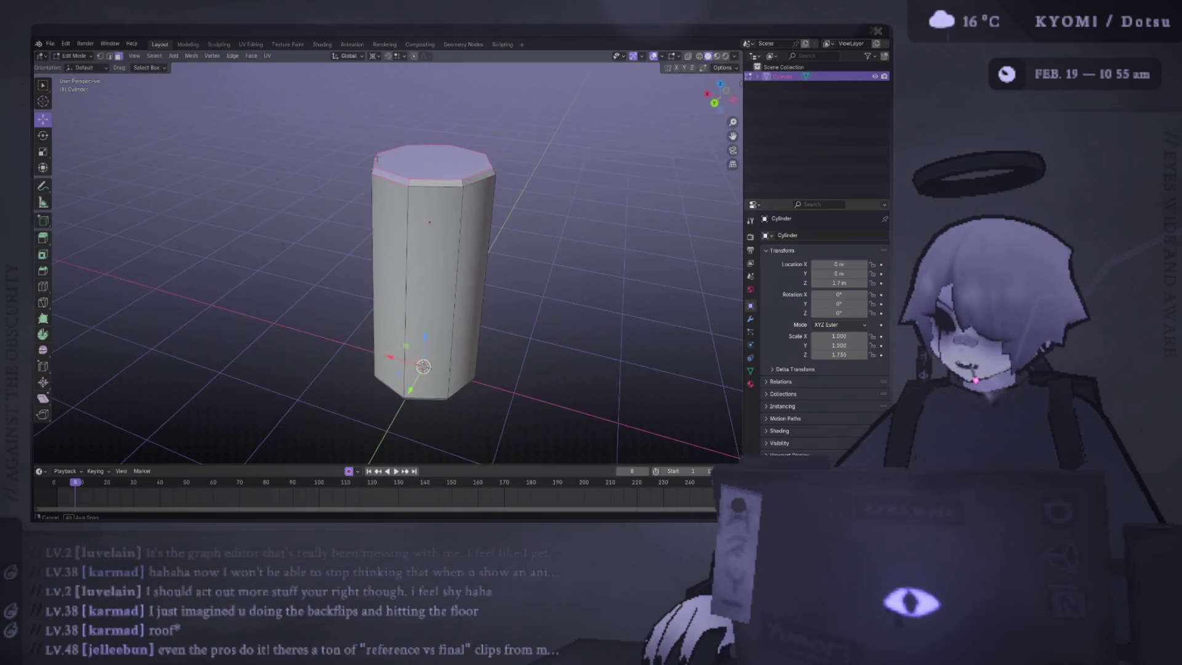
left_click(384, 174, "shift")
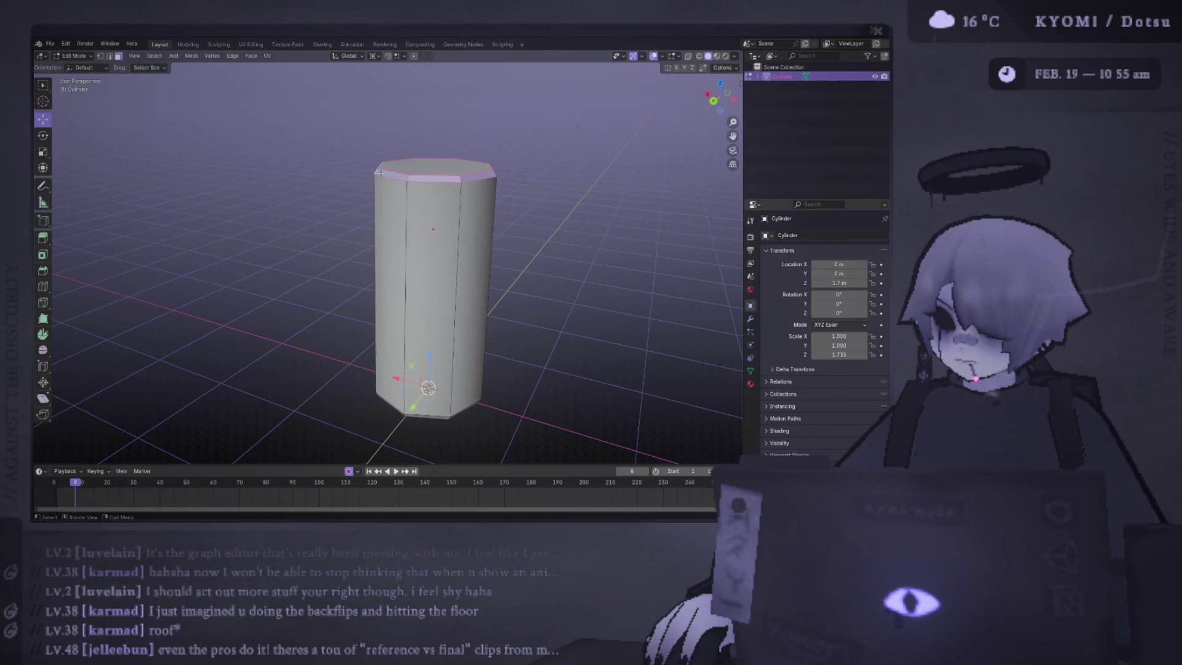
Step: Select the whole mesh and apply Shade Flat to all faces
mouse_move(392, 245)
left_mouse_down()
mouse_move(372, 334)
mouse_move(419, 360)
left_mouse_up()
right_click(419, 360)
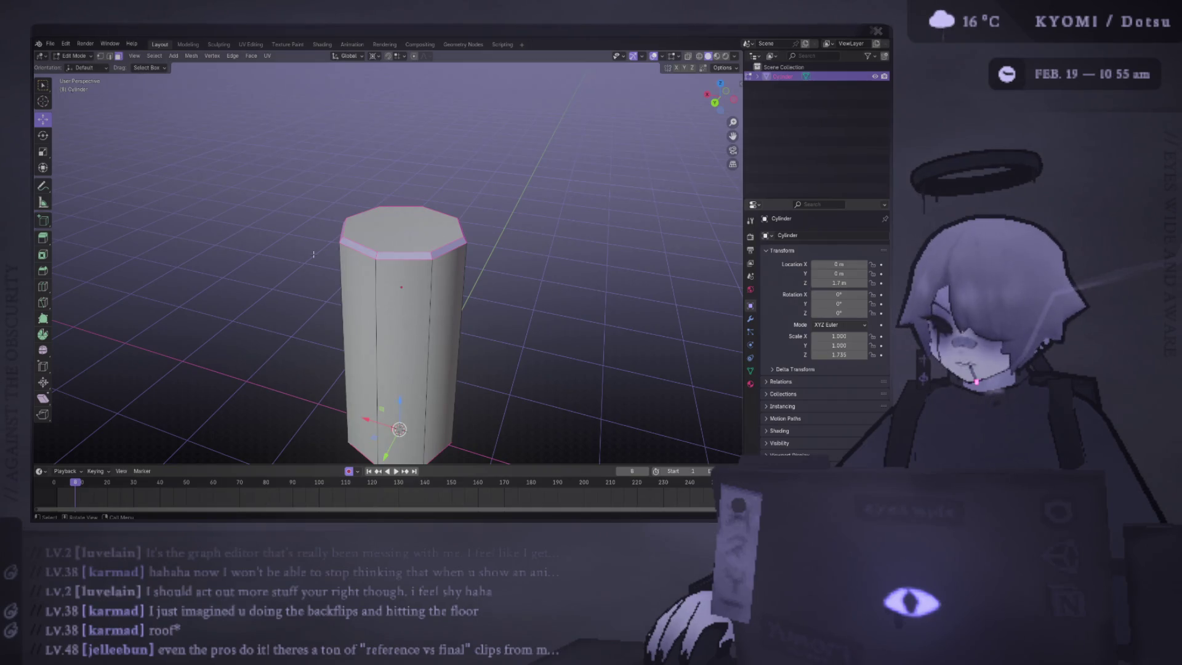
left_click_drag(345, 241, 383, 267)
key("a")
key("alt+n")
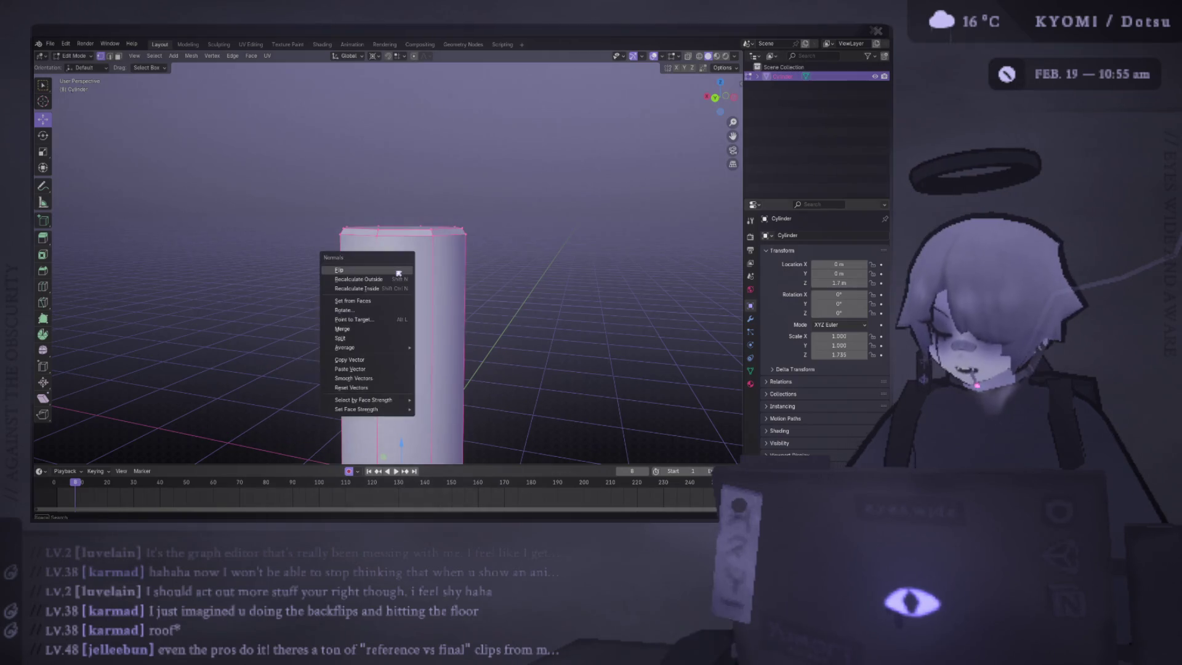
key("Escape")
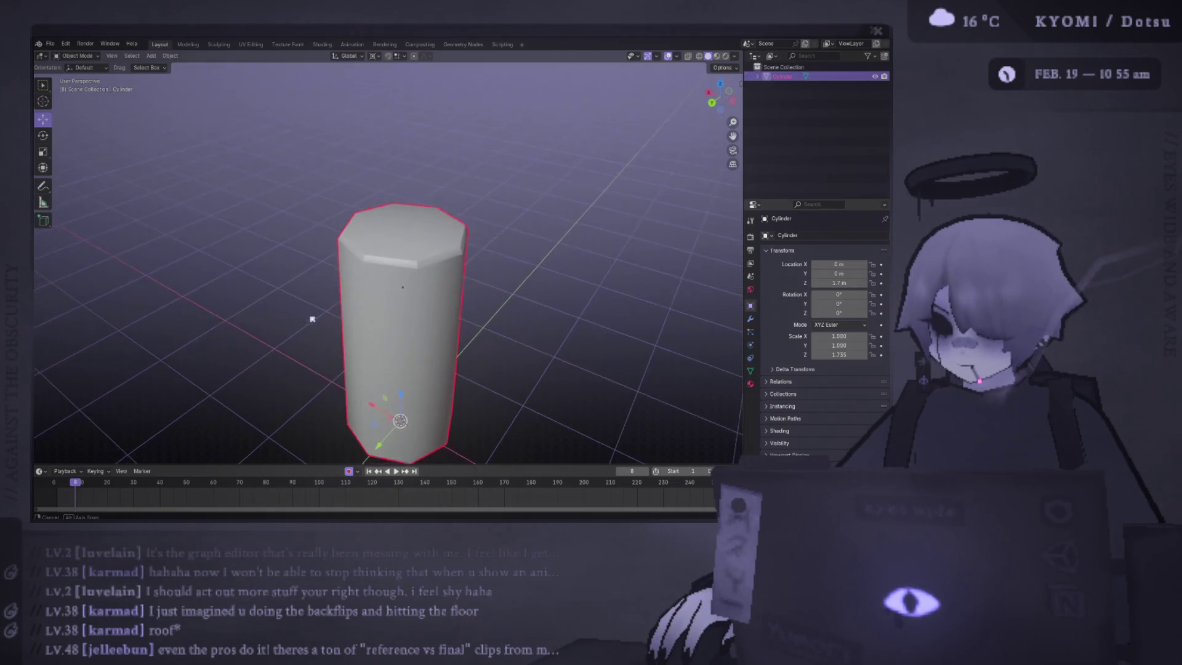
key("ctrl+f")
key("Escape")
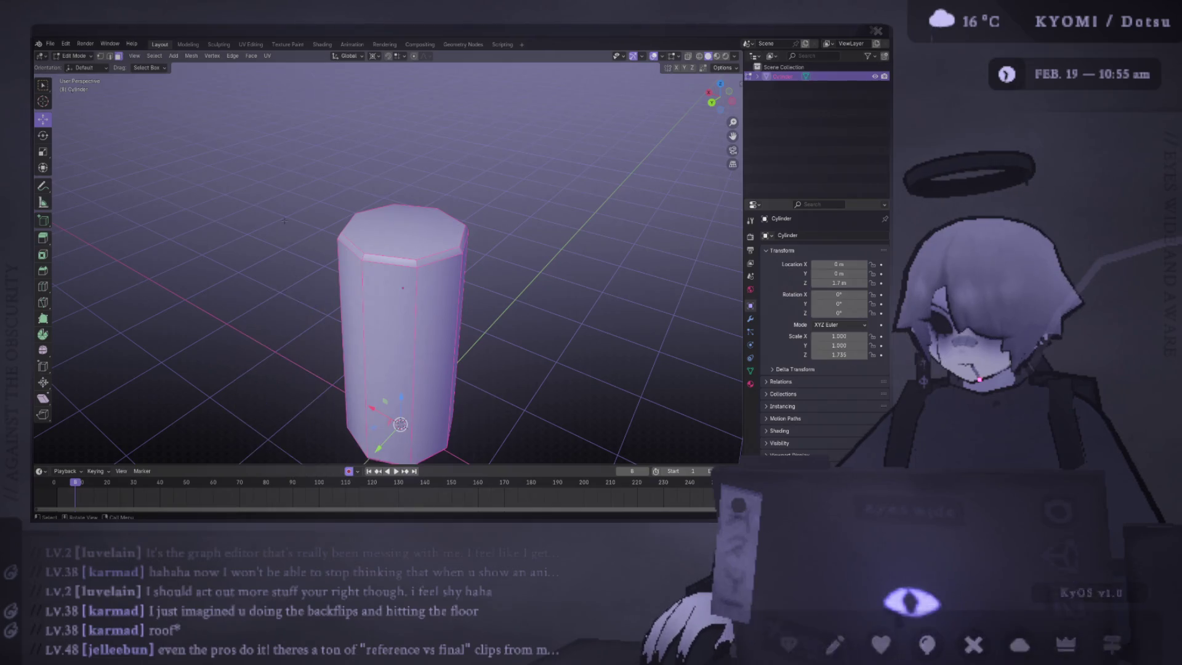
key("ctrl+f")
left_click(284, 353)
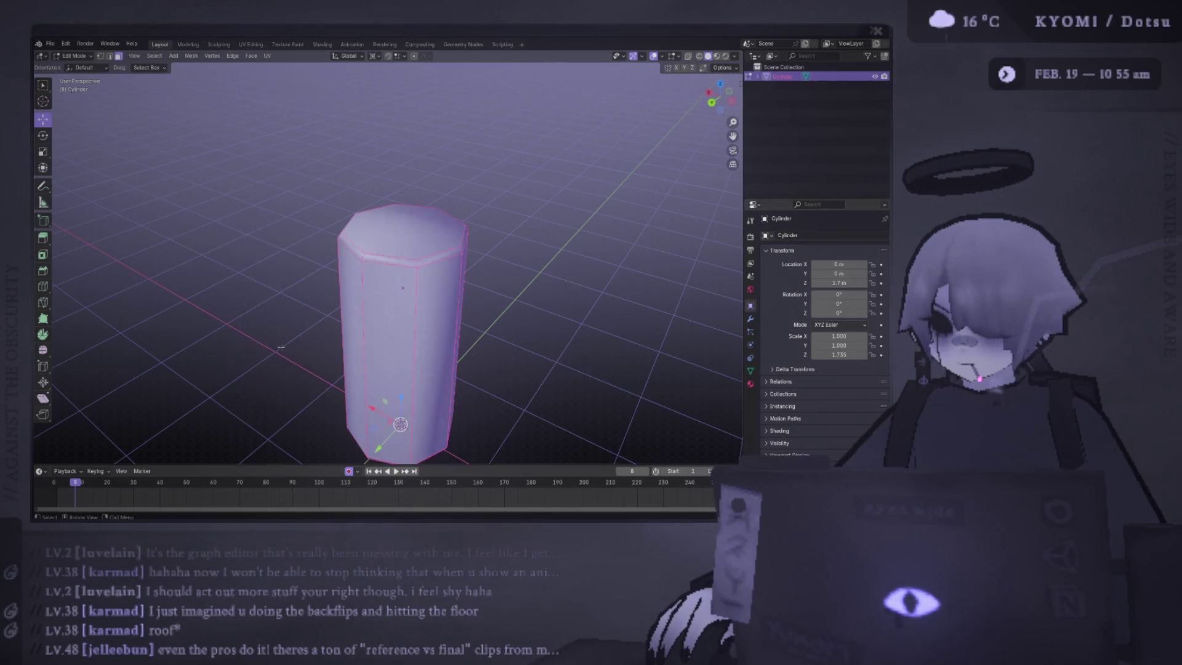
Step: Clear the selection, toggle Object and Edit Mode, and inspect the cylinder from several angles
key("Tab")
key("Tab")
key("alt+a")
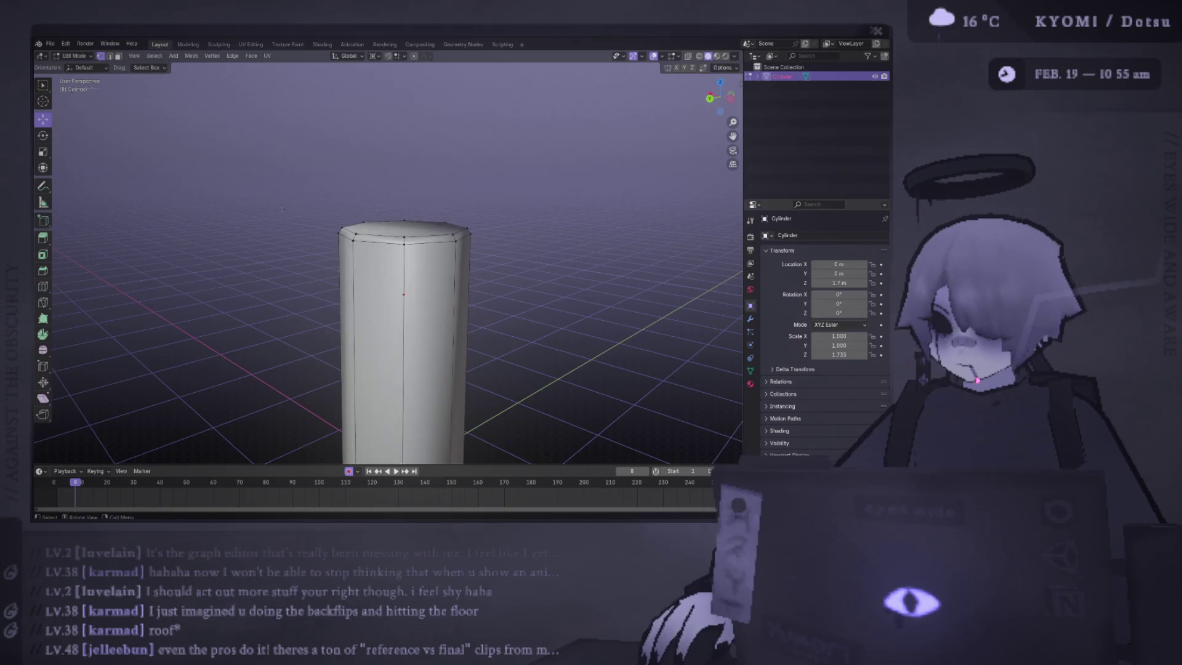
key("Tab")
key("alt+a")
mouse_move(395, 345)
left_mouse_down()
mouse_move(415, 388)
mouse_move(425, 332)
mouse_move(455, 297)
mouse_move(405, 272)
left_mouse_up()
key("Tab")
left_click_drag(395, 216, 329, 201)
left_click_drag(403, 199, 483, 170)
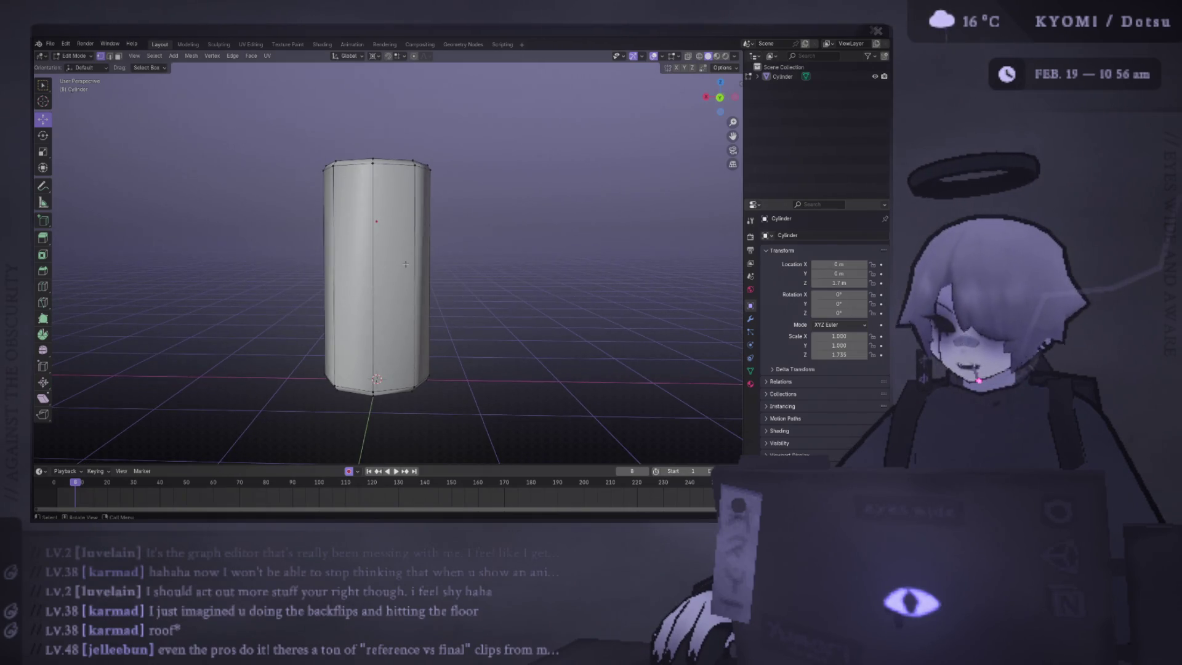
mouse_move(383, 307)
left_mouse_down()
mouse_move(400, 344)
mouse_move(426, 356)
mouse_move(400, 340)
left_mouse_up()
Step: Save the file as punching bag.blend
scroll(400, 340, "up", 3)
key("ctrl+s")
scroll(392, 265, "down", 1)
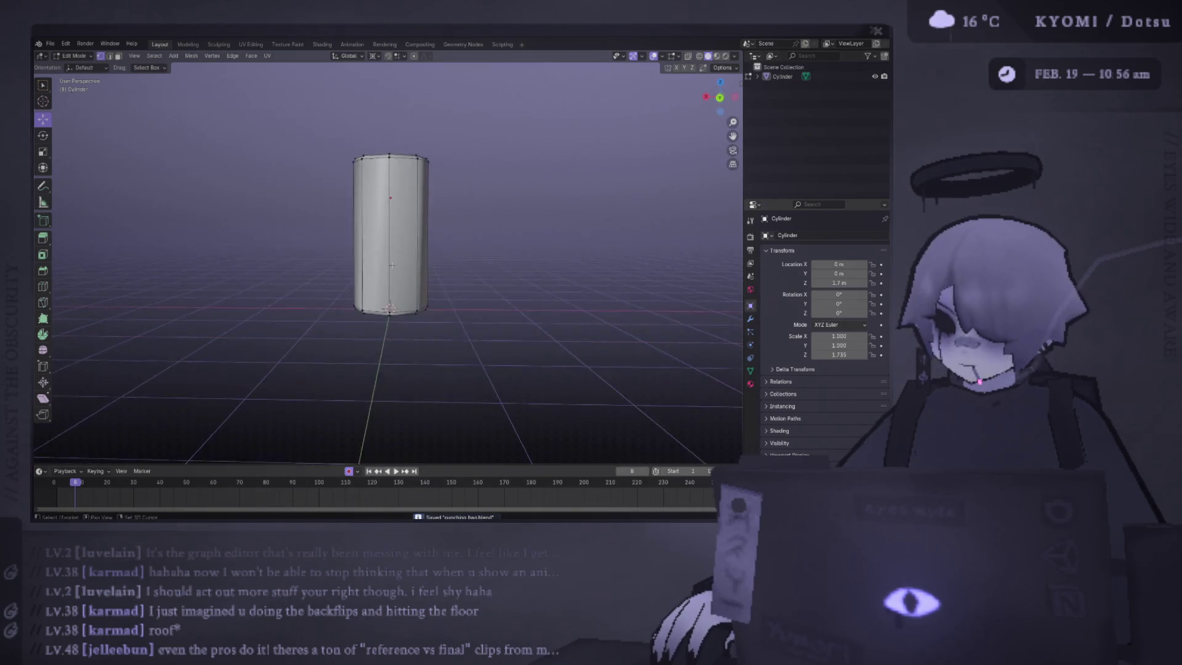
left_click_drag(392, 265, 376, 221)
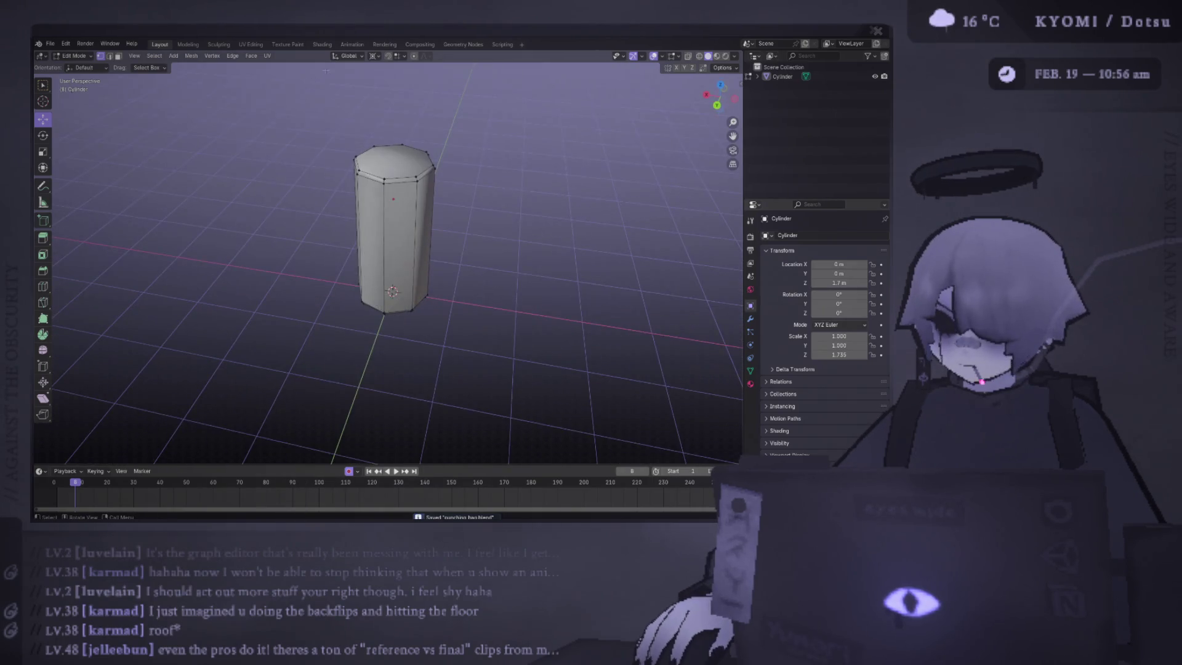
Step: Switch to UV Editing and select the connected mesh and a left vertical edge
left_click(251, 44)
scroll(577, 236, "up", 5)
key("ctrl+l")
left_click(558, 273)
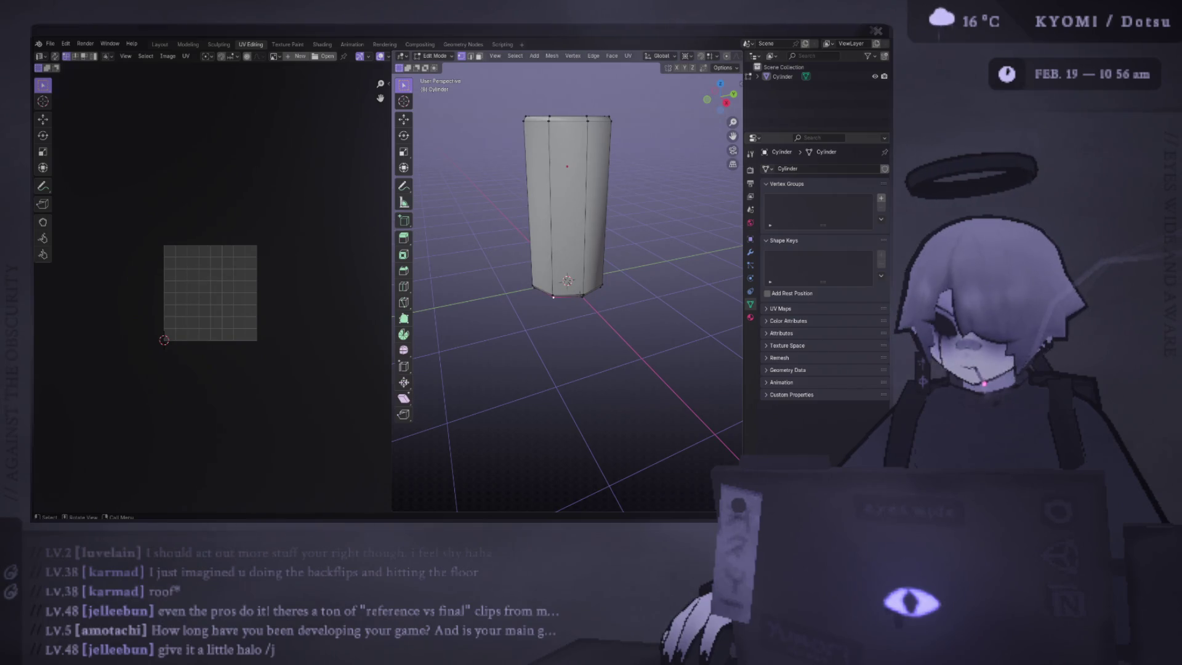
Step: Select the entire mesh and box-select all its UV islands
key("ctrl+l")
left_click_drag(390, 250, 266, 250)
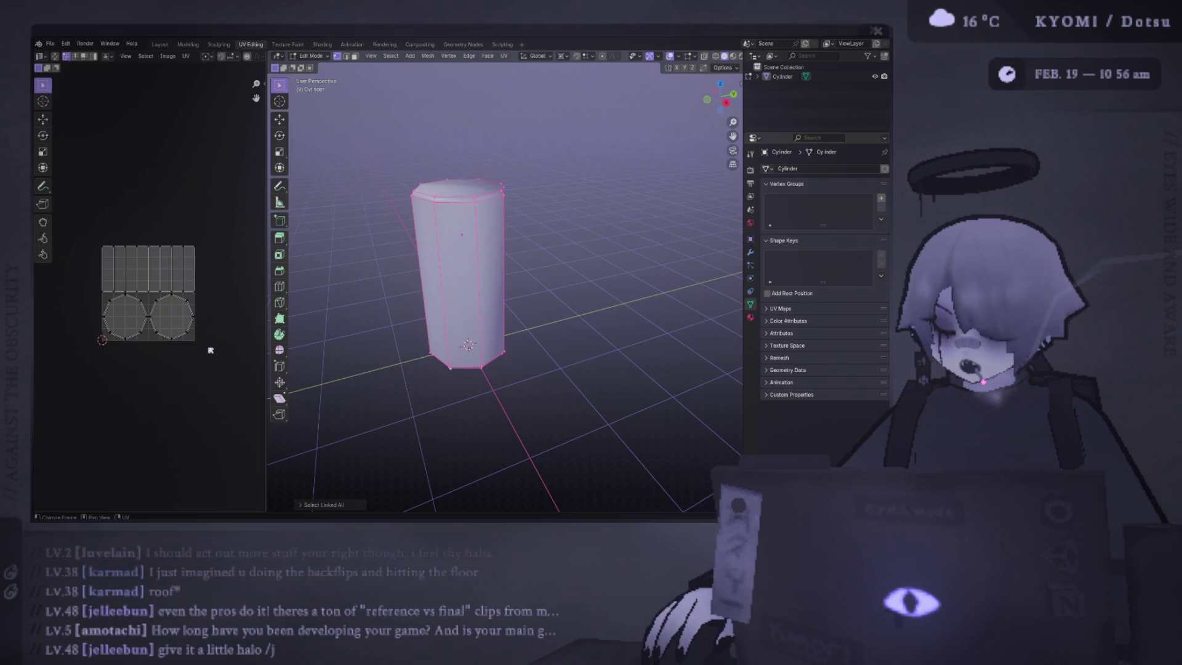
key("a")
scroll(167, 285, "up", 2)
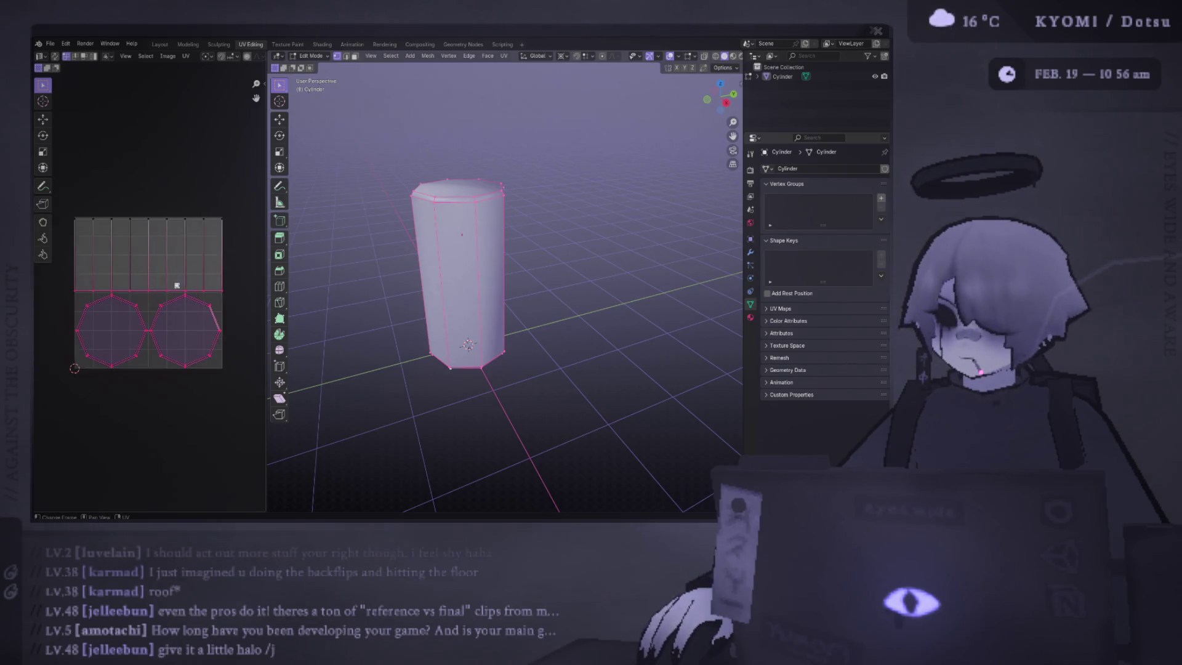
left_click_drag(431, 257, 315, 251)
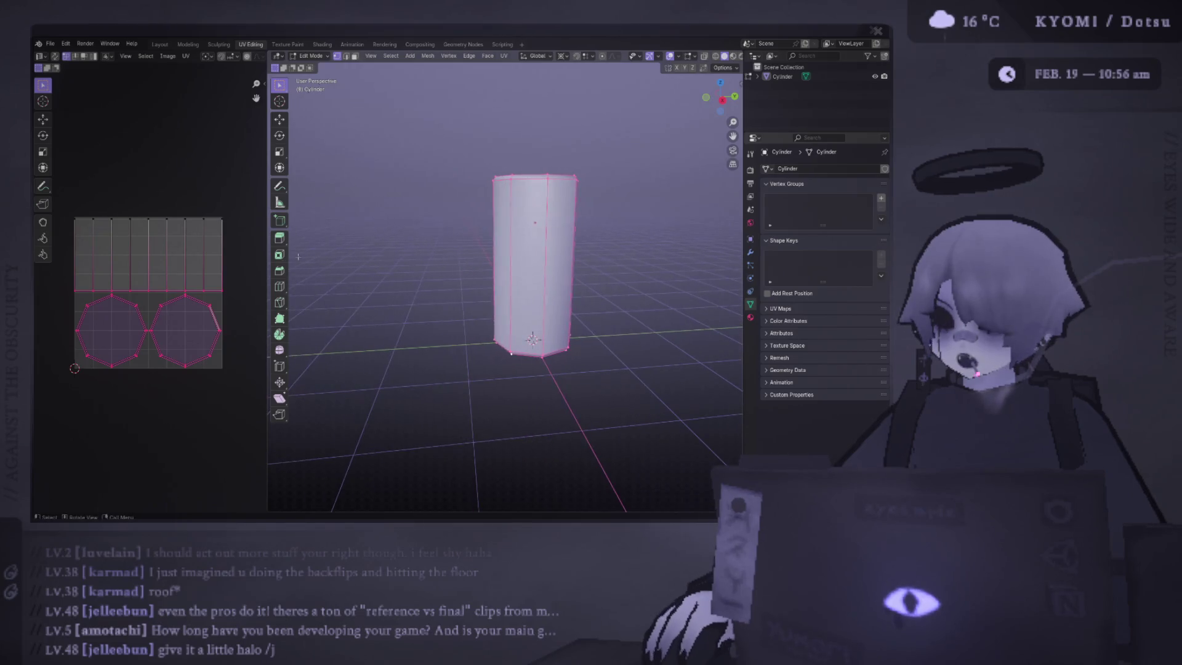
left_click_drag(237, 385, 68, 266)
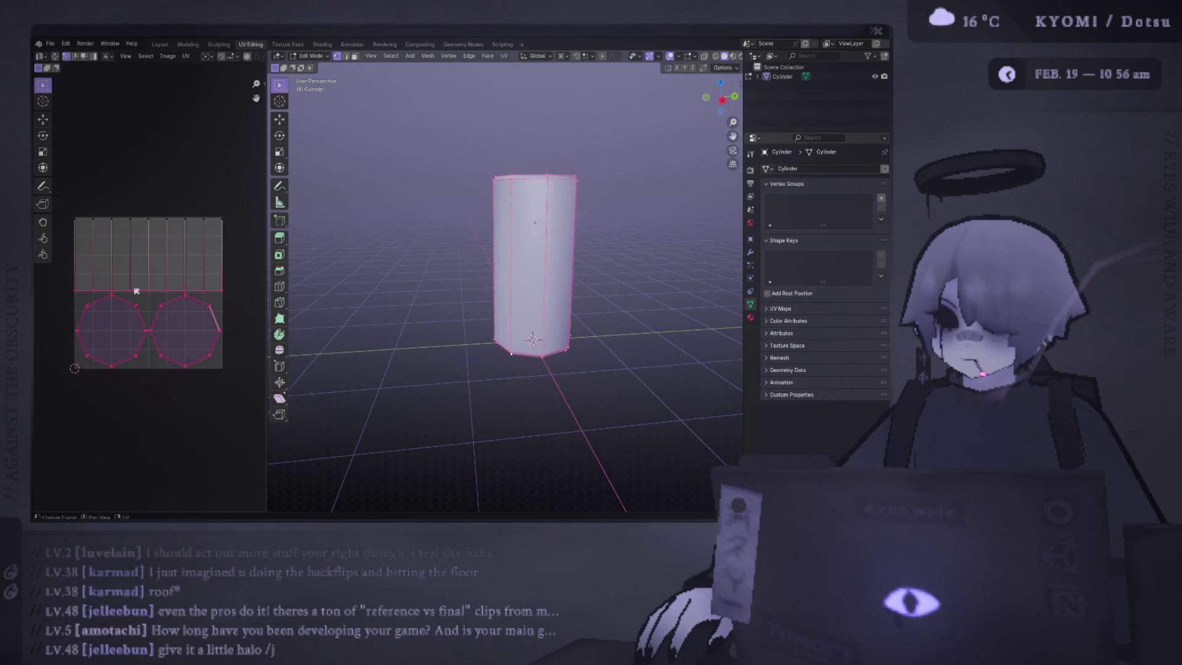
Step: Try selecting the ring of side faces and a single face, then clear the selection
key("alt+a")
left_click(492, 226, "alt")
left_click_drag(486, 230, 289, 271)
left_click_drag(503, 253, 597, 276)
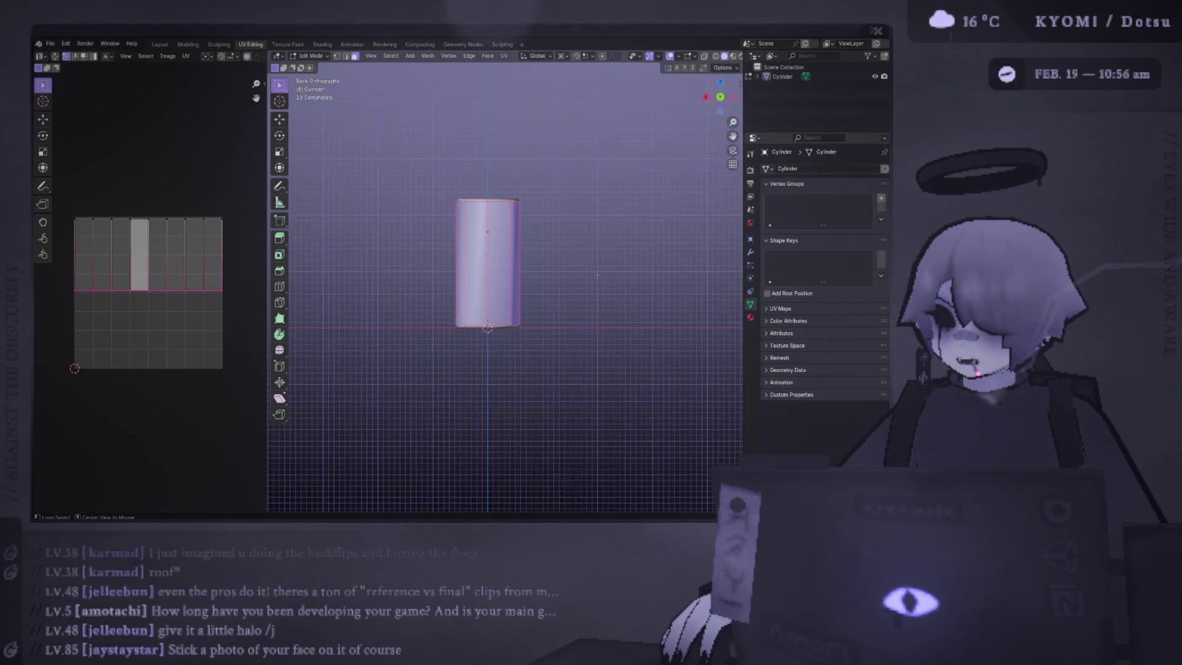
left_click(491, 271)
mouse_move(491, 271)
left_mouse_down()
mouse_move(491, 286)
mouse_move(578, 257)
mouse_move(489, 216)
left_mouse_up()
key("alt+a")
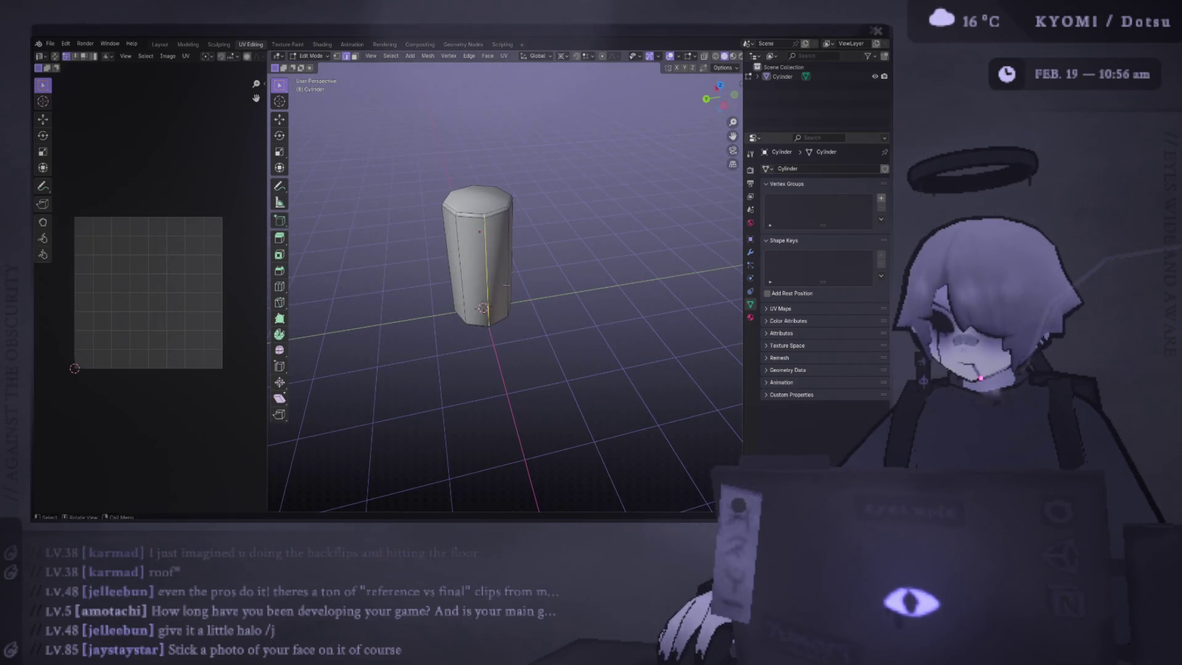
Step: Select the top rim edge loop, then add the bottom rim loop from beneath
left_click_drag(506, 285, 496, 250)
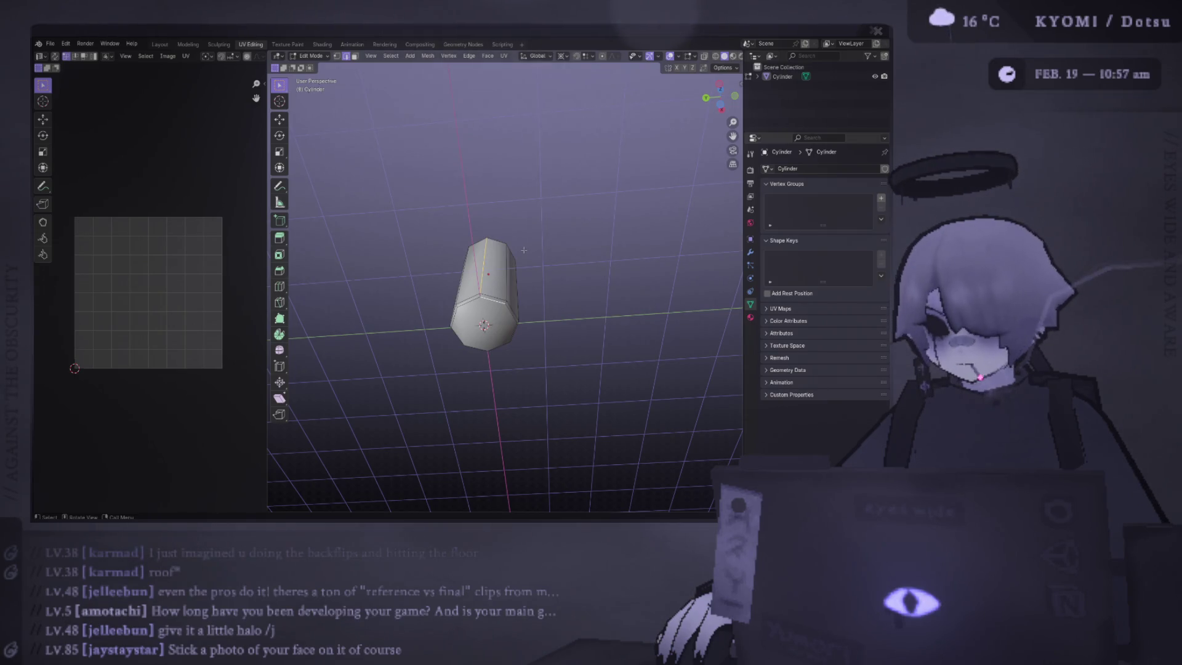
scroll(524, 250, "up", 3)
left_click_drag(463, 360, 458, 351)
left_click(456, 157, "alt")
left_click_drag(455, 157, 468, 315)
left_click(468, 314, "alt+shift")
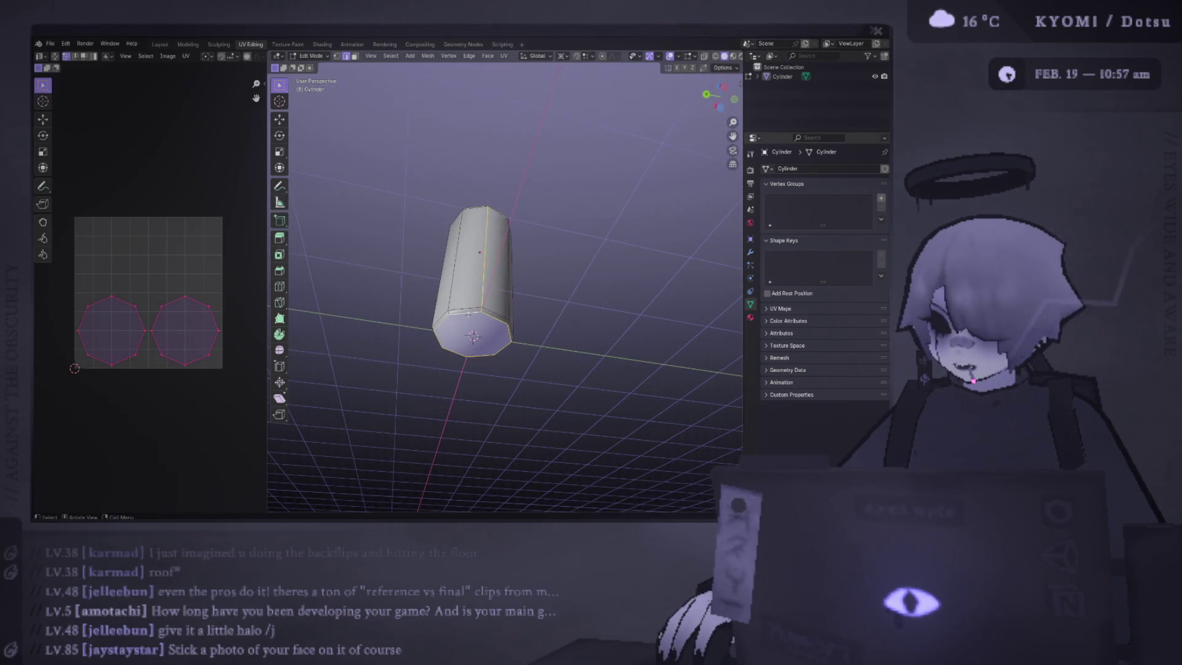
Step: Mark the selected rim edges as UV seams, then clear the edge selection
key("ctrl+e")
key("Escape")
key("ctrl+e")
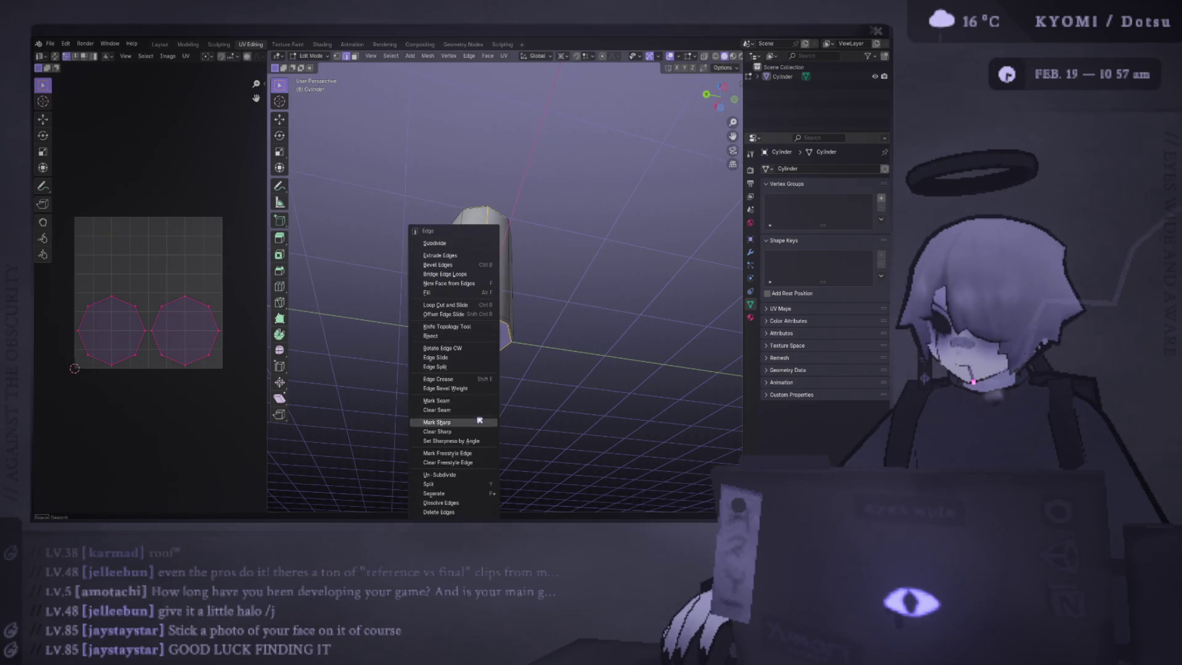
left_click(455, 401)
left_click_drag(469, 396, 534, 258)
key("alt+a")
key("ctrl+e")
key("Escape")
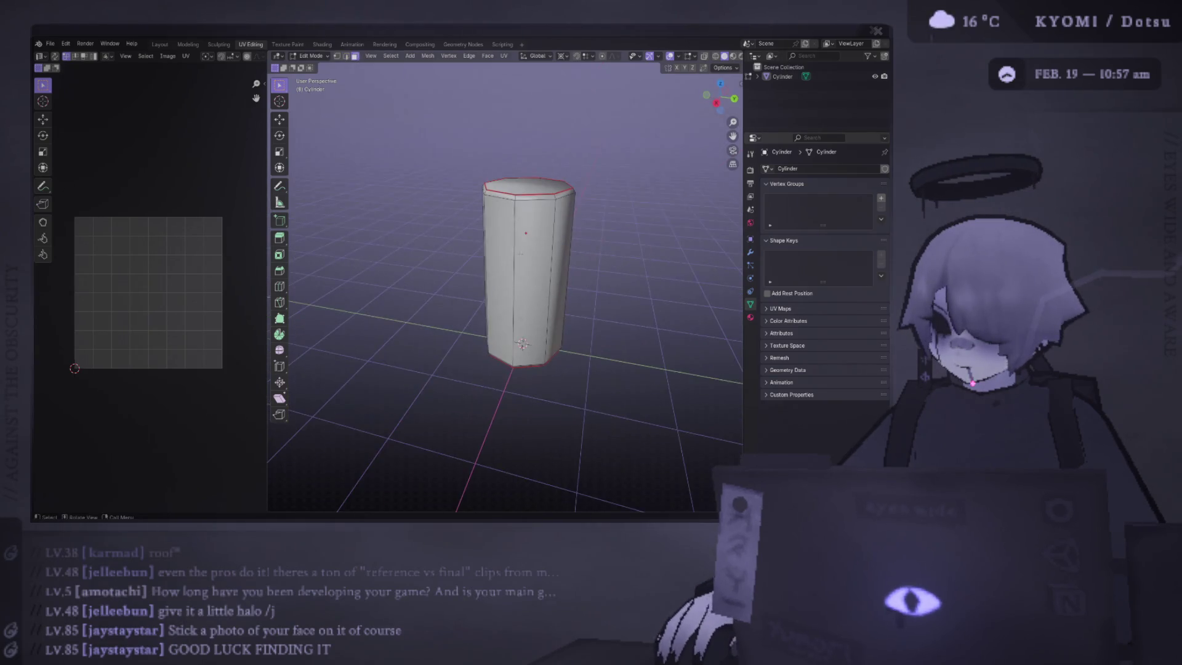
Step: Select the ring of side faces and unwrap them into a UV strip
left_click(533, 259, "alt")
key("KP_3")
key("ctrl+f")
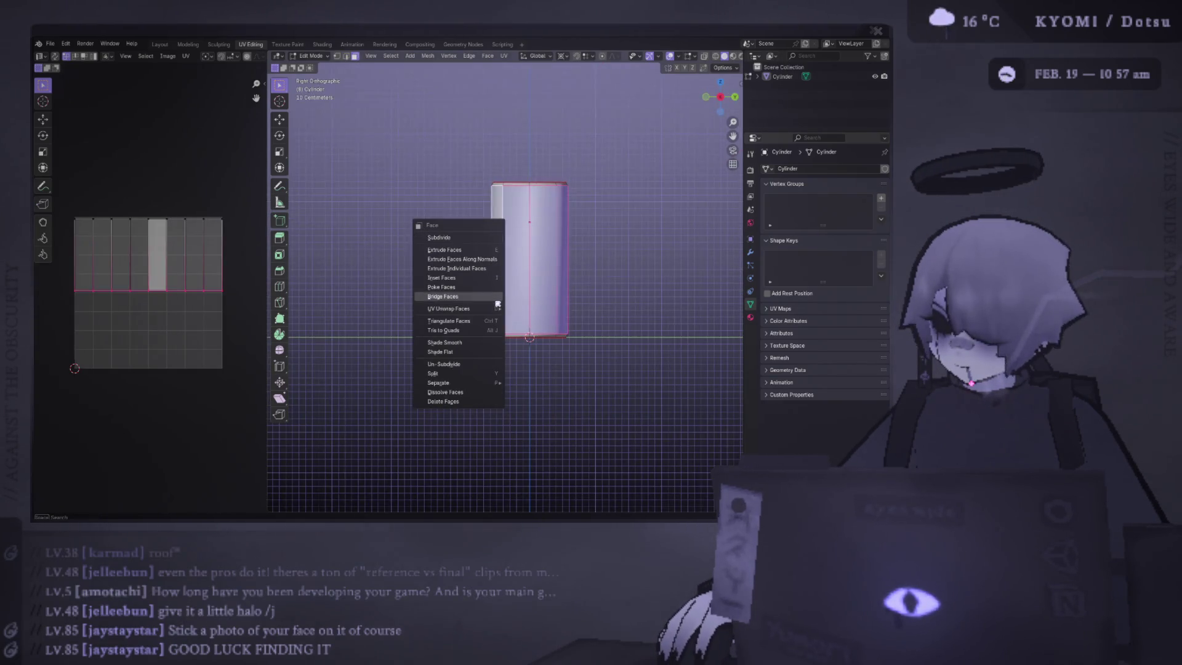
mouse_move(498, 304)
mouse_move(574, 314)
left_click(639, 313)
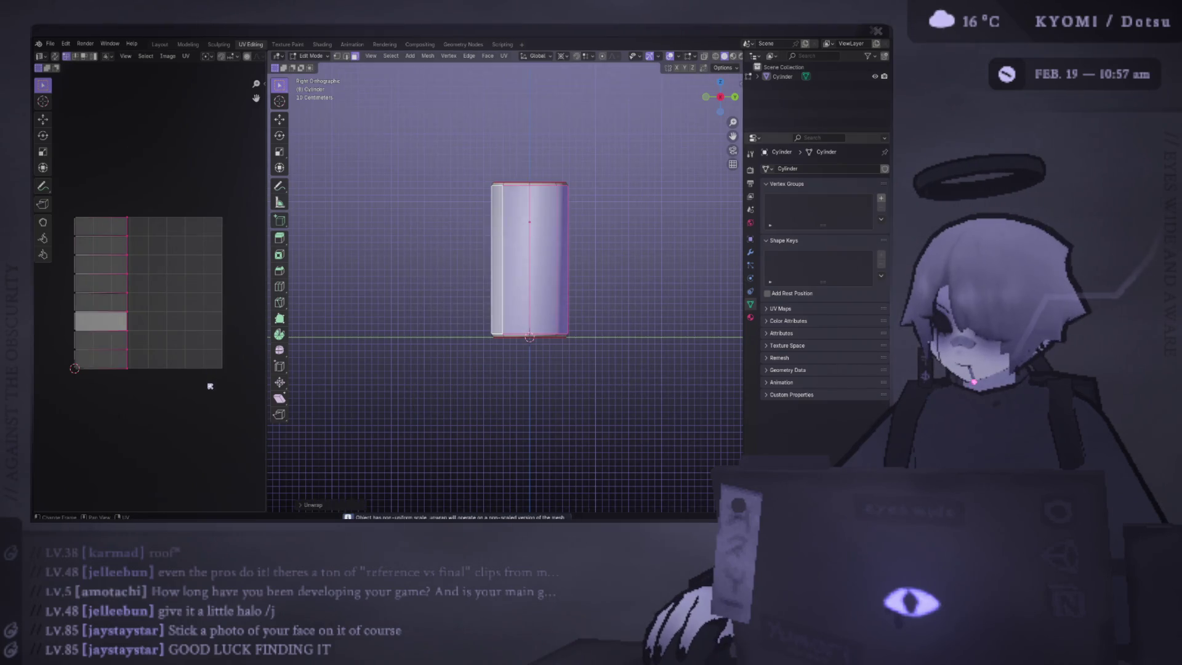
Step: Rotate the whole UV strip a quarter-turn (90°)
key("a")
key("r")
left_click(220, 402)
key("ctrl+z")
type("r90")
key("Return")
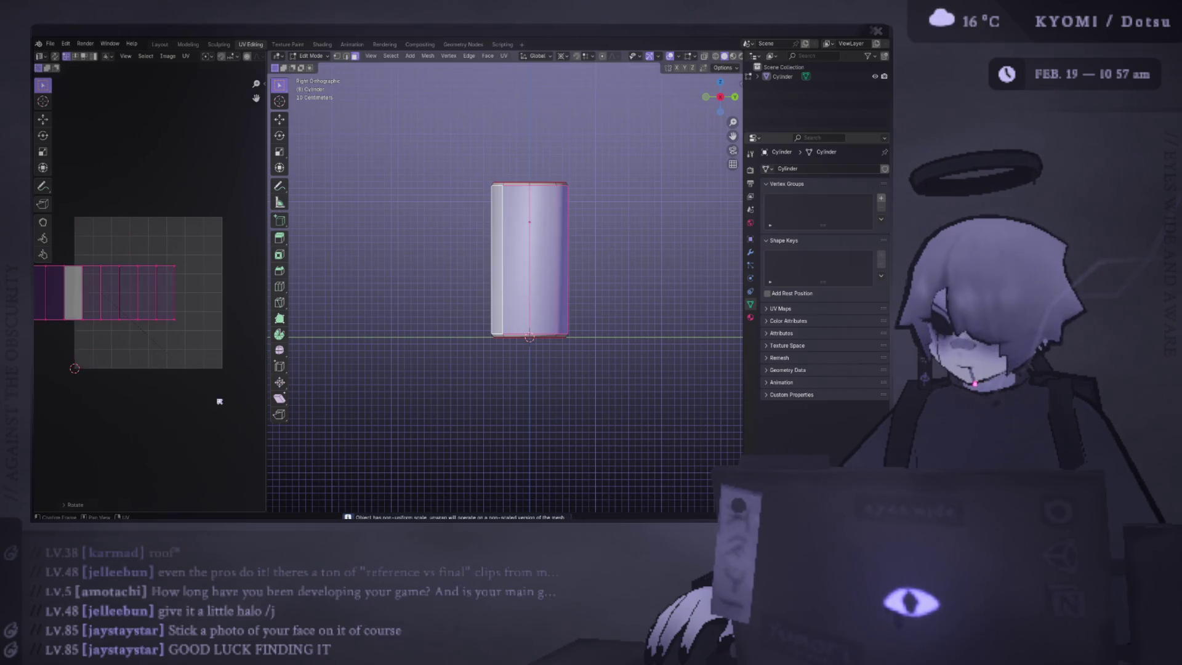
scroll(143, 293, "up", 1)
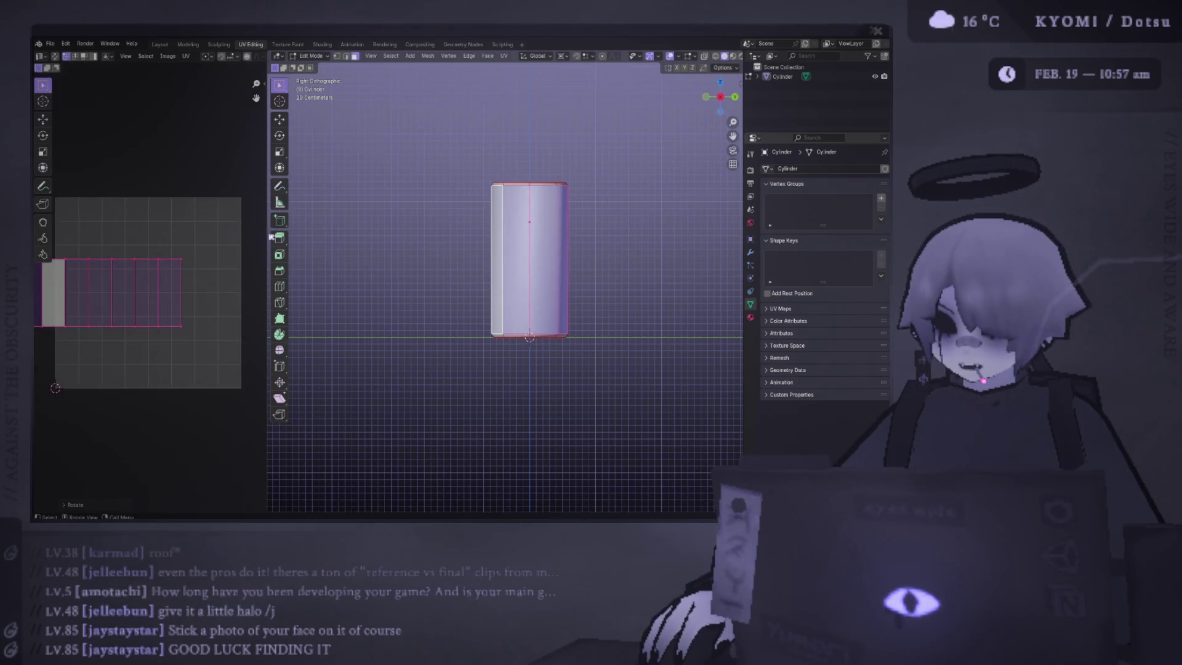
left_click_drag(270, 236, 470, 277)
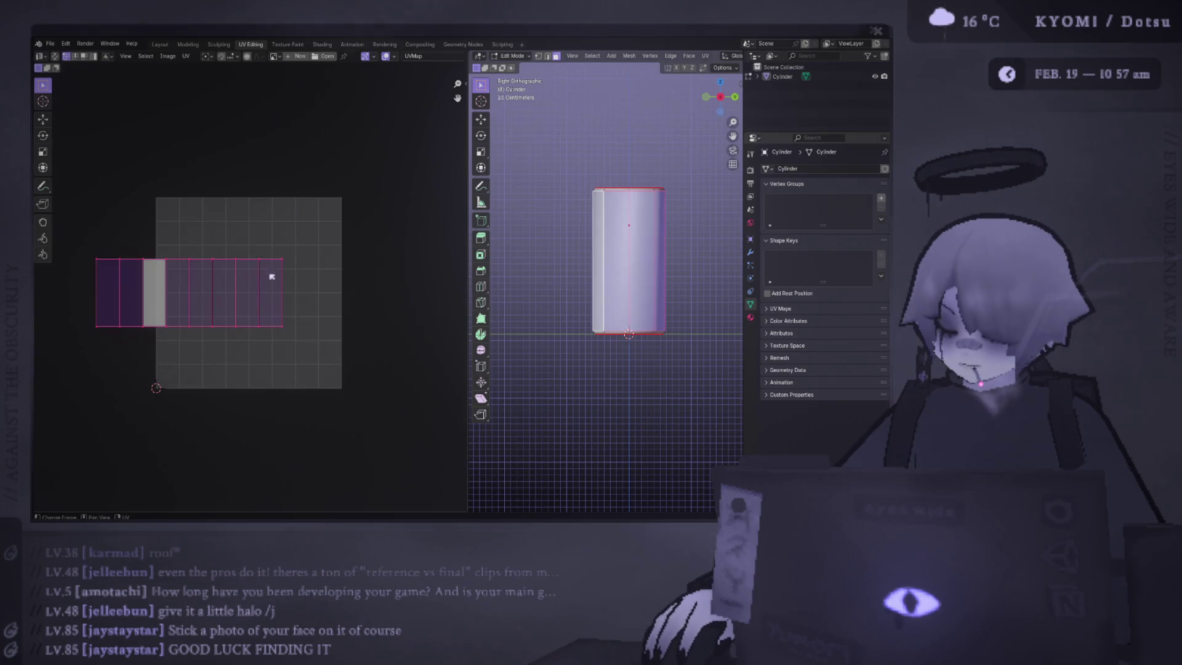
Step: Place the strip along the grid's top edge, stretch it horizontally and nudge it vertically
key("g")
left_click(363, 217)
key("s")
left_click(387, 217)
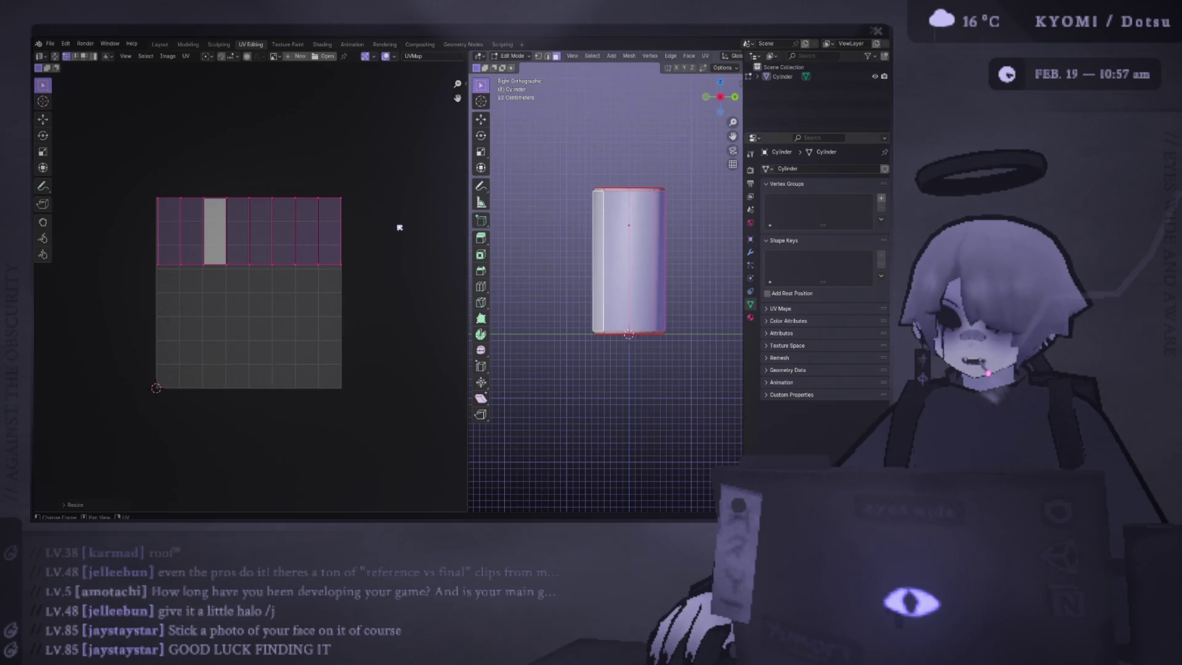
key("ctrl+z")
key("s")
left_click(397, 226)
key("g")
key("x")
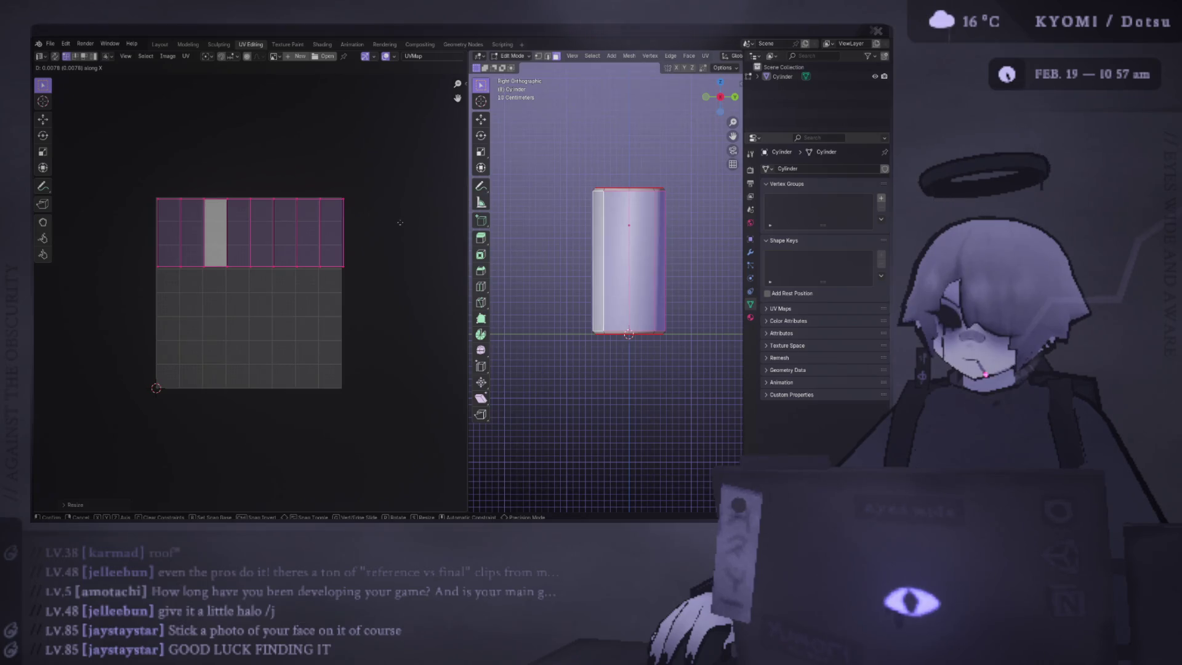
key("y")
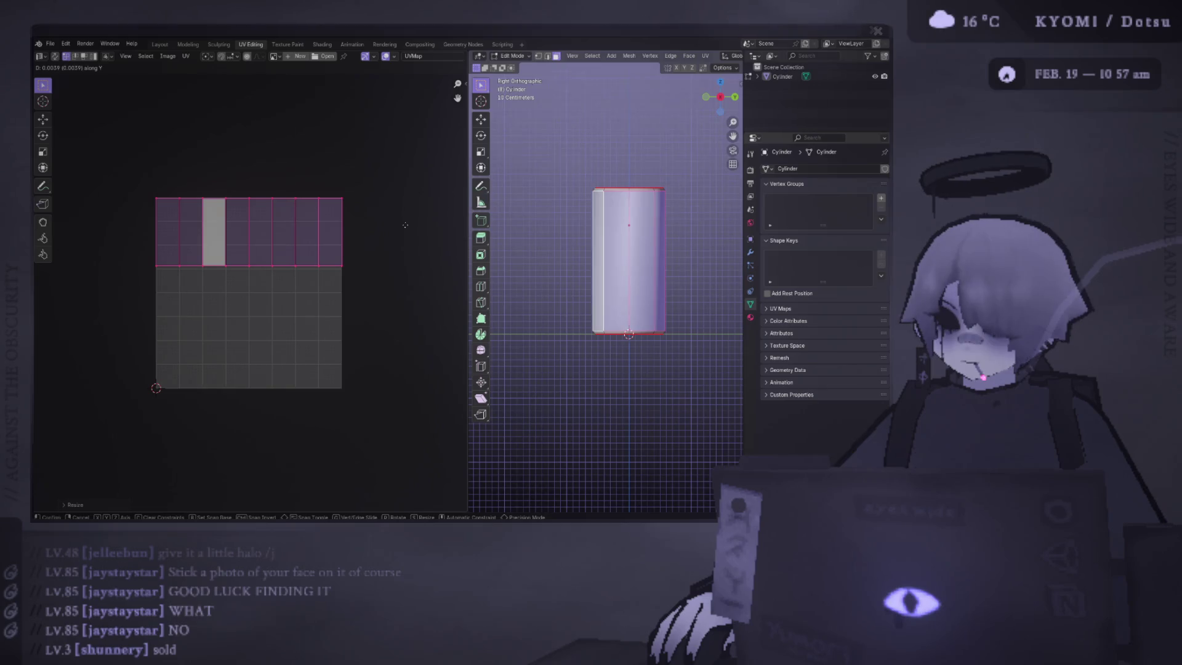
left_click(406, 225)
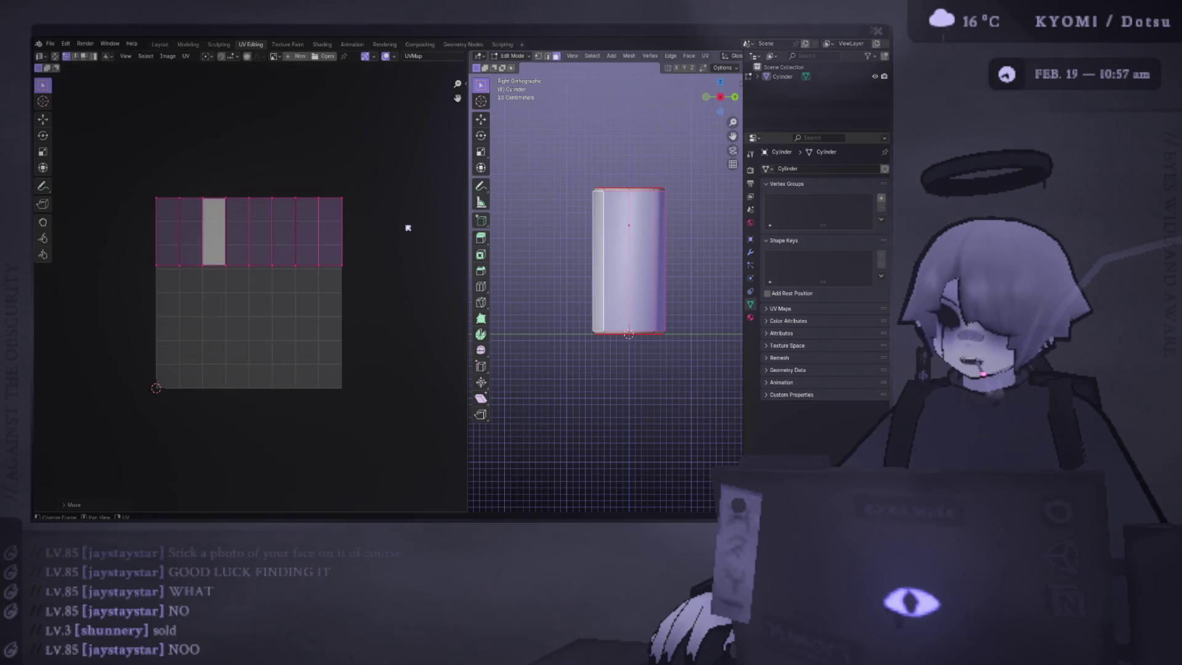
Step: Pull the strip's bottom edge row down the grid along Y and save the file
left_click_drag(415, 312, 216, 146)
key("ctrl+s")
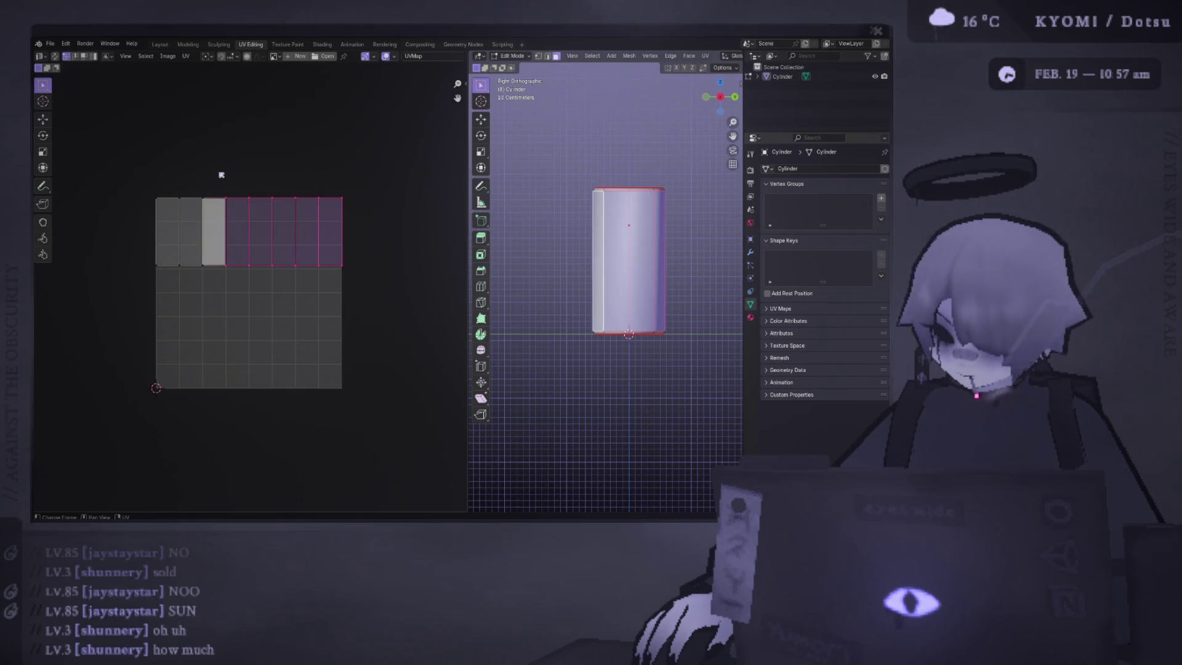
left_click_drag(377, 307, 53, 222)
left_click(43, 119)
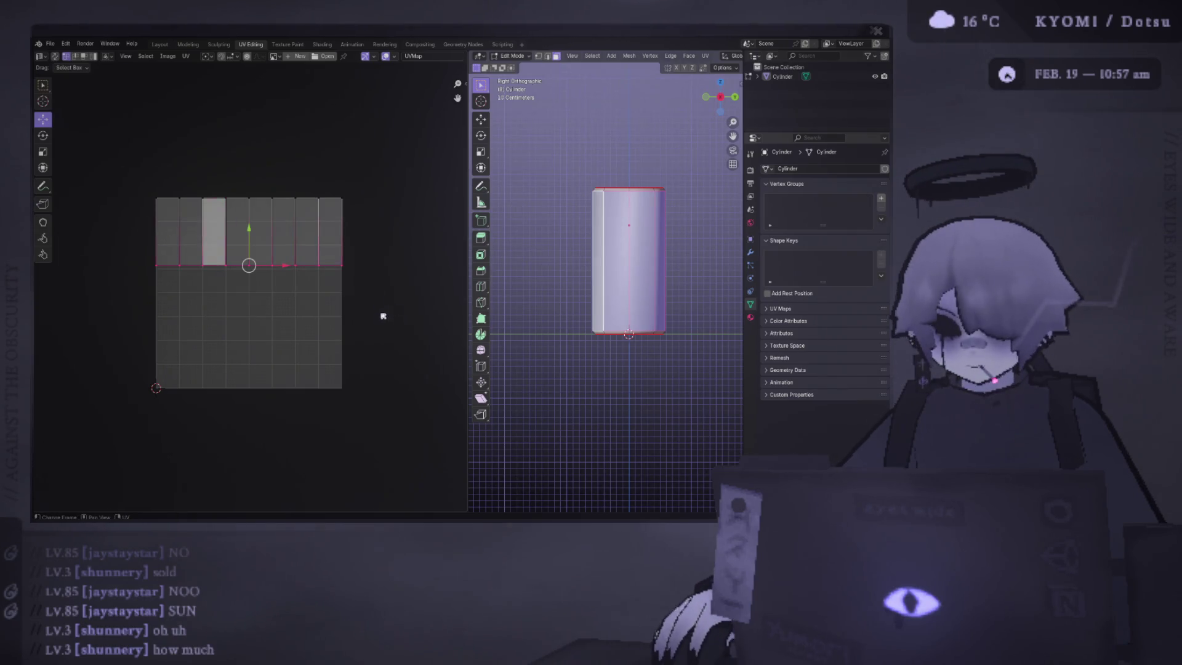
key("g")
key("y")
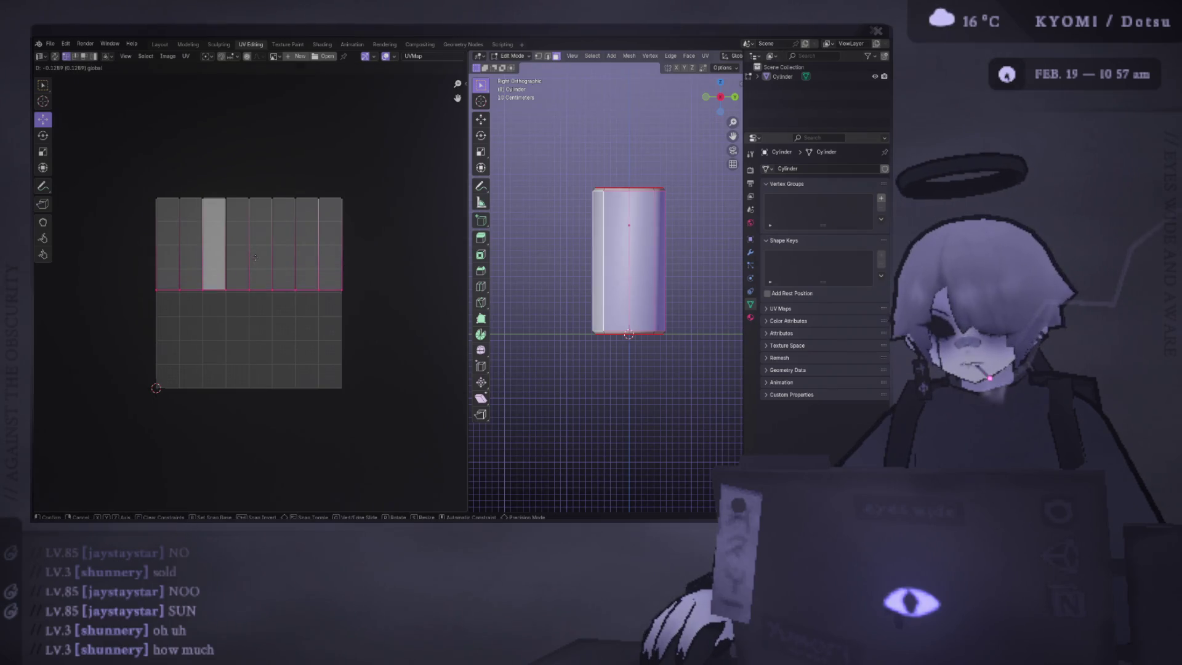
left_click(259, 261)
key("ctrl+s")
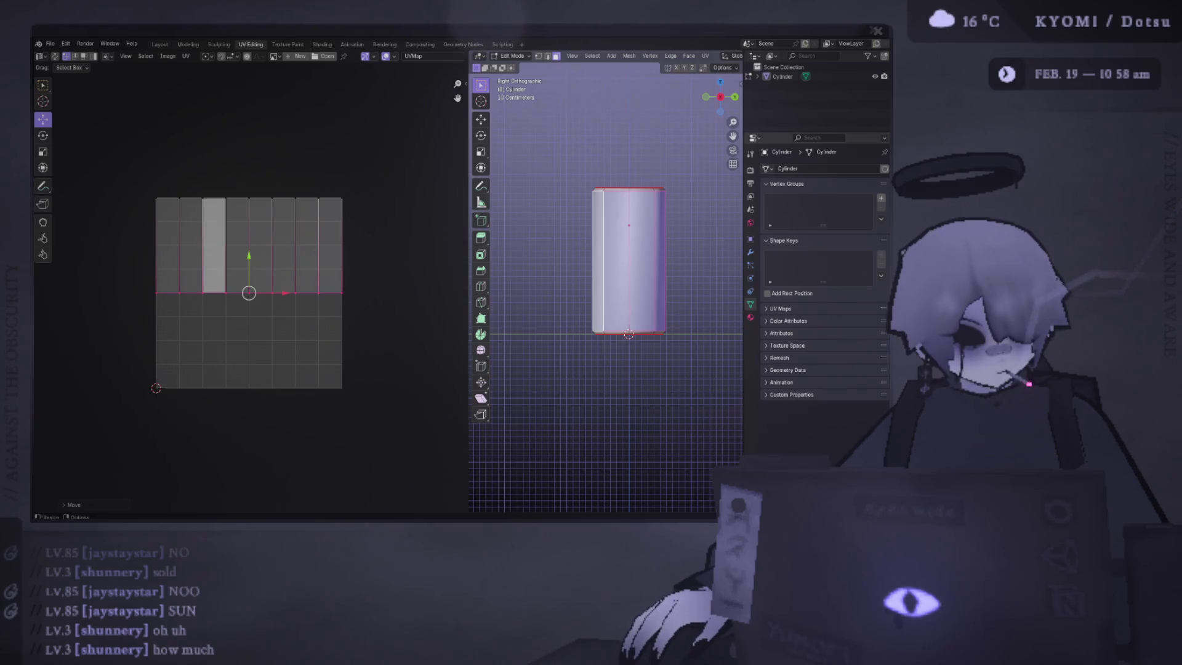
scroll(267, 298, "down", 3)
Step: Try projecting the side faces' UVs from the current view and moving the projected island
mouse_move(554, 293)
left_mouse_down()
mouse_move(600, 293)
mouse_move(554, 259)
left_mouse_up()
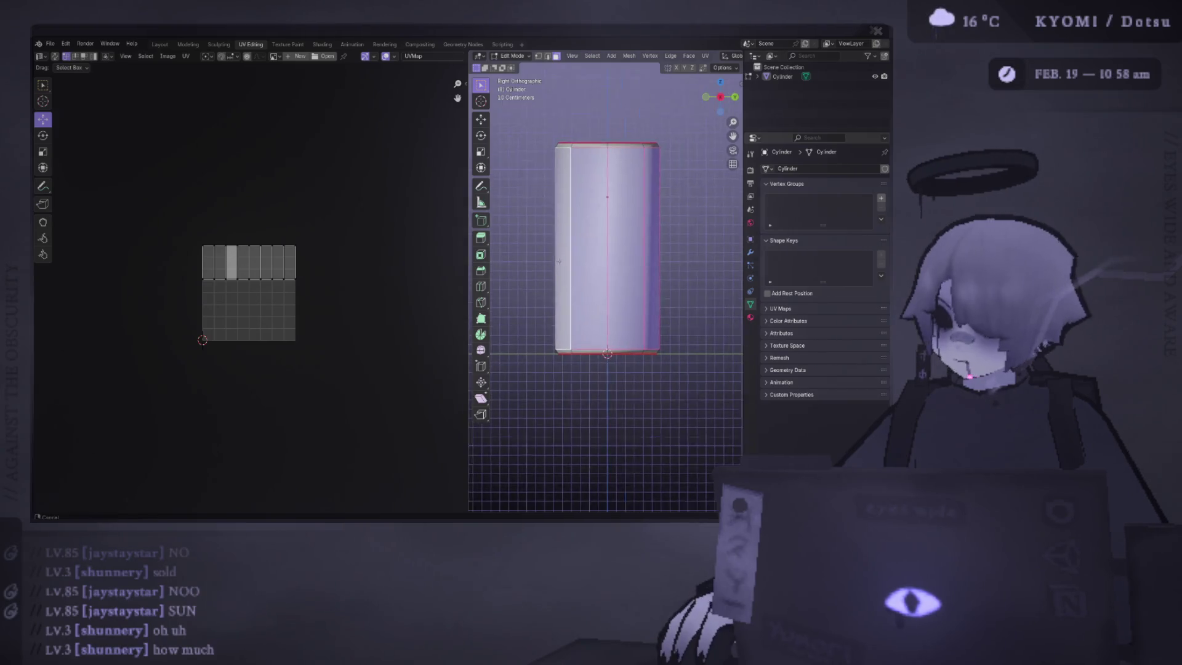
key("ctrl+f")
mouse_move(557, 266)
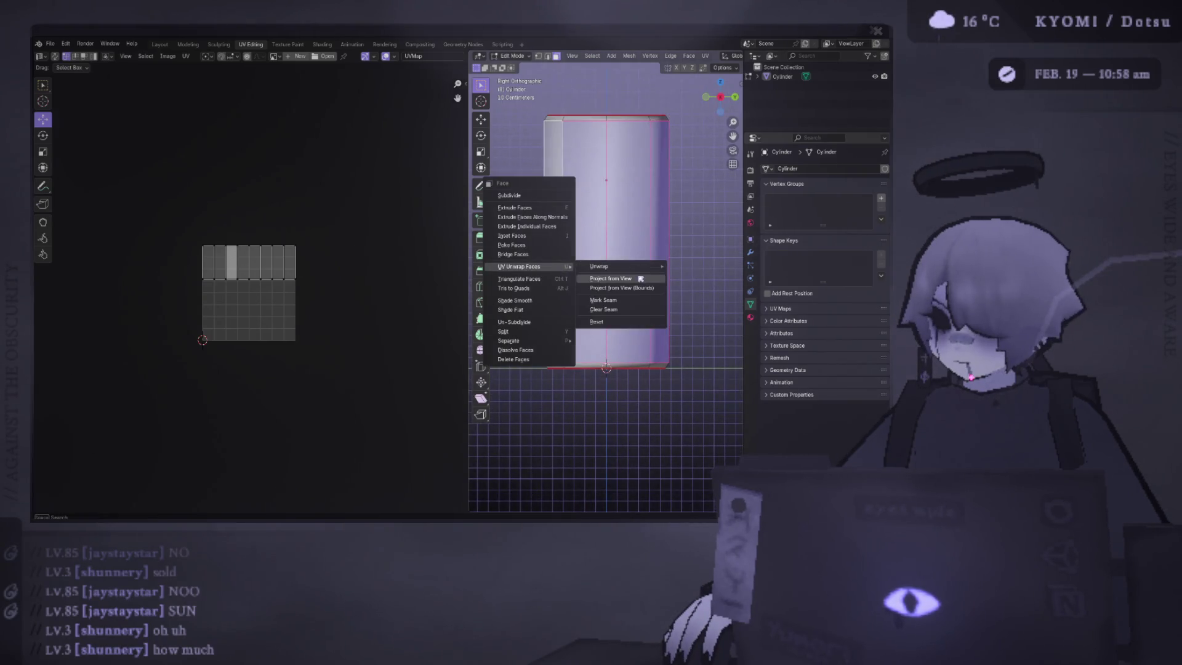
left_click(641, 280)
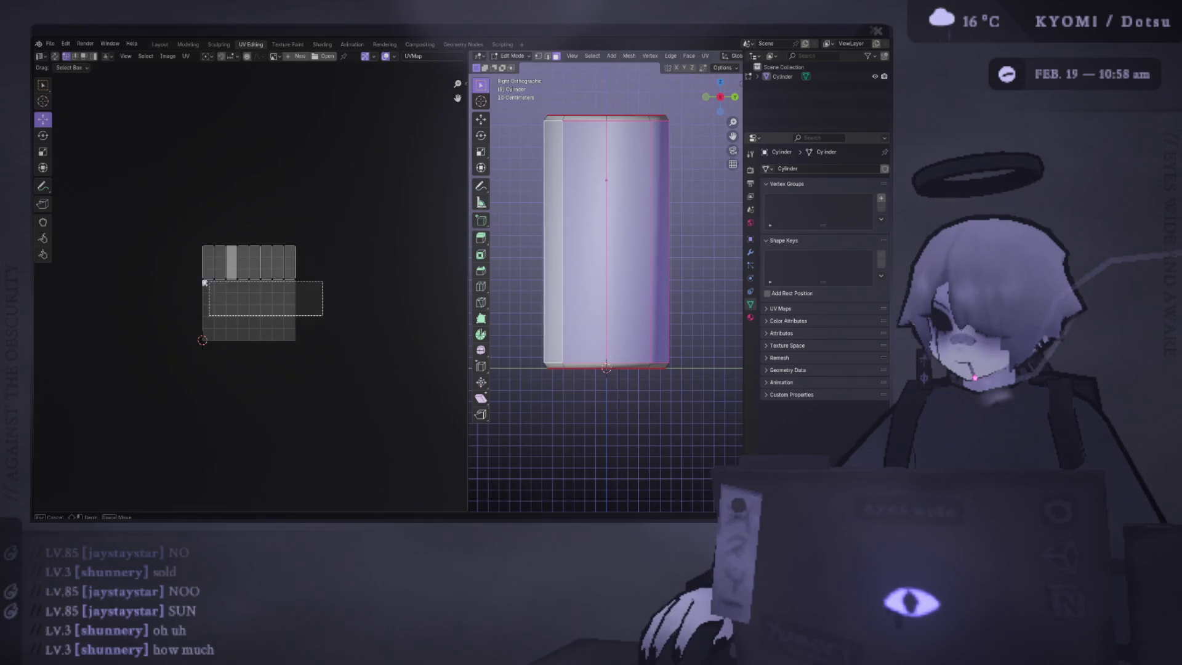
key("ctrl+f")
mouse_move(652, 309)
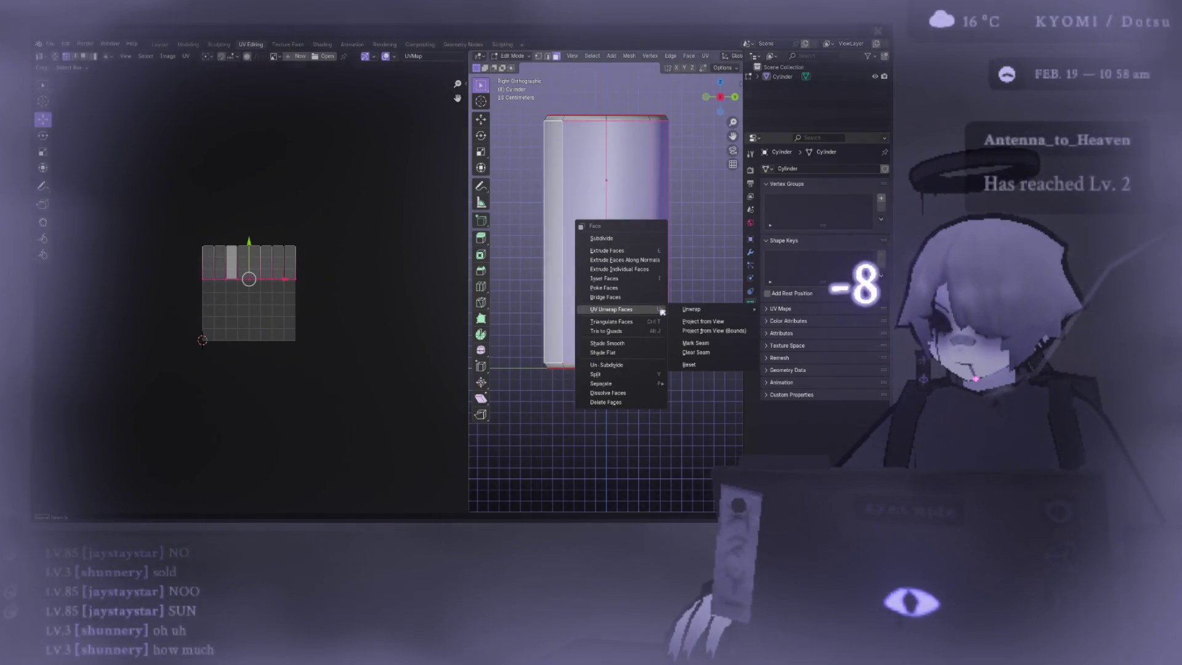
left_click(702, 322)
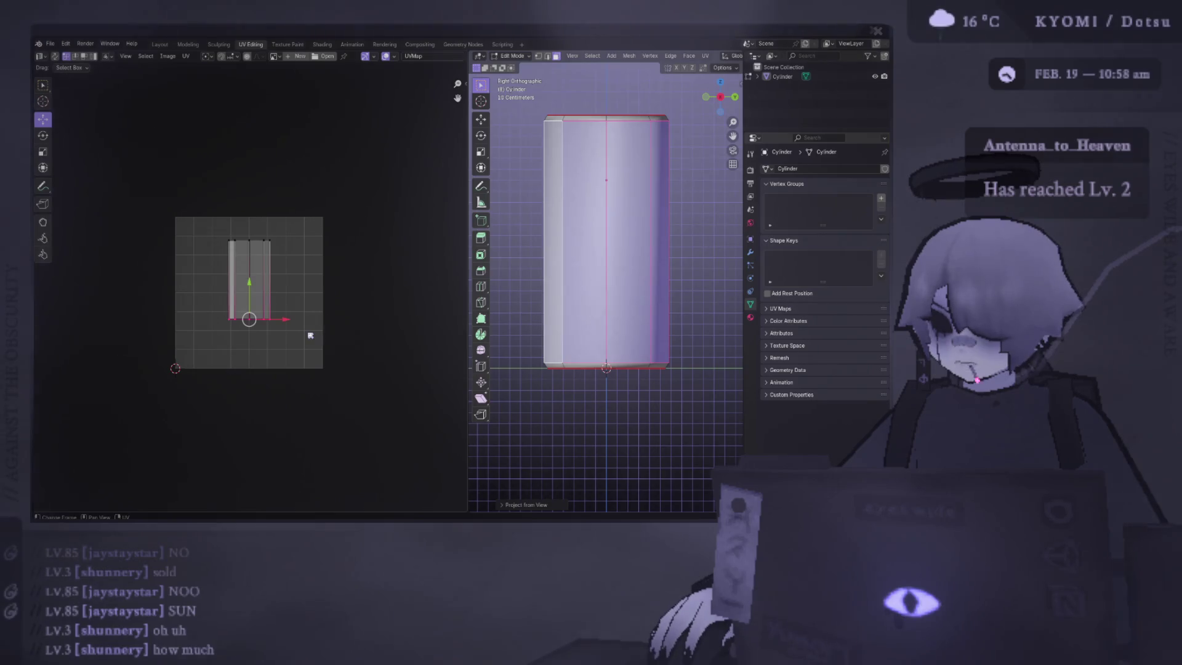
scroll(311, 335, "up", 2)
key("a")
key("g")
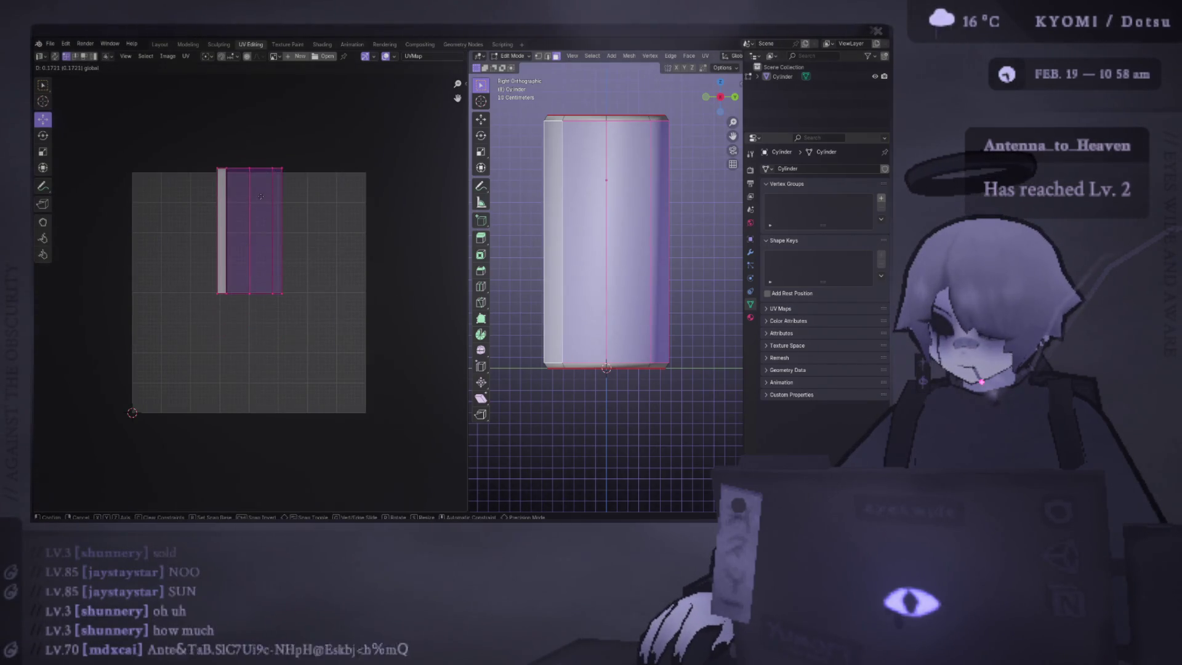
left_click(232, 271)
Step: Revert to the full-width unwrap, pull the strip's bottom edge lower, save, and add a new material
key("ctrl+z")
key("ctrl+z")
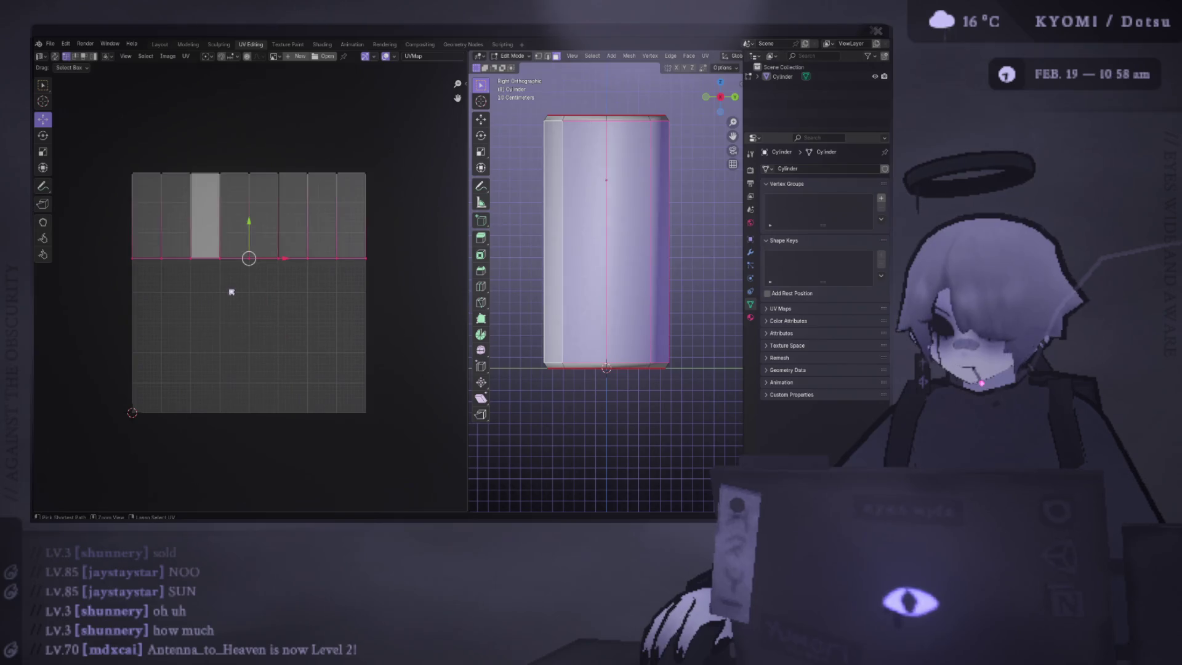
left_click_drag(251, 239, 257, 275)
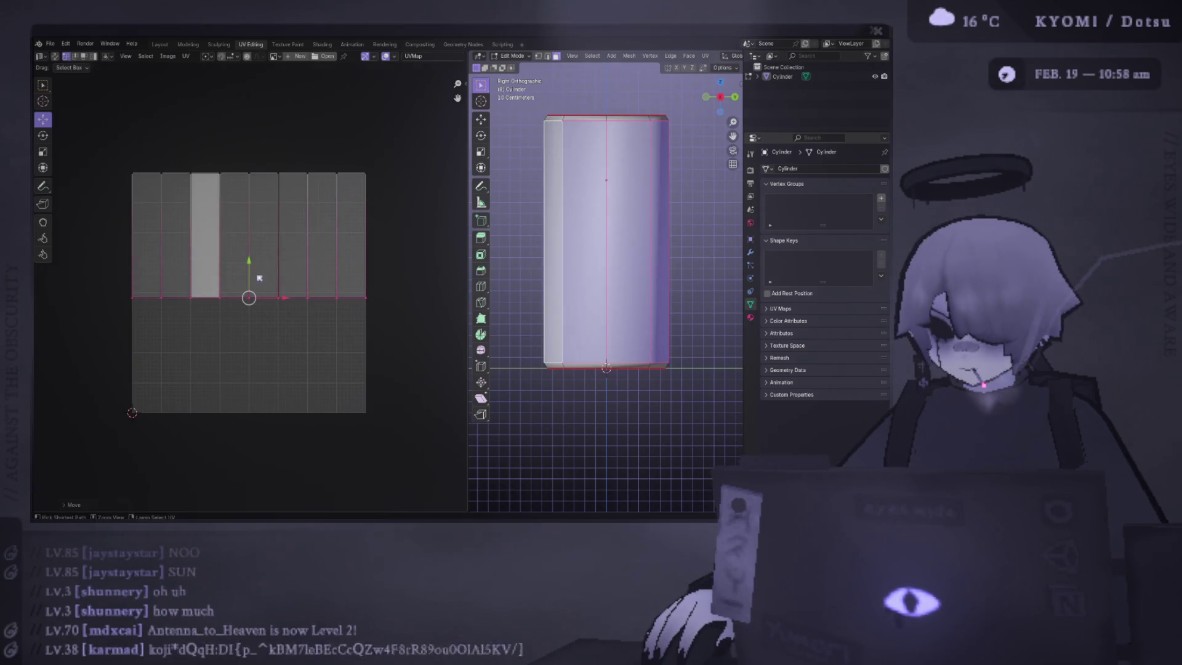
key("ctrl+s")
left_click(751, 317)
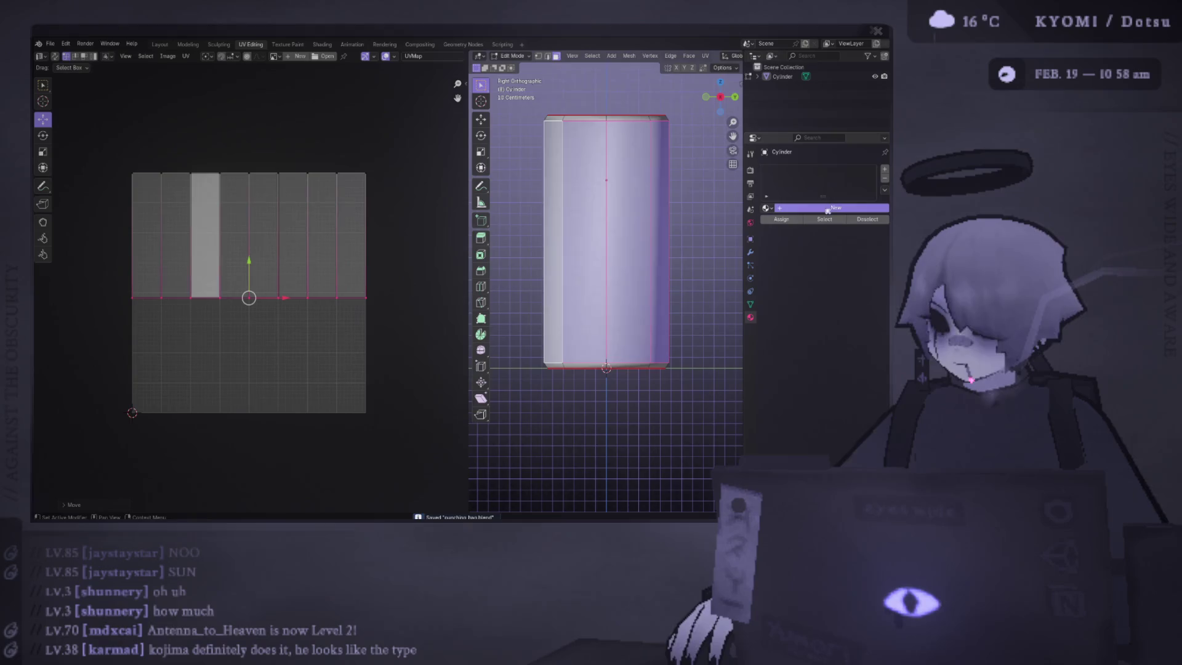
left_click(827, 209)
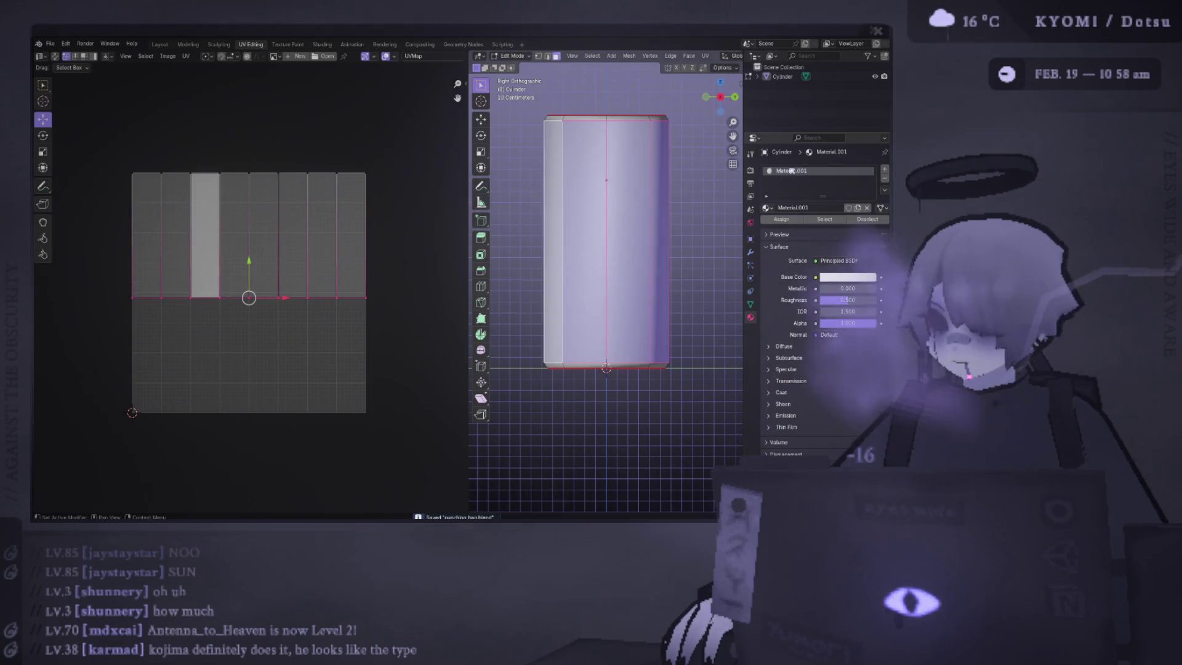
Step: Swap the new material for the existing 'Material' and rename it 'punching bag'
key("ctrl+z")
left_click(766, 208)
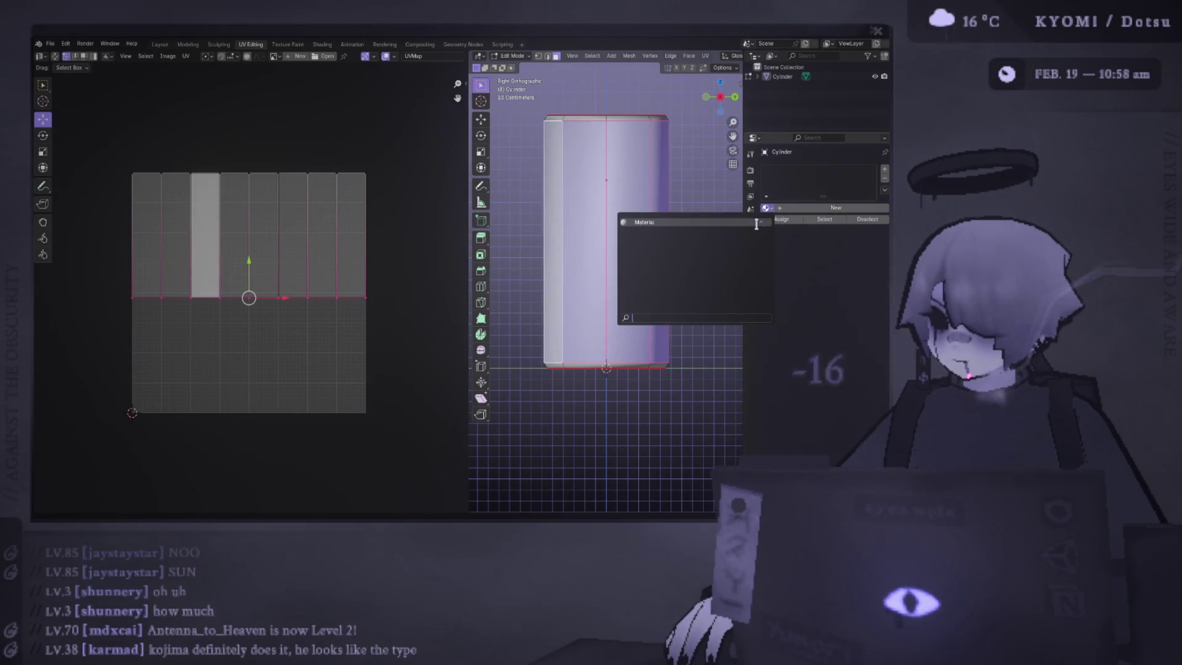
left_click(677, 234)
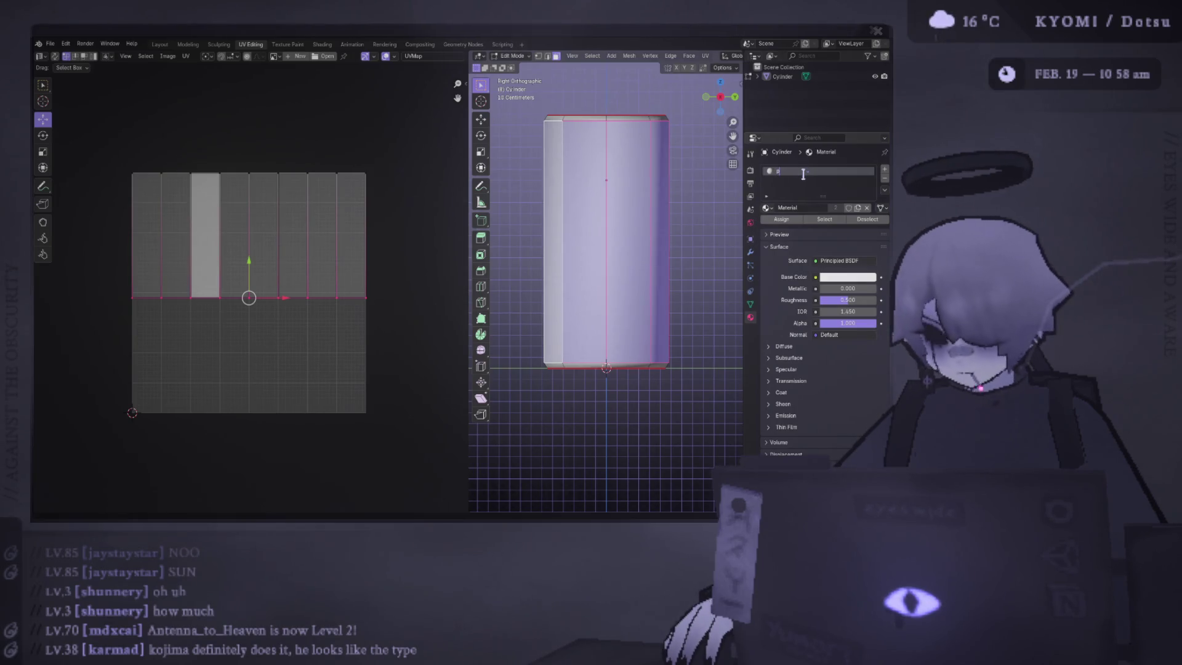
type("unching bag")
key("Return")
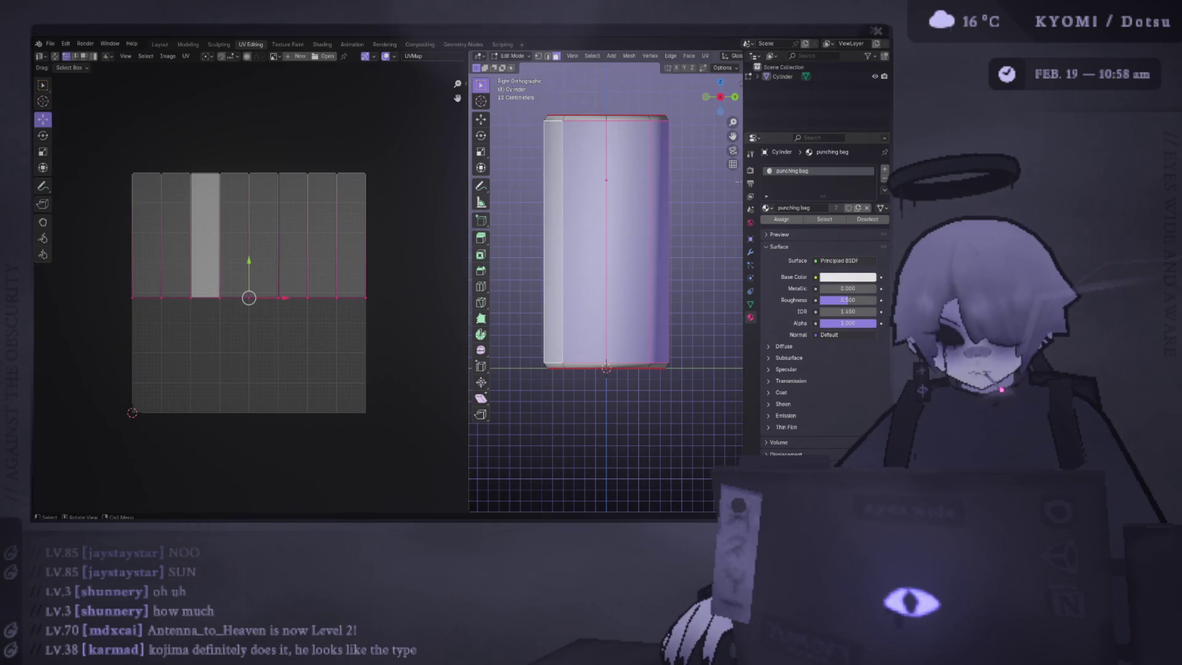
left_click_drag(465, 150, 295, 151)
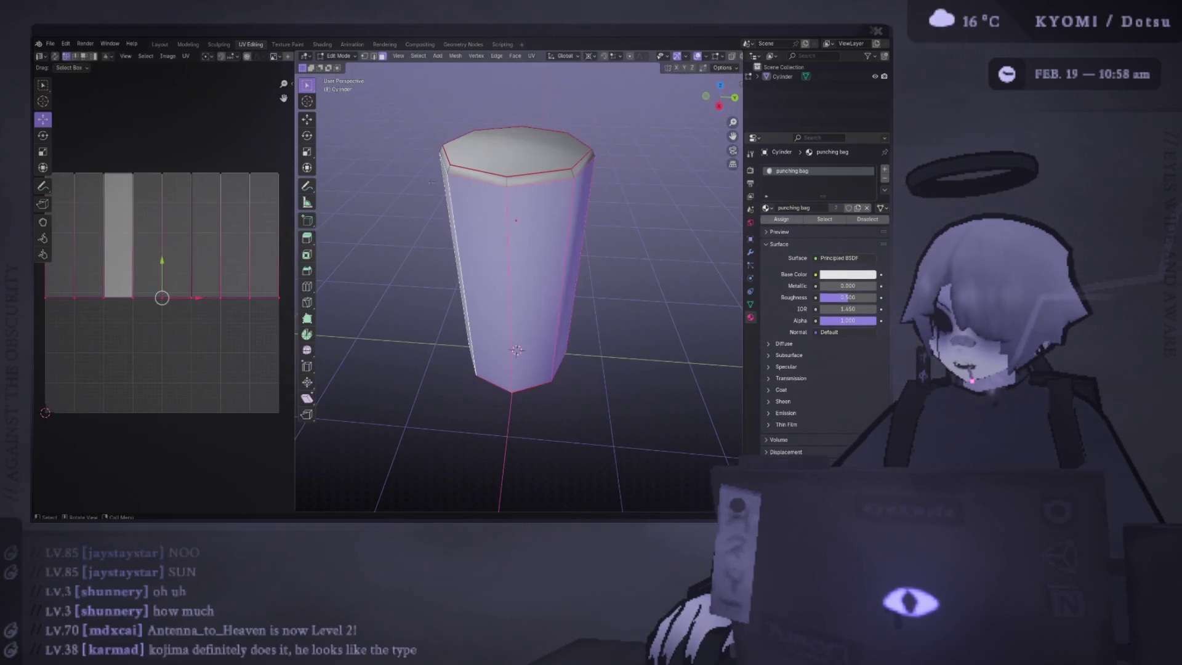
Step: Select the whole connected bag mesh from one side face and bring up the face unwrap options
left_click(474, 203)
left_click_drag(461, 153, 461, 142)
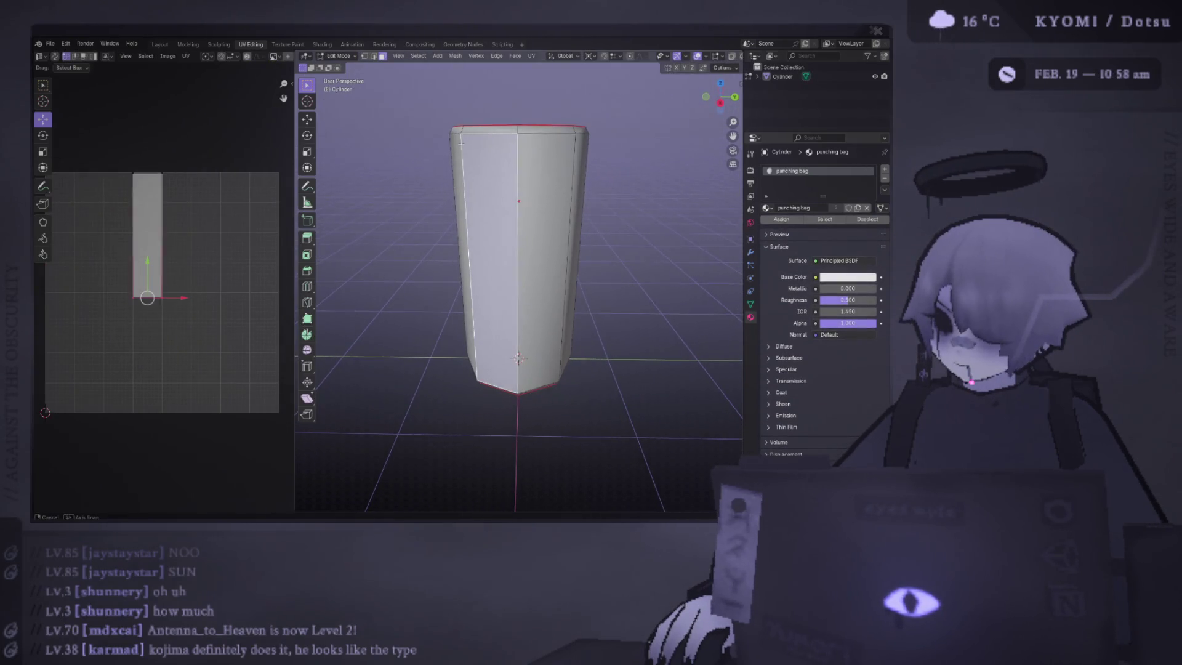
key("ctrl+l")
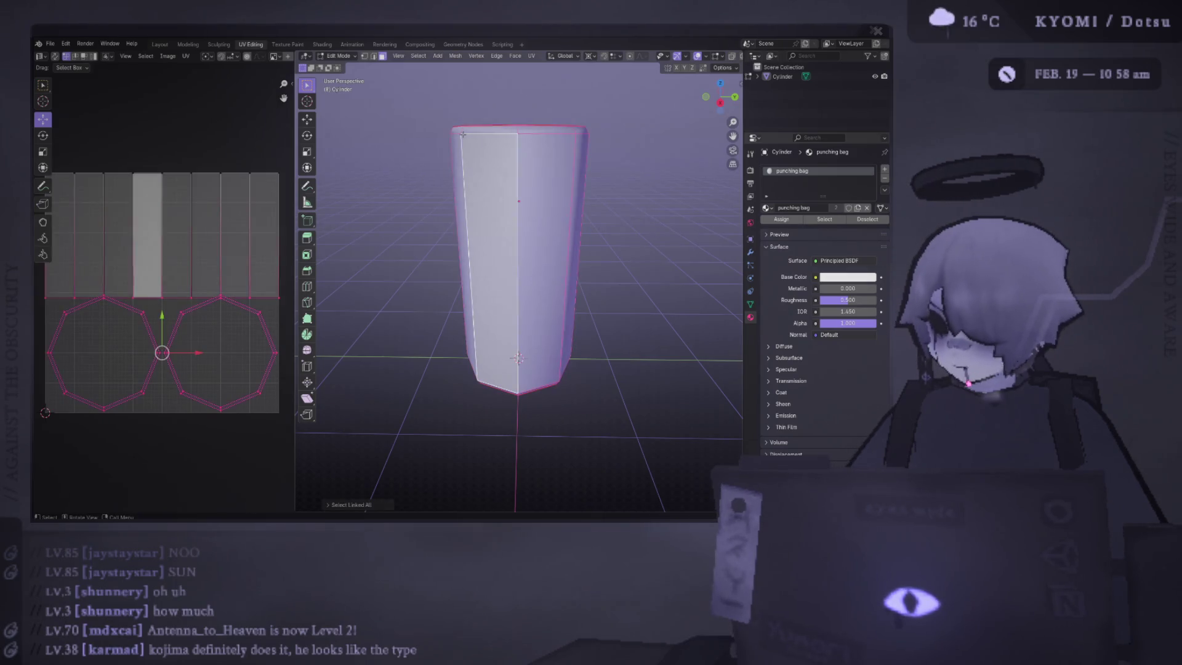
key("ctrl+z")
key("ctrl+z")
key("ctrl+shift+z")
key("ctrl+shift+z")
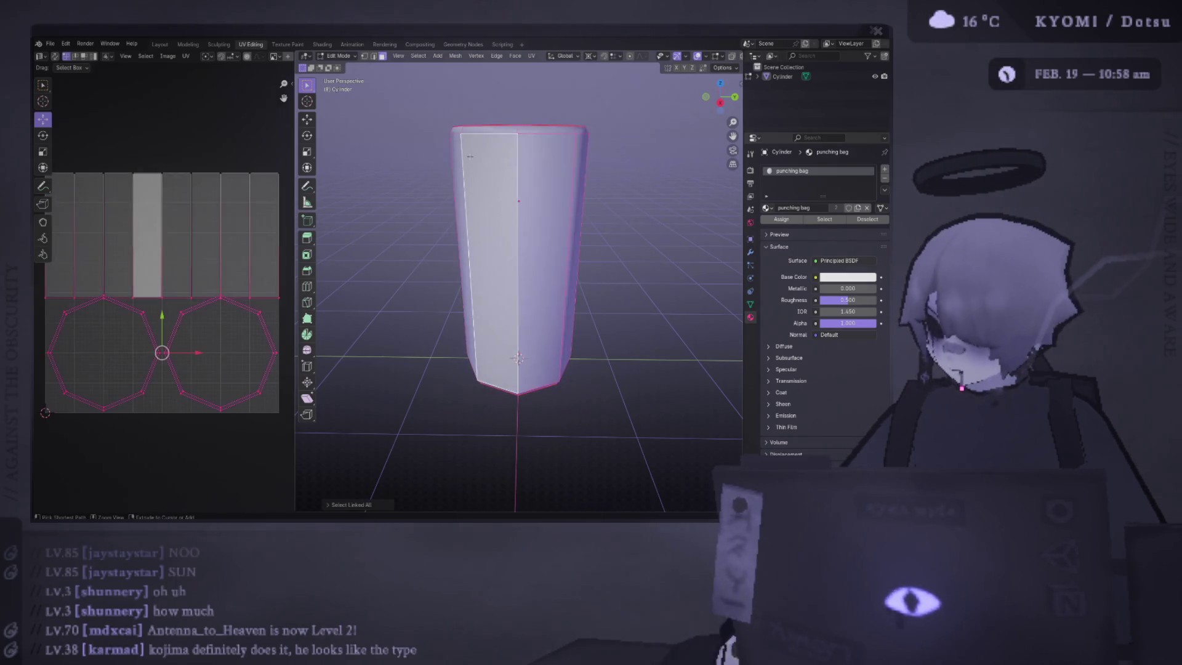
scroll(470, 157, "down", 3)
mouse_move(470, 157)
left_mouse_down()
mouse_move(498, 258)
mouse_move(481, 183)
left_mouse_up()
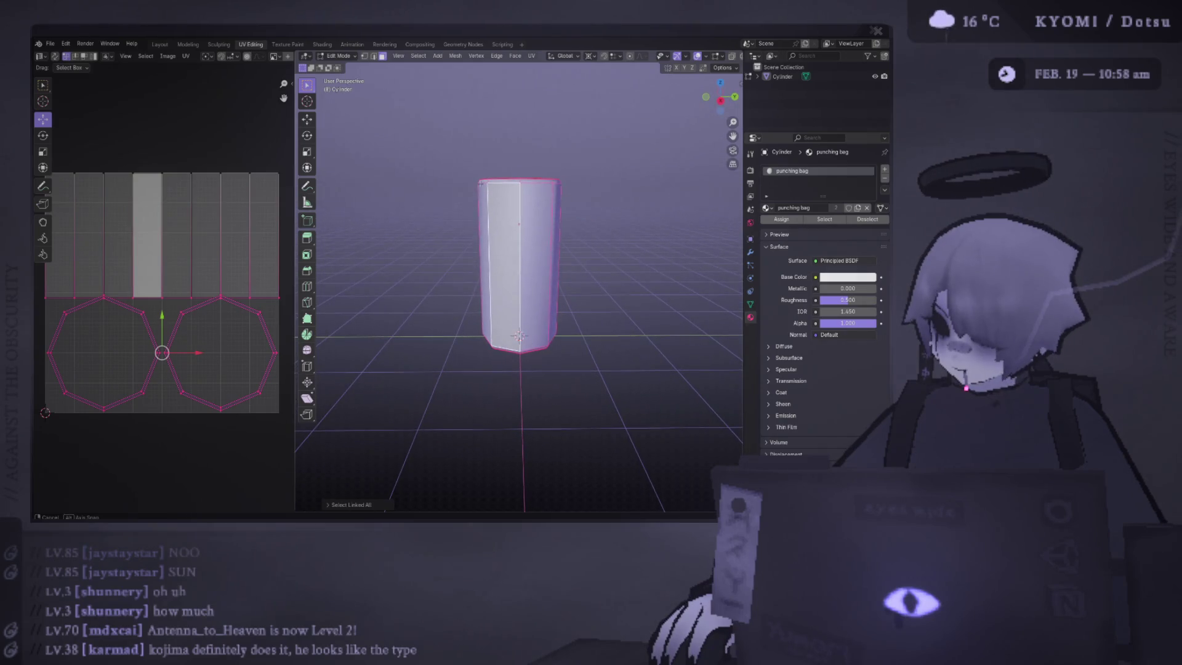
right_click(137, 300)
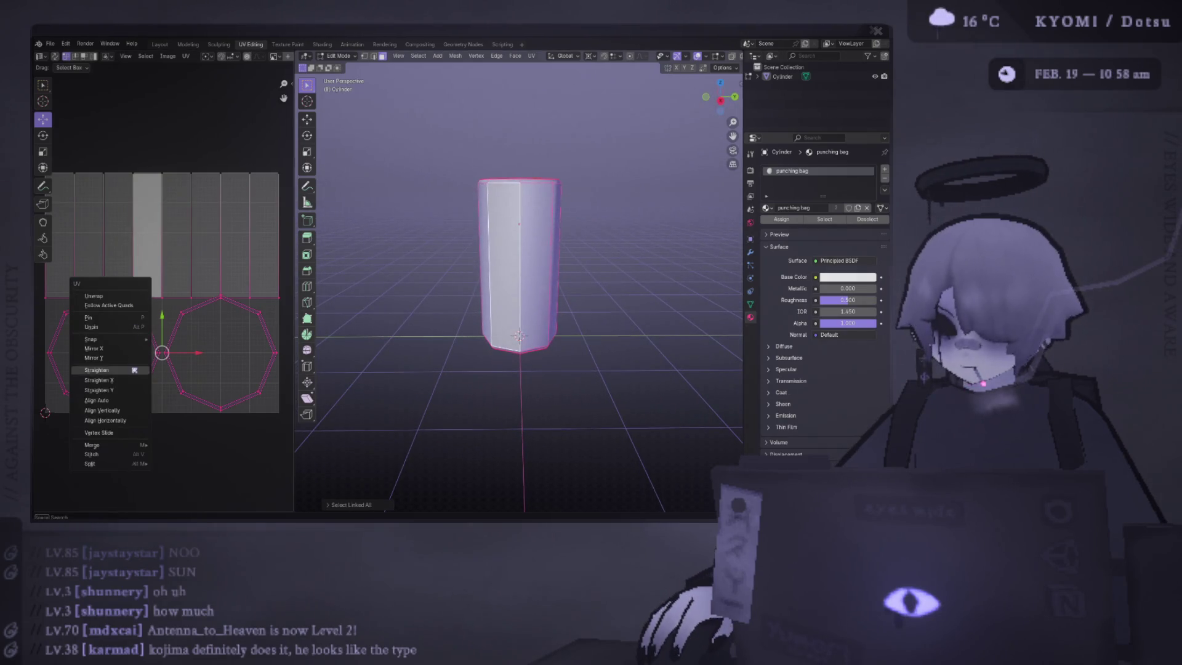
right_click(345, 271)
Step: Unwrap all the bag's faces, then rotate the side strip island 90°, move it and shrink it slightly
mouse_move(443, 271)
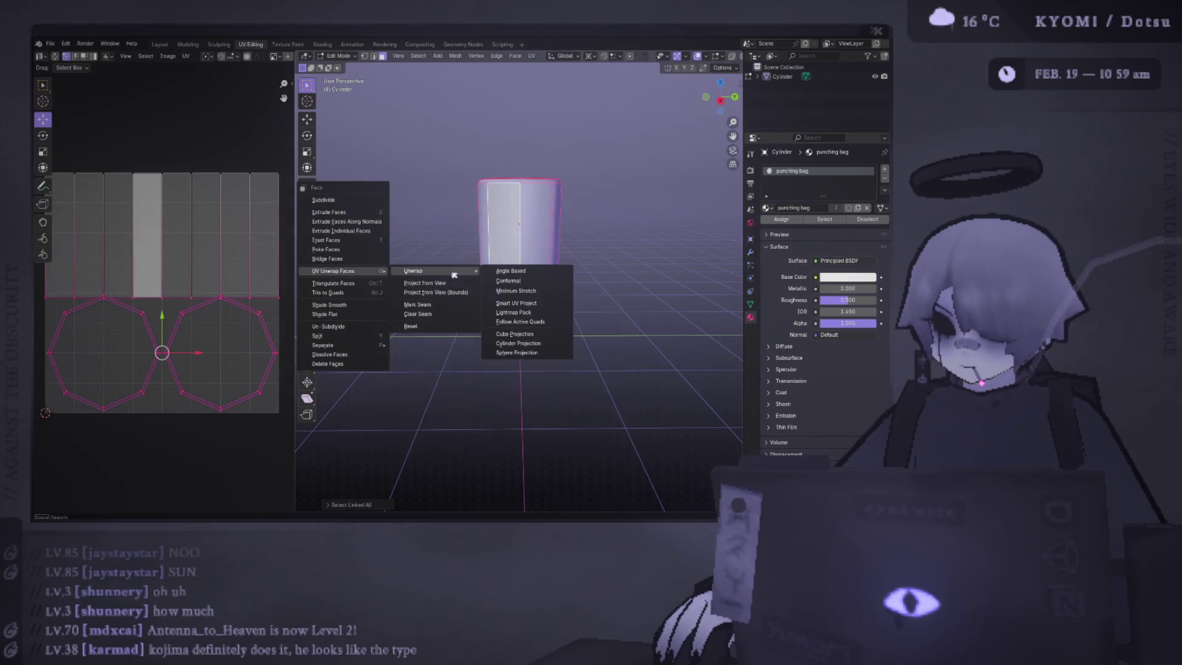
left_click(511, 271)
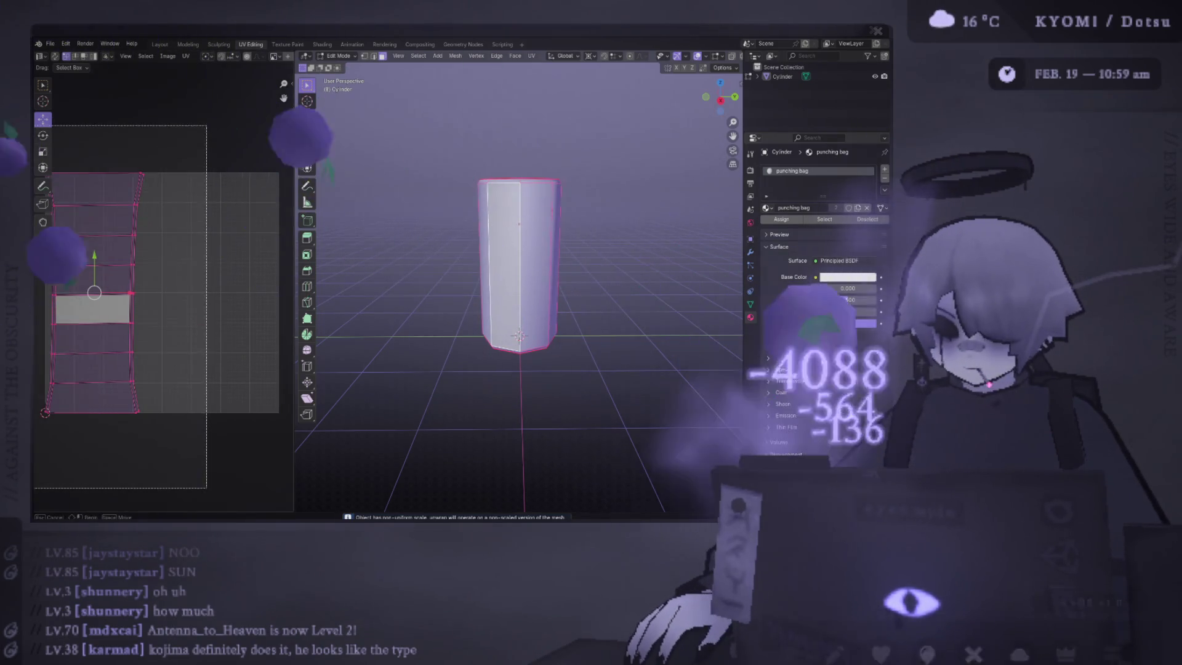
scroll(163, 292, "down", 2)
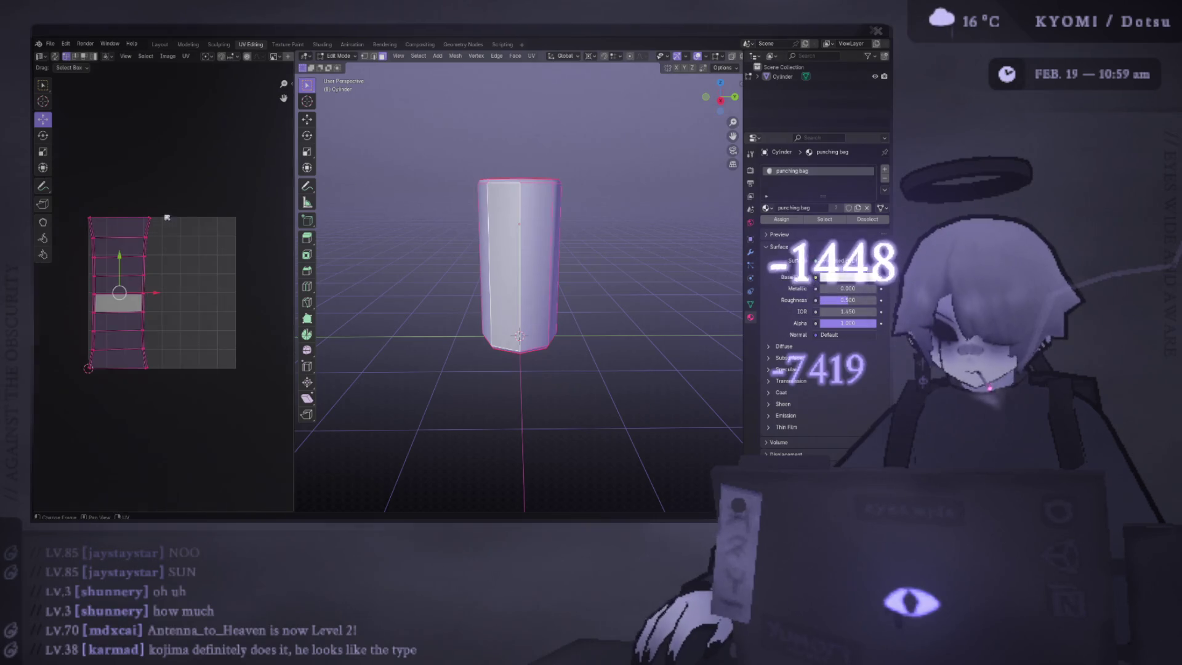
left_click(209, 415)
type("ar90")
key("Return")
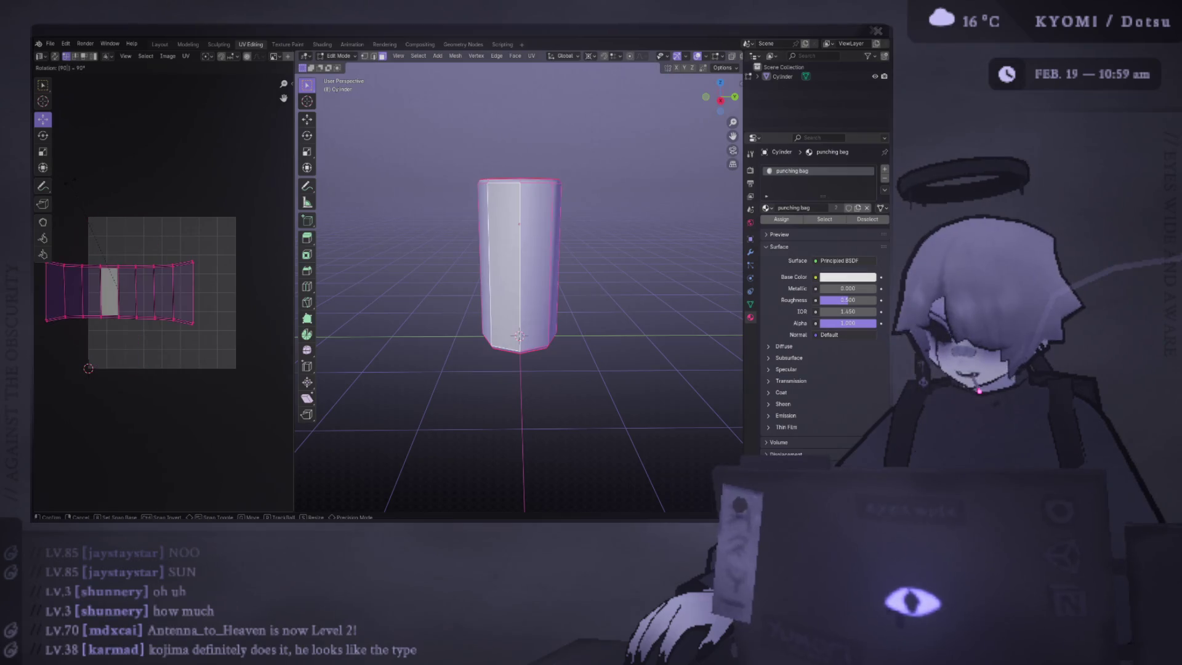
key("g")
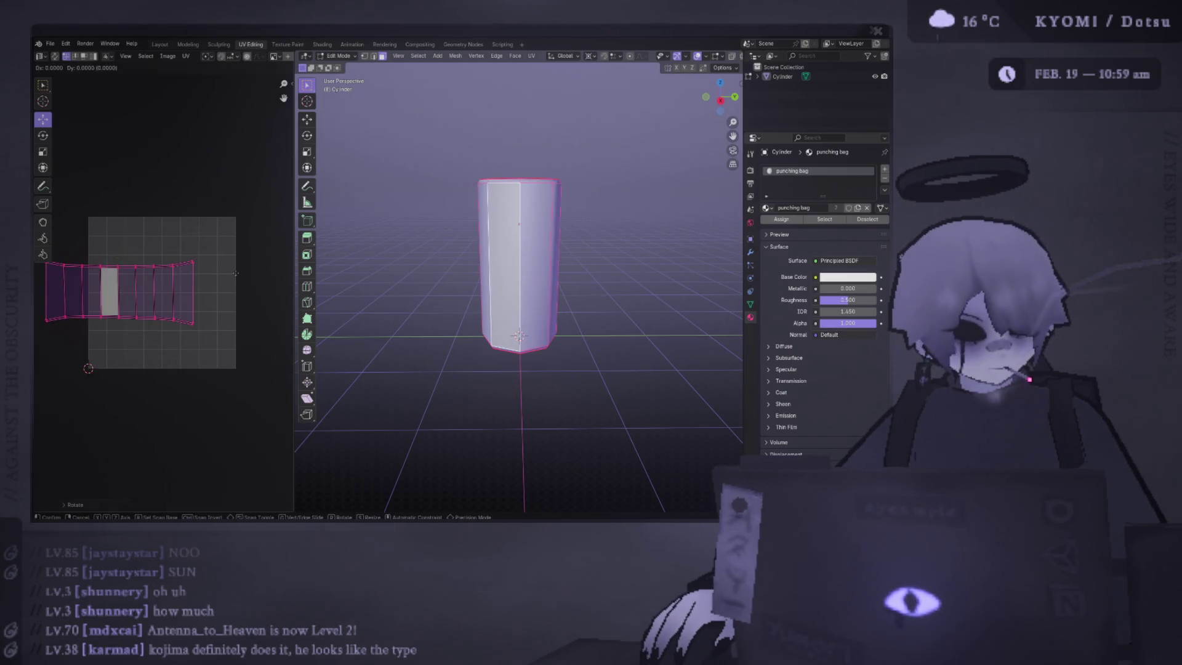
left_click(265, 257)
key("s")
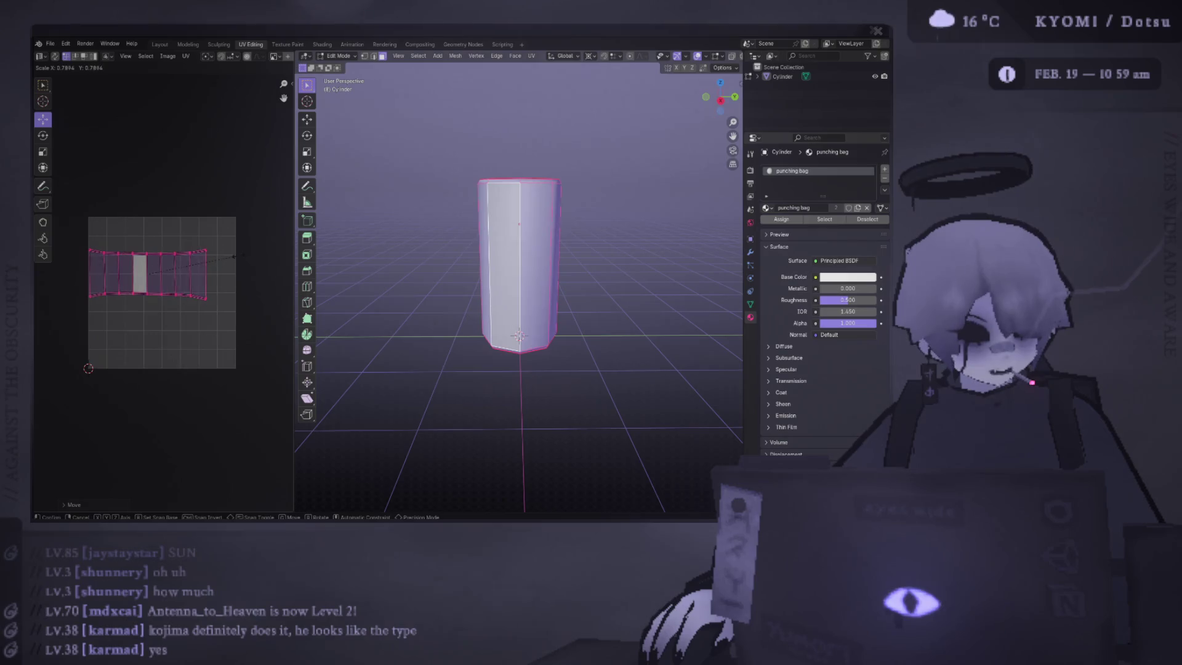
left_click(233, 262)
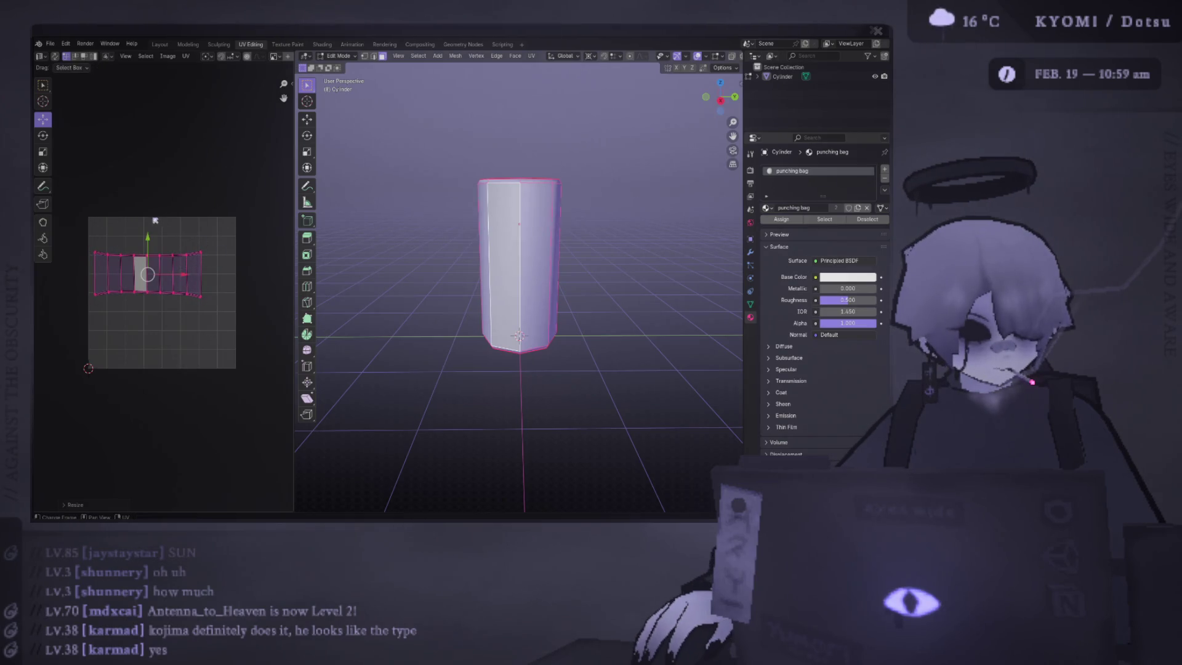
Step: Flatten the island's top row onto one horizontal line by scaling Y to 0
scroll(156, 220, "up", 3)
left_click_drag(82, 231, 292, 263)
type("sx0")
key("BackSpace")
type("0")
key("Escape")
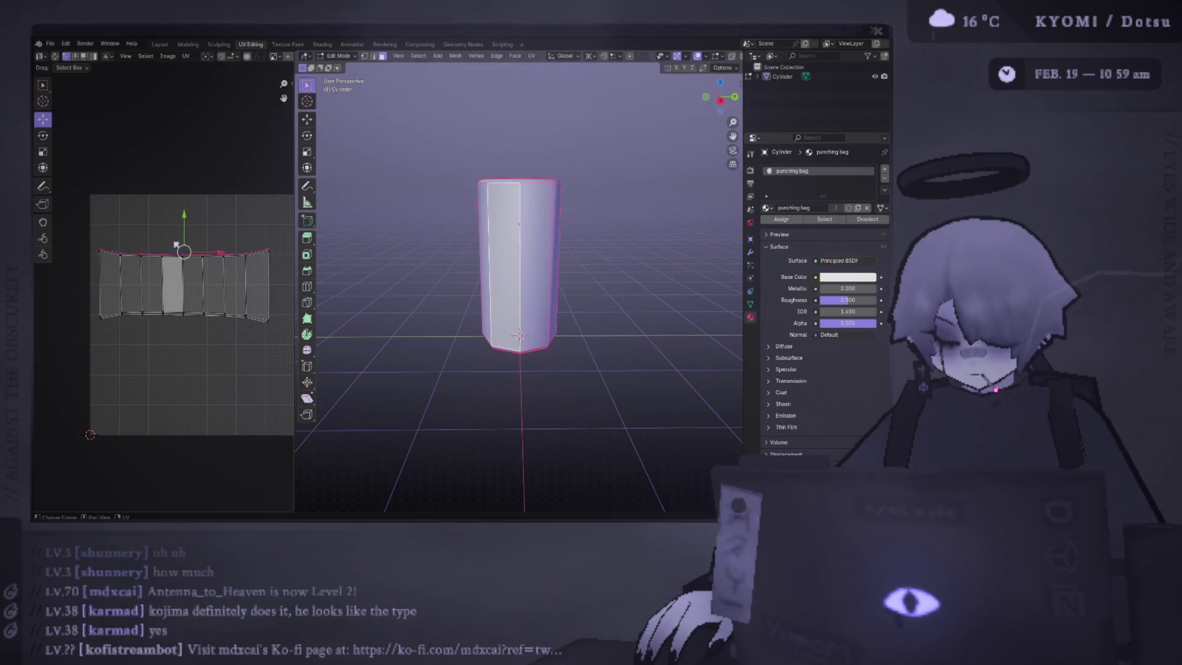
type("sy0")
key("Return")
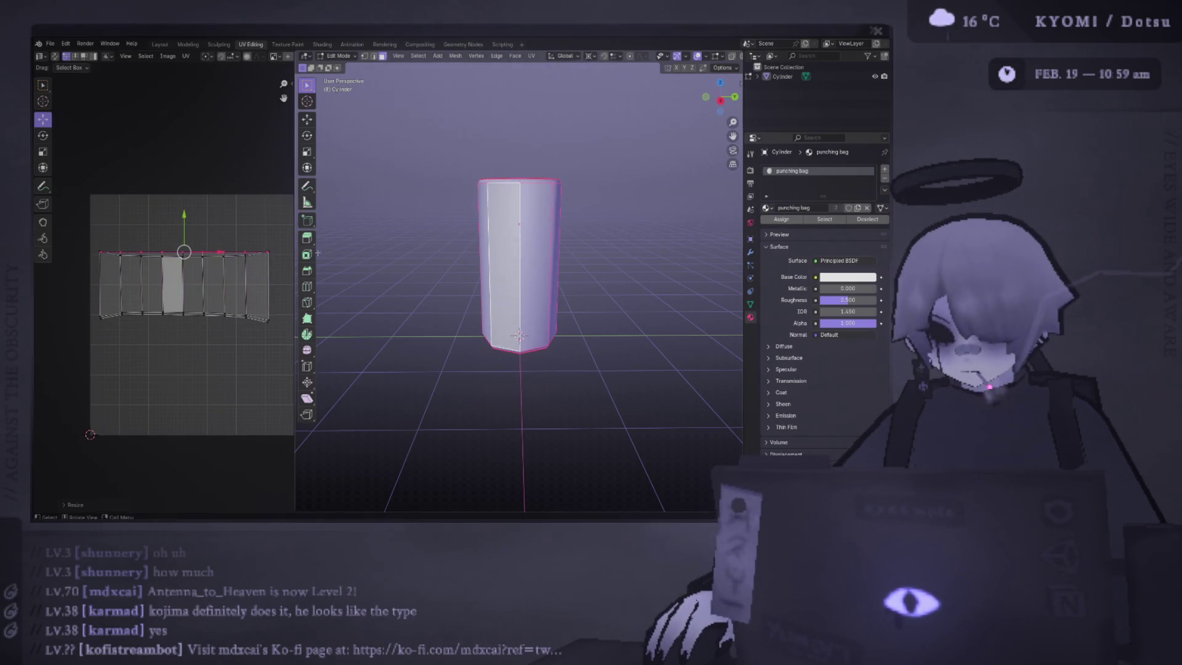
key("ctrl+z")
key("ctrl+shift+z")
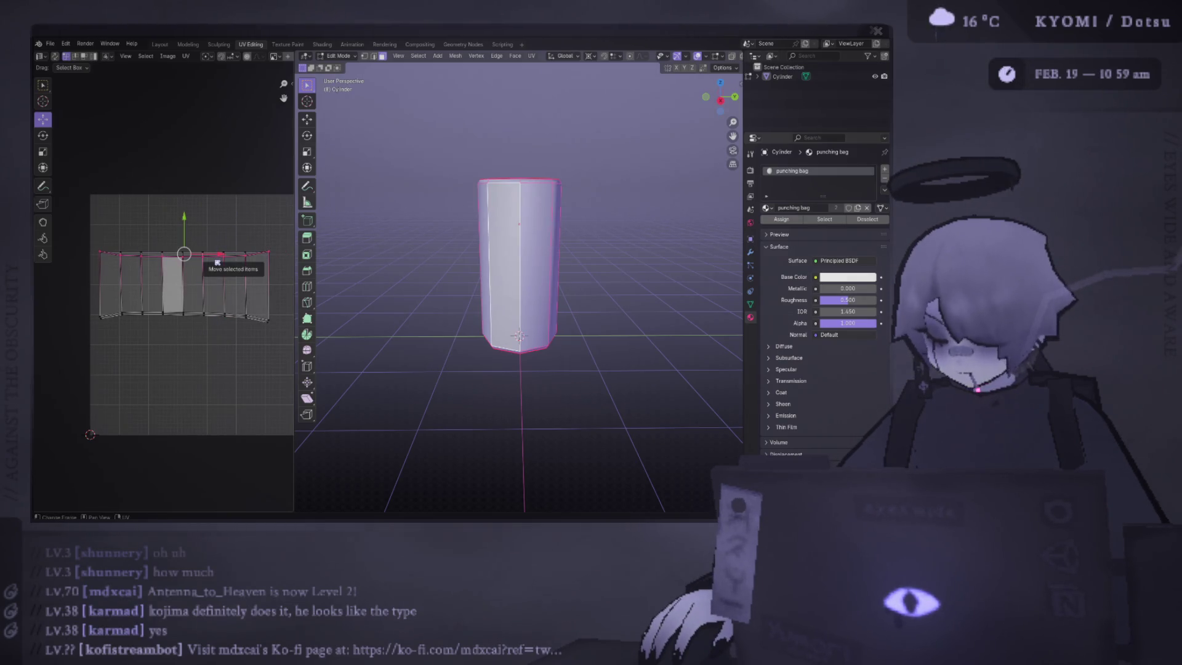
Step: Fine-tune the island's rotation, deselect it and save the file
key("r")
key("Escape")
key("r")
left_click(215, 262)
key("r")
left_click(217, 263)
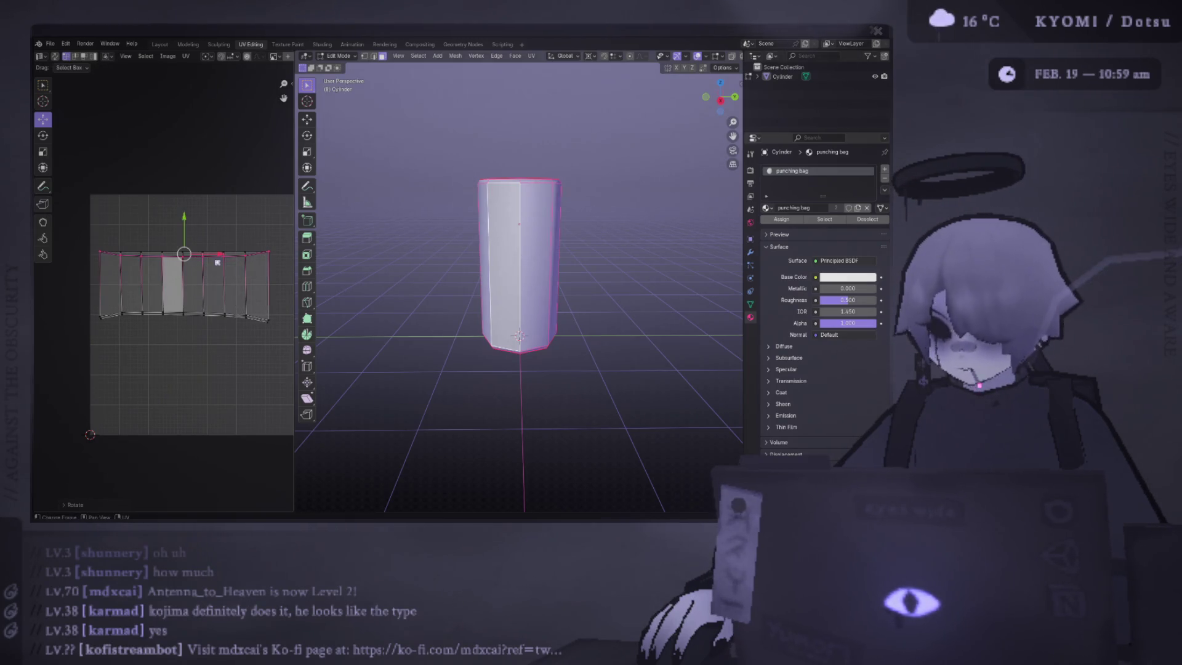
key("alt+a")
key("ctrl+s")
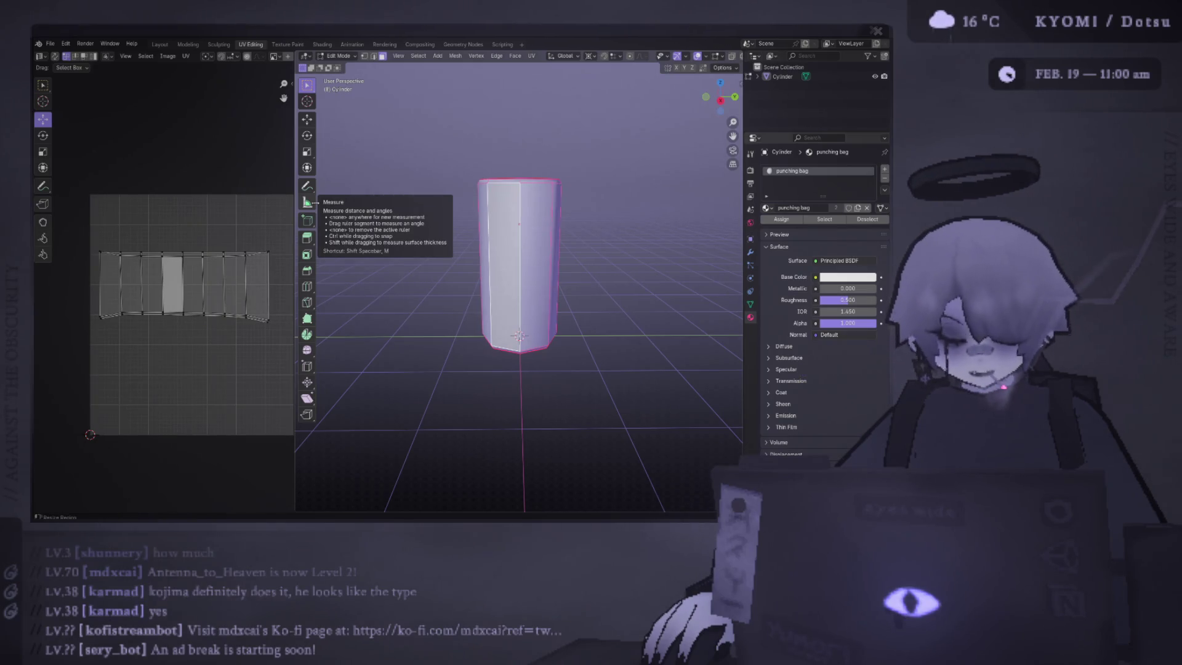
Step: Flatten the island's top edge loop with a zero vertical scale
left_click(234, 262, "alt")
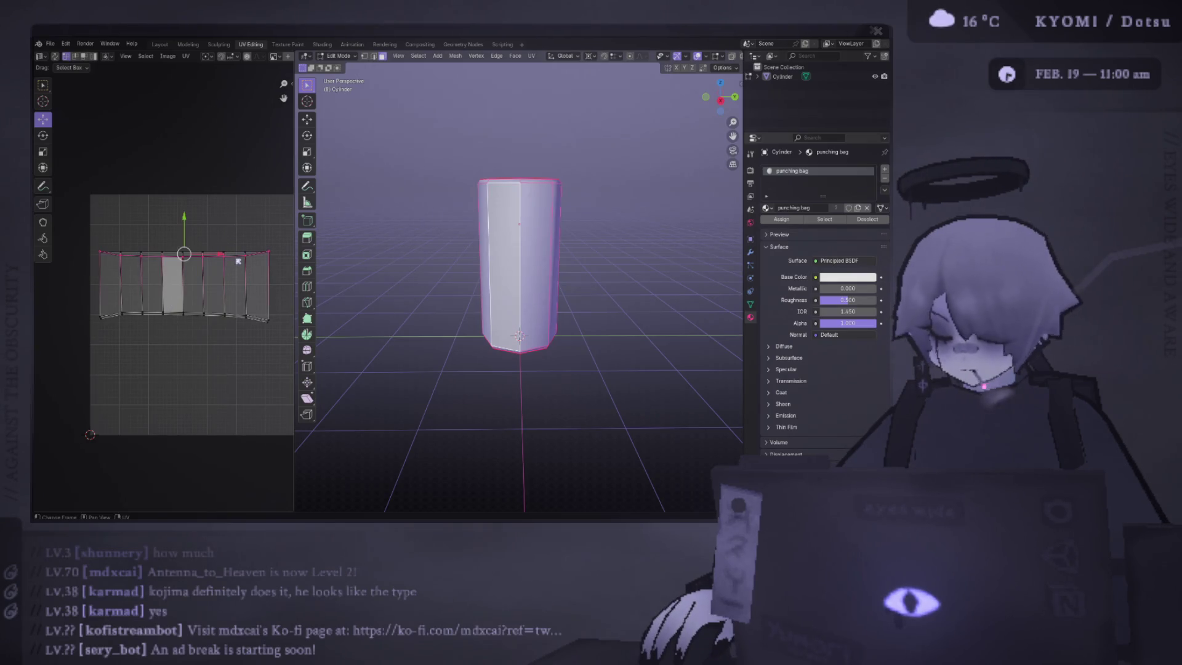
key("s")
key("y")
key("0")
key("Return")
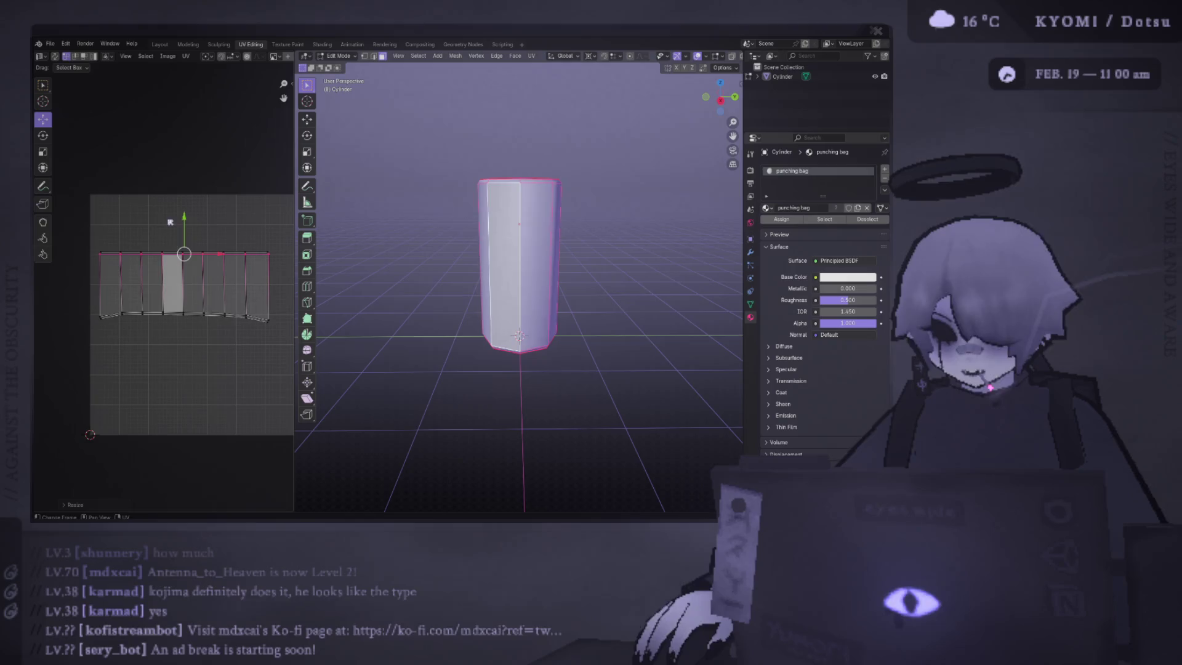
Step: Flatten both curved bottom edge loops the same way, scaling Y to 0
left_click(210, 321, "alt")
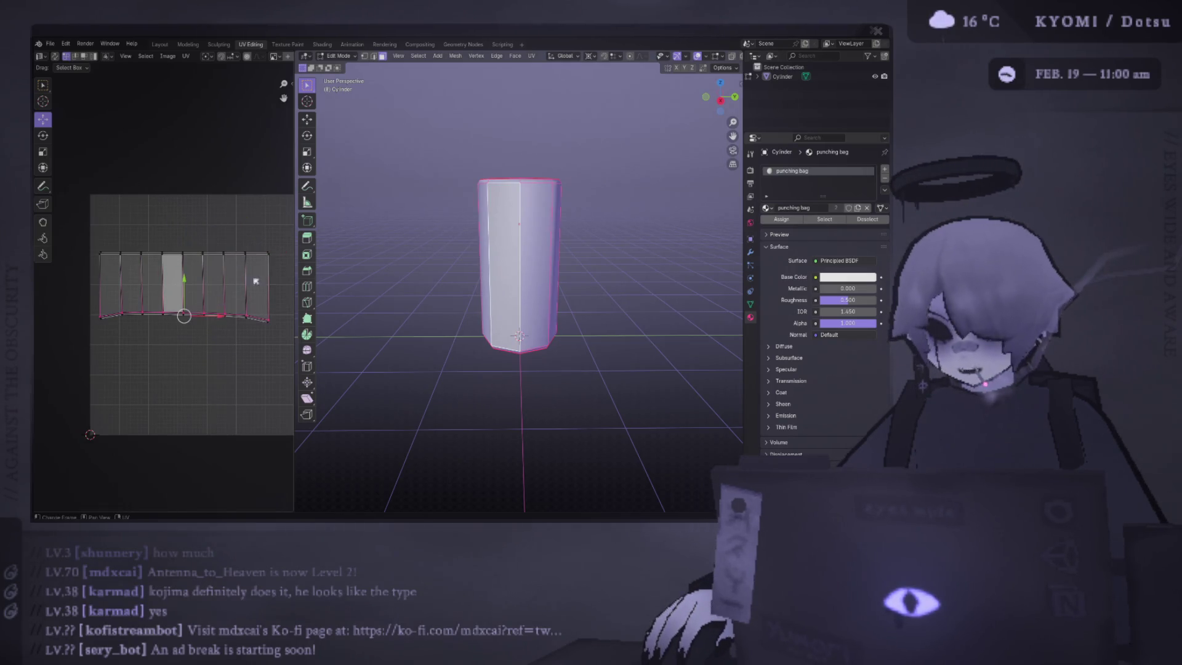
key("s")
key("y")
key("0")
key("Return")
left_click(255, 326, "alt")
key("s")
key("y")
key("0")
key("Return")
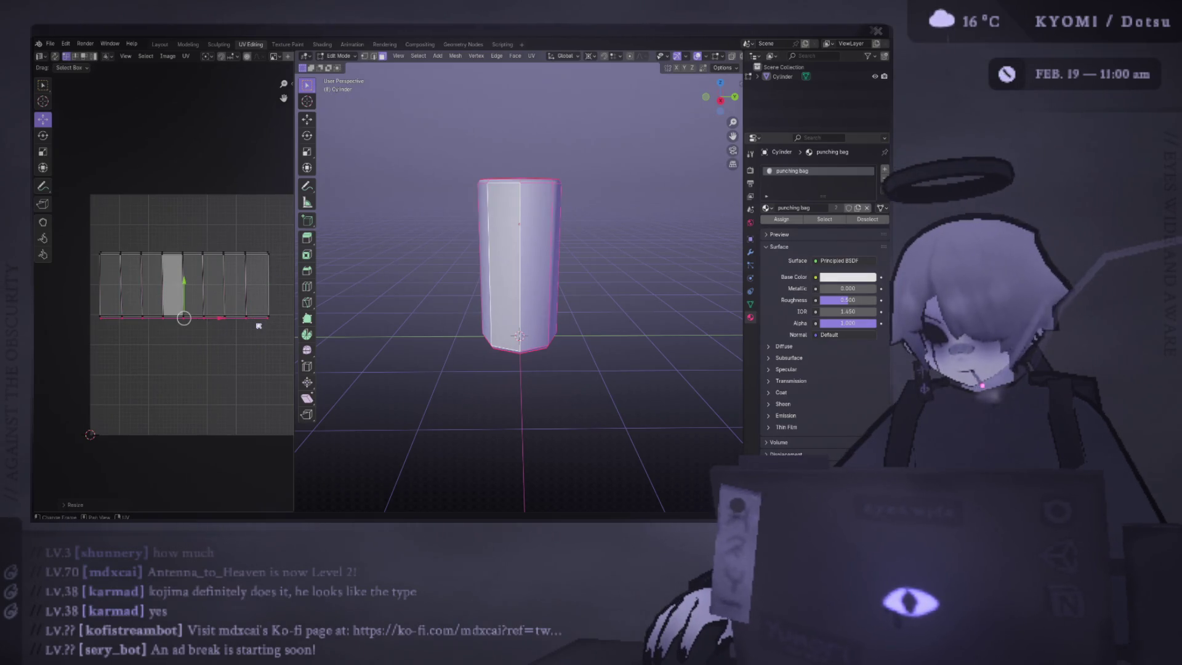
Step: Save punching bag.blend and give the UV editor more room
scroll(185, 319, "up", 3)
scroll(155, 327, "down", 3)
key("ctrl+s")
left_click_drag(295, 308, 330, 308)
scroll(263, 232, "up", 2)
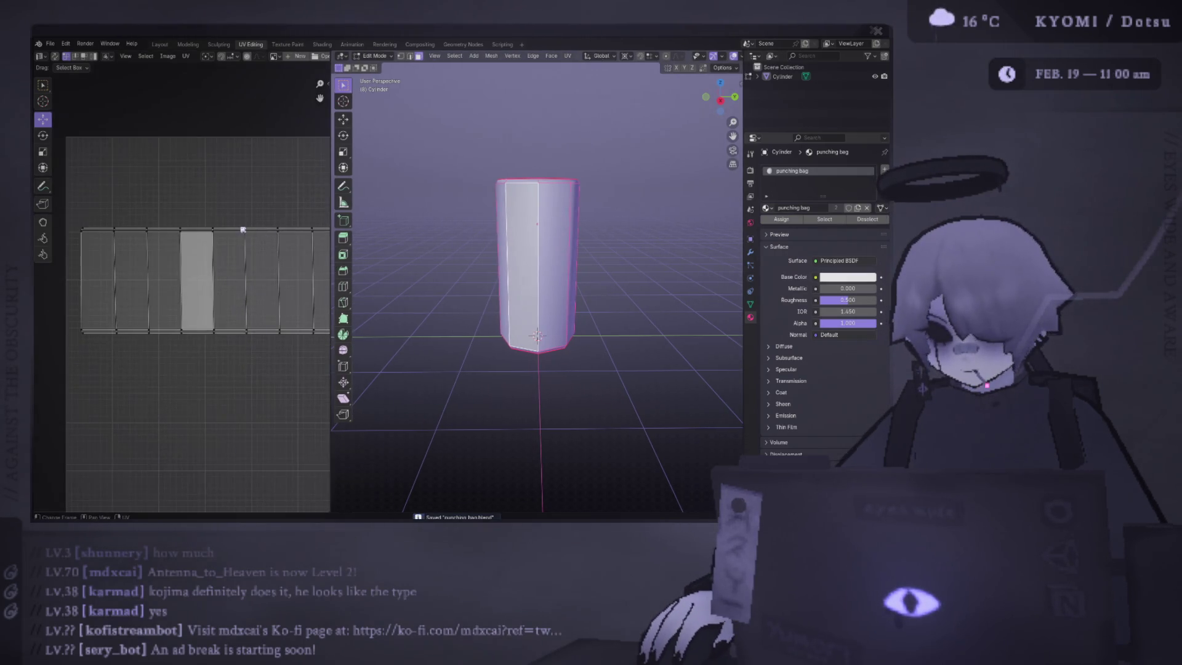
Step: Align the strip's right-side corner vertex, top edge and bottom-right edge on the grid
scroll(243, 233, "right", 3)
mouse_move(277, 374)
left_mouse_down()
mouse_move(227, 196)
mouse_move(246, 229)
left_mouse_up()
scroll(280, 202, "up", 2)
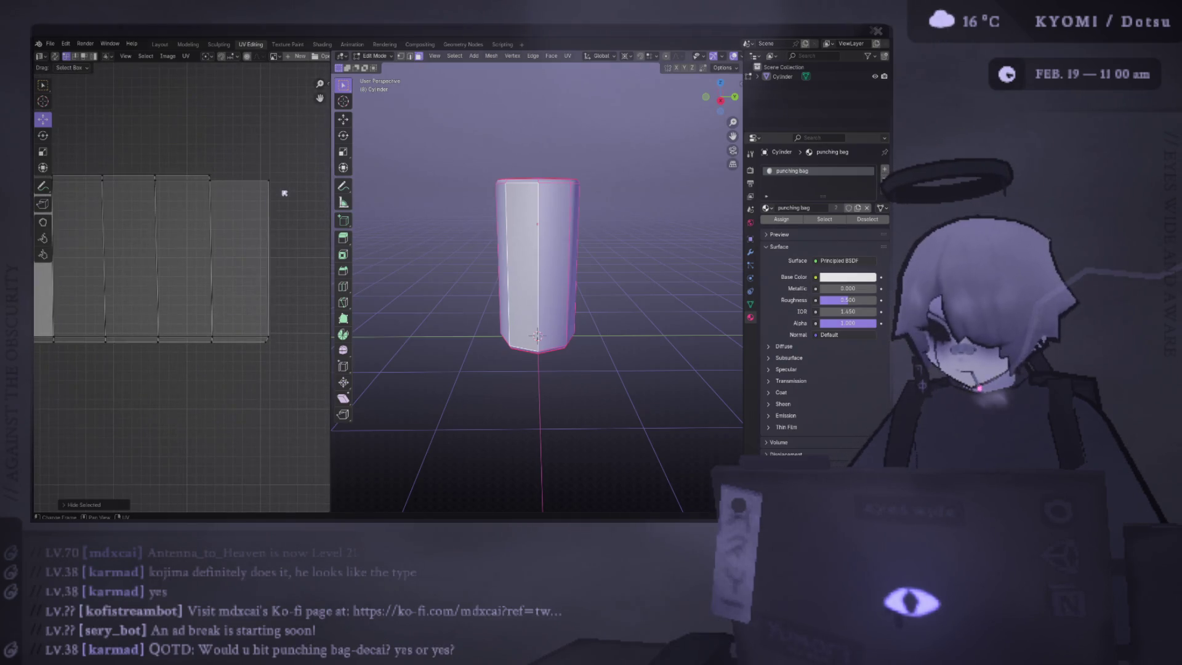
key("g")
key("y")
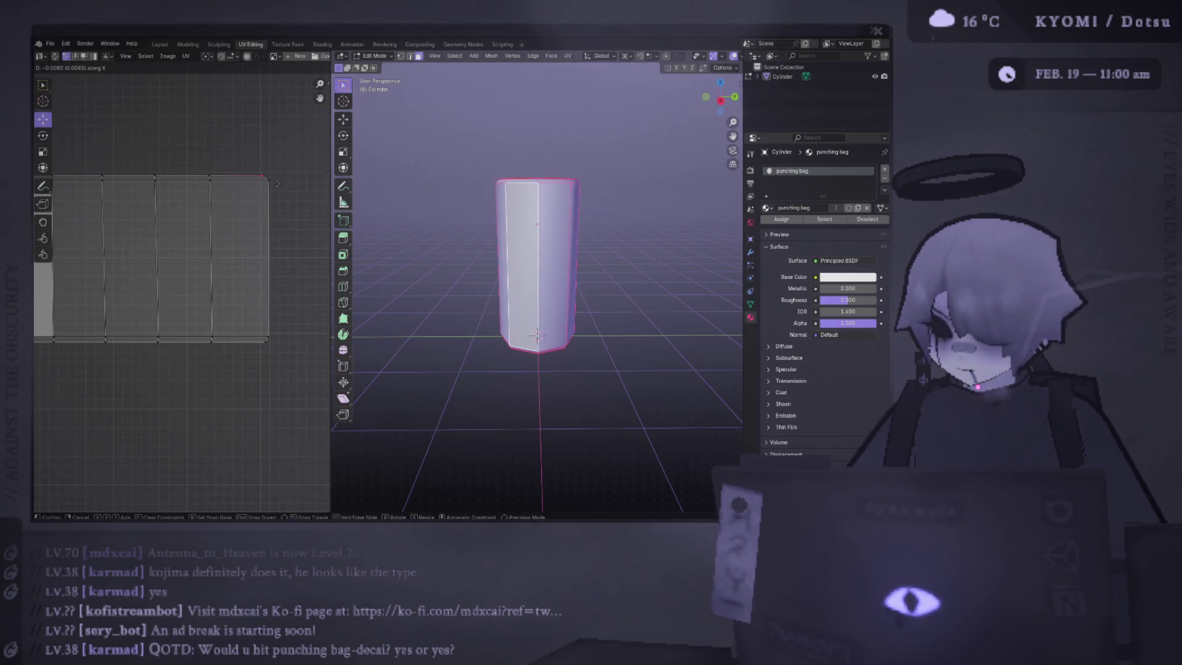
left_click(273, 184)
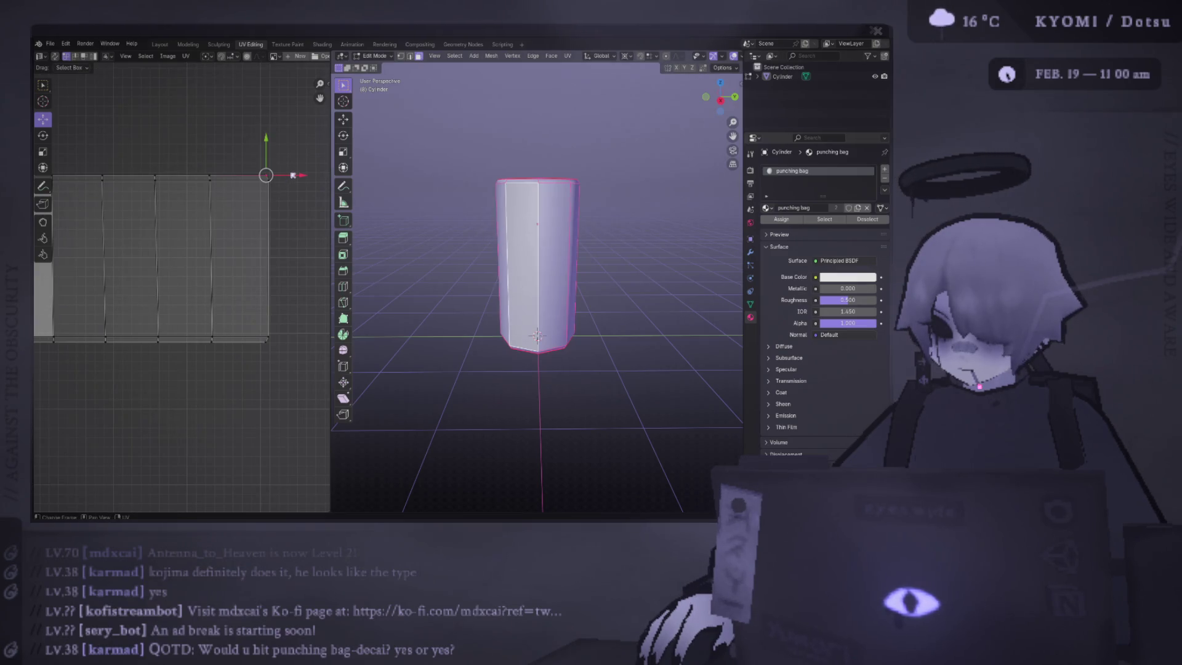
key("g")
left_click(297, 173)
left_click(271, 342)
key("g")
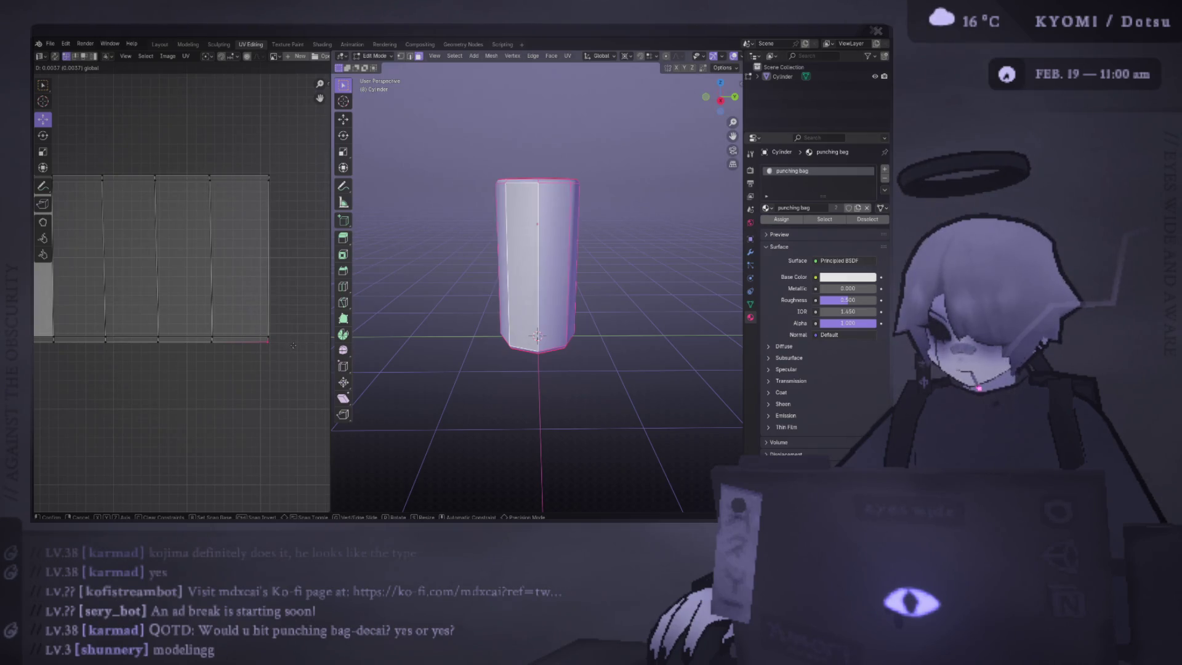
left_click(294, 345)
Step: Reposition the strip's top-left and bottom-left edges
scroll(247, 277, "left", 5)
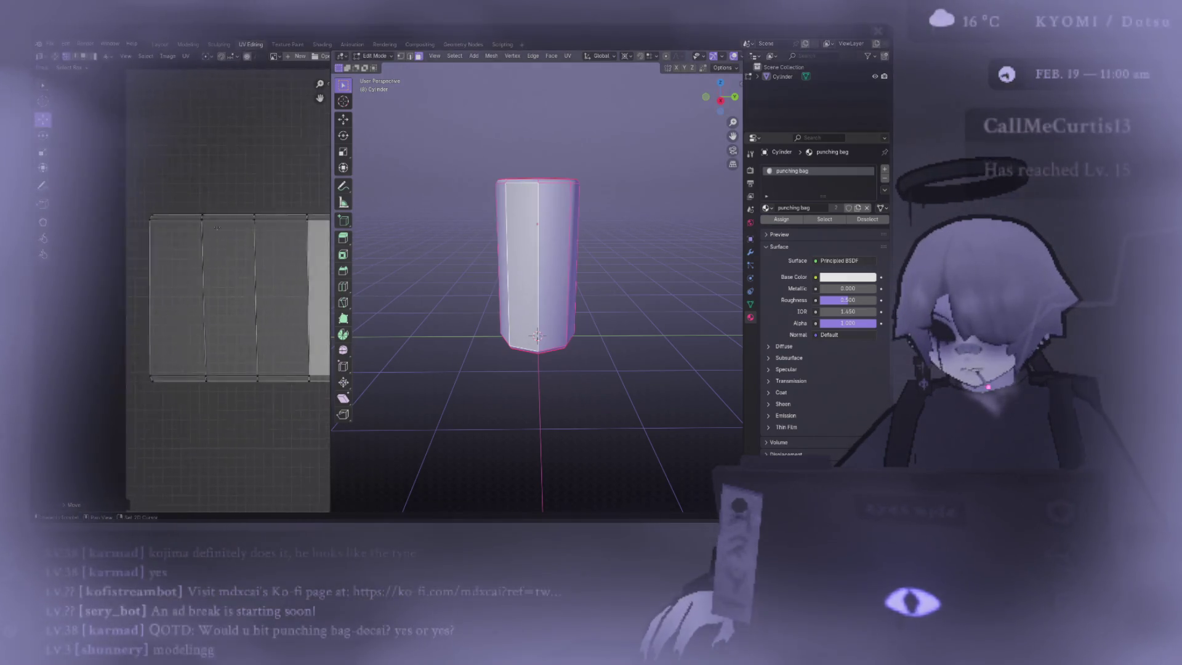
left_click(209, 210)
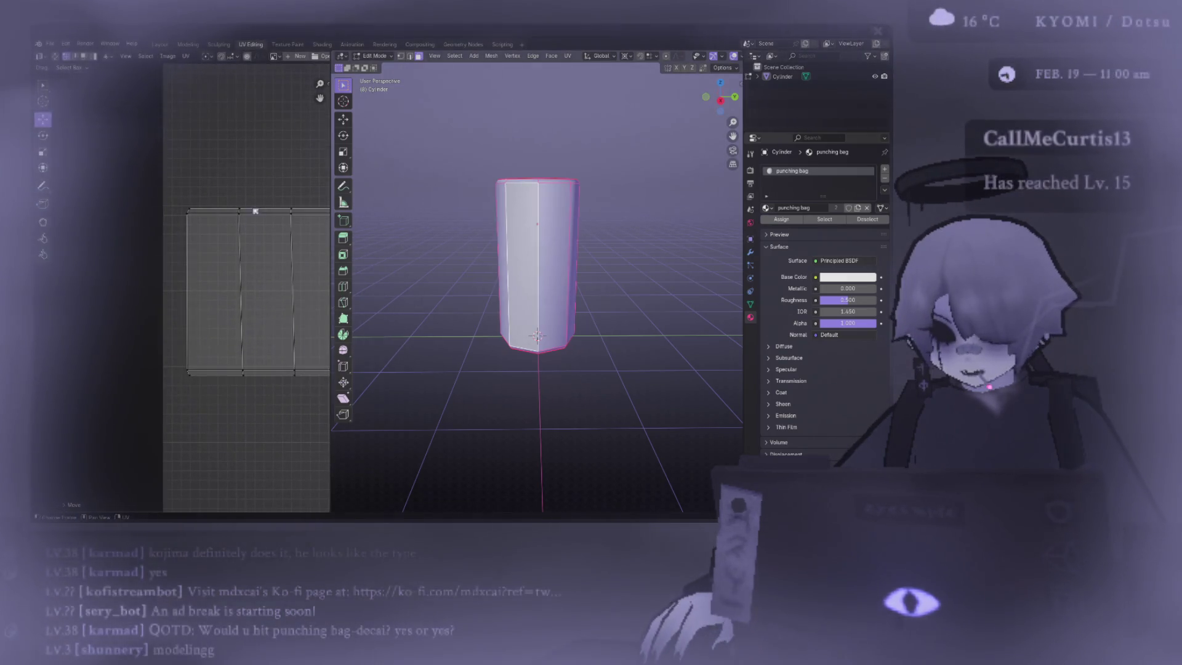
key("g")
left_click(202, 208)
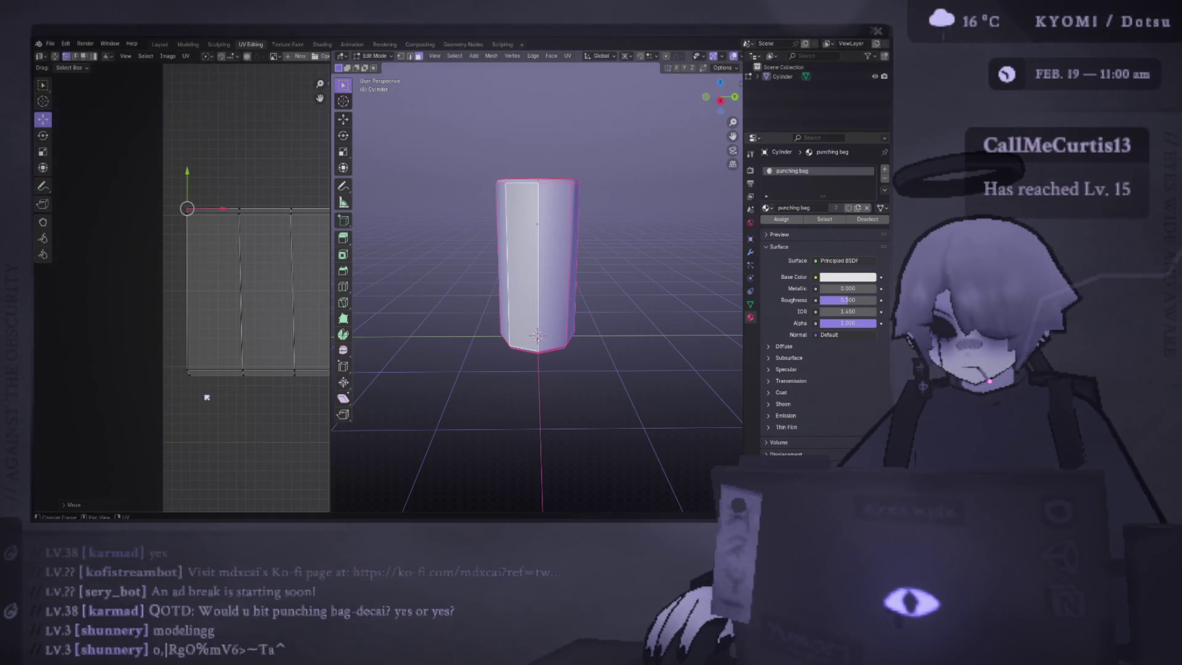
left_click(204, 374)
key("g")
left_click(205, 375)
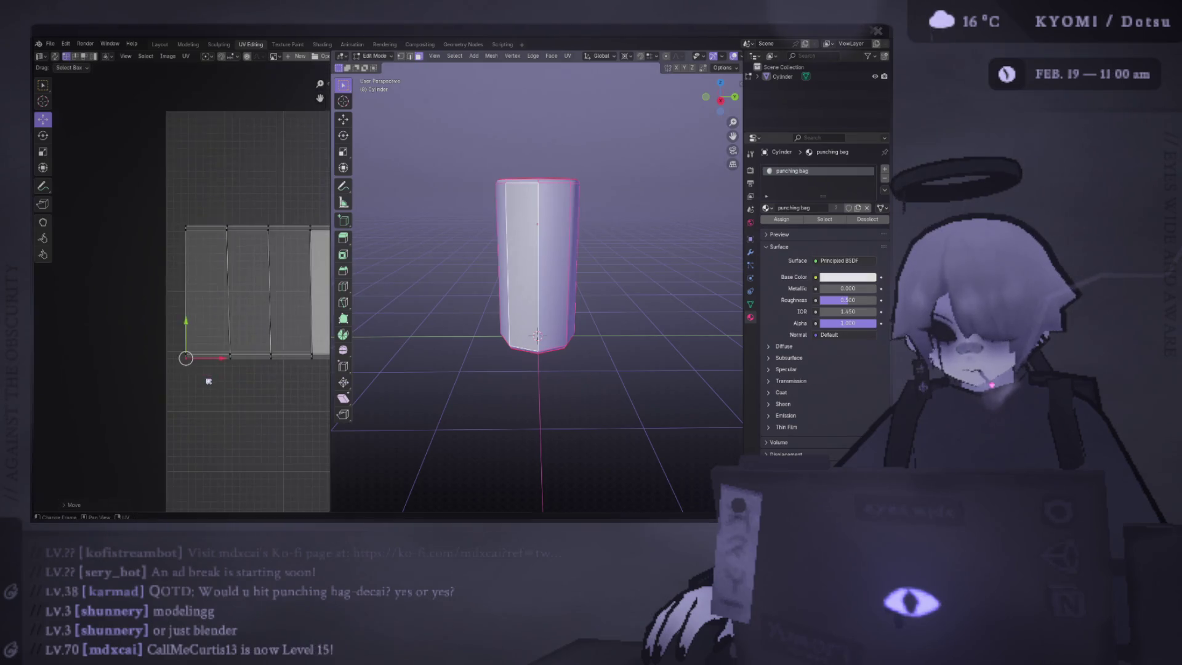
scroll(185, 357, "down", 4)
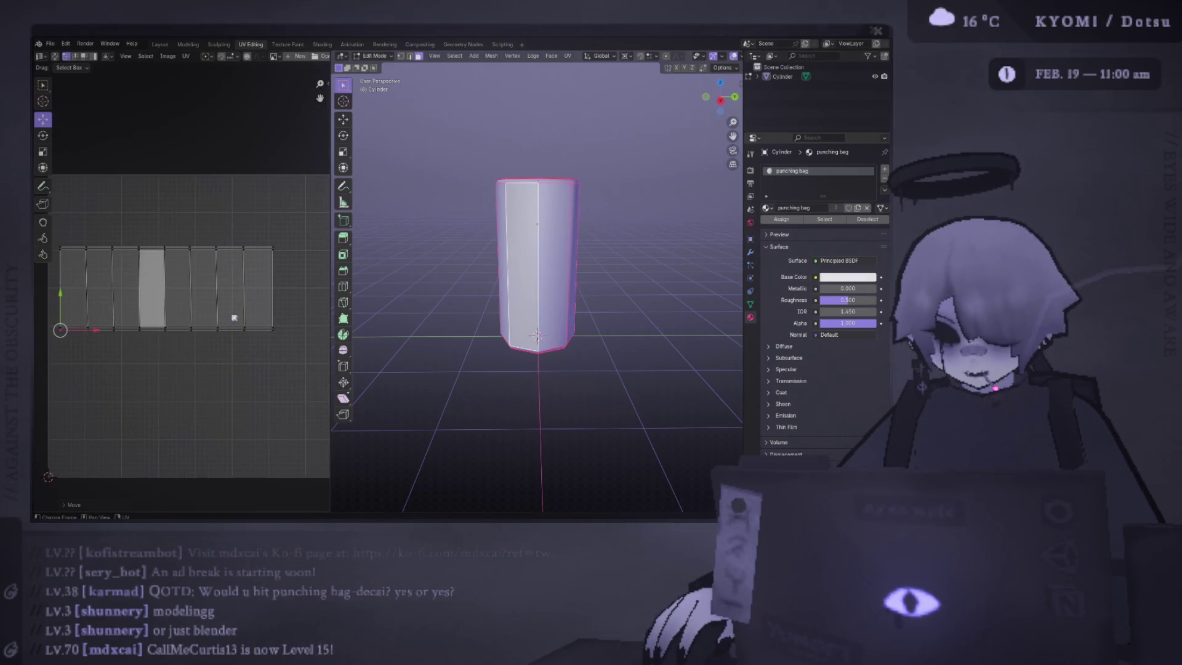
Step: Widen the UV editor area and resize the strip's right edge
left_click_drag(327, 250, 466, 262)
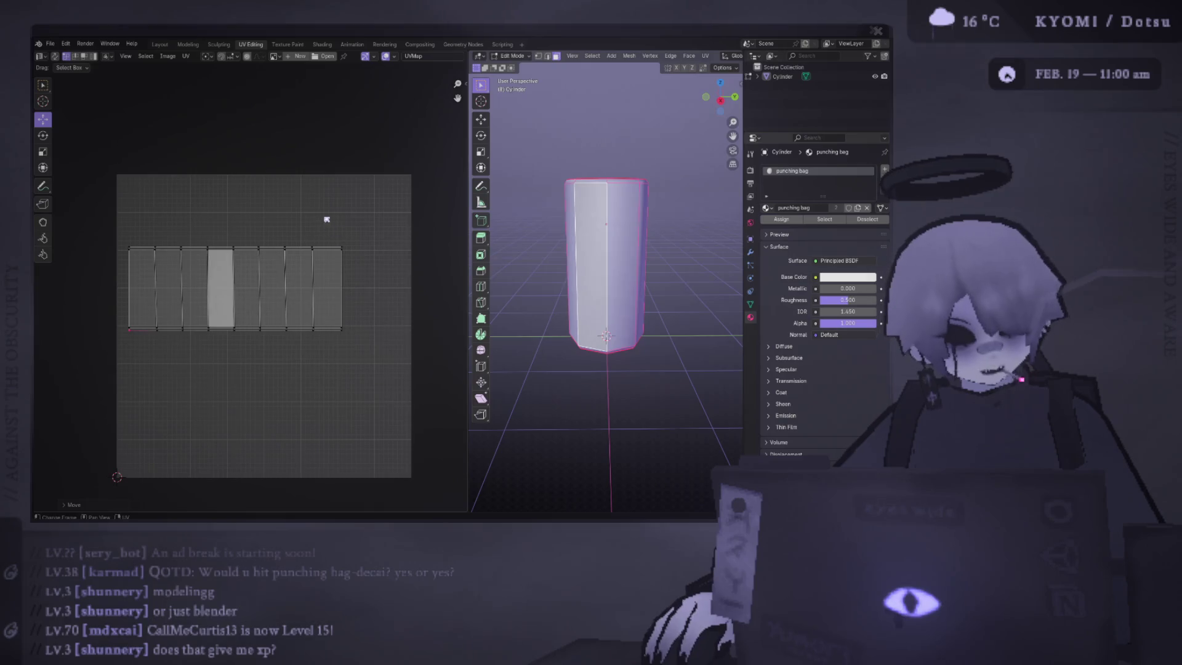
left_click(342, 289)
scroll(379, 367, "up", 1)
scroll(333, 345, "right", 2)
scroll(315, 337, "up", 2)
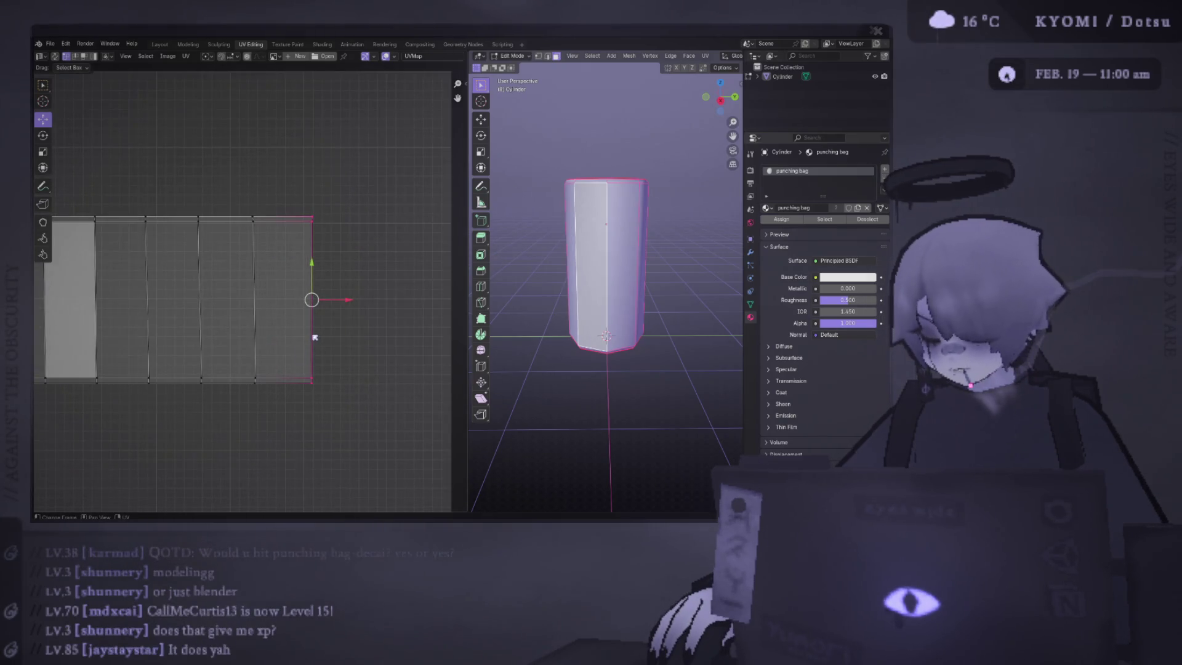
key("s")
key("y")
key("0")
key("Escape")
key("s")
key("Return")
Step: Reselect the strip's left and right edges and save the punching bag file
scroll(280, 277, "left", 5)
left_click_drag(117, 182, 186, 408)
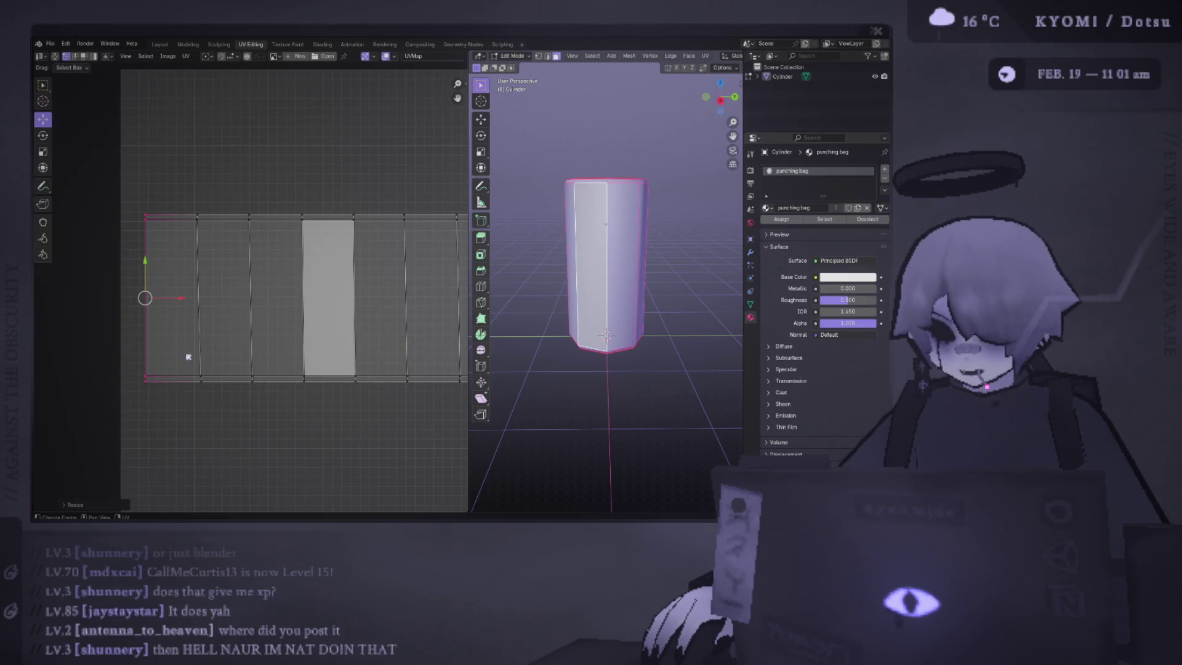
left_click_drag(118, 212, 163, 415)
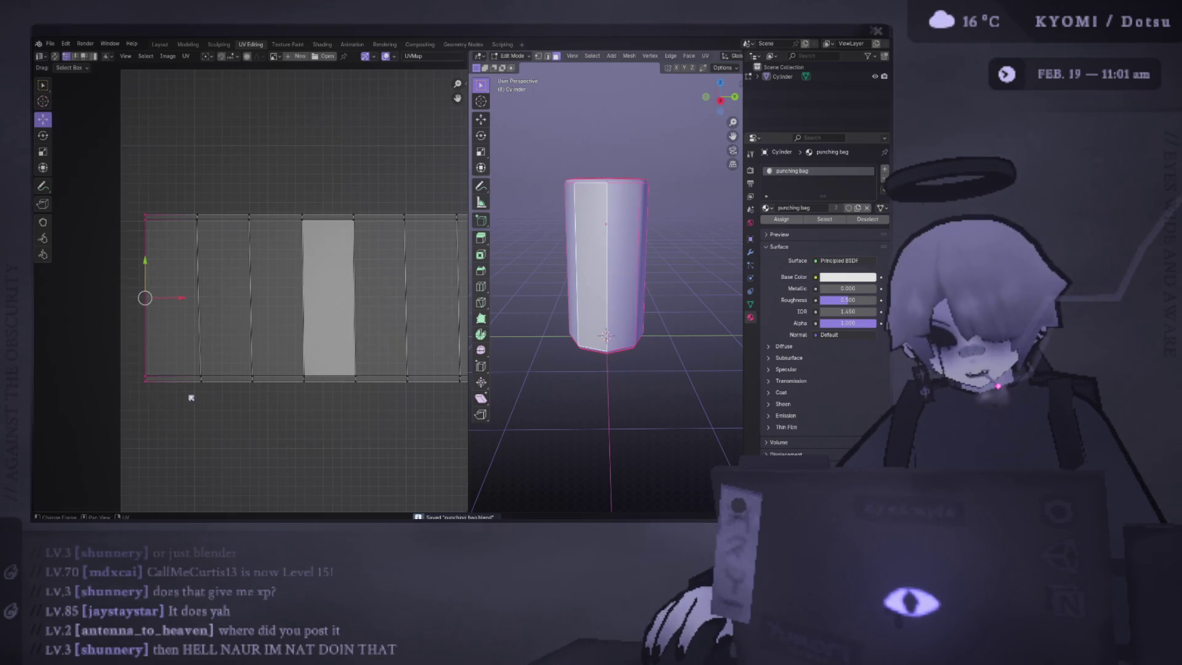
scroll(170, 396, "down", 2)
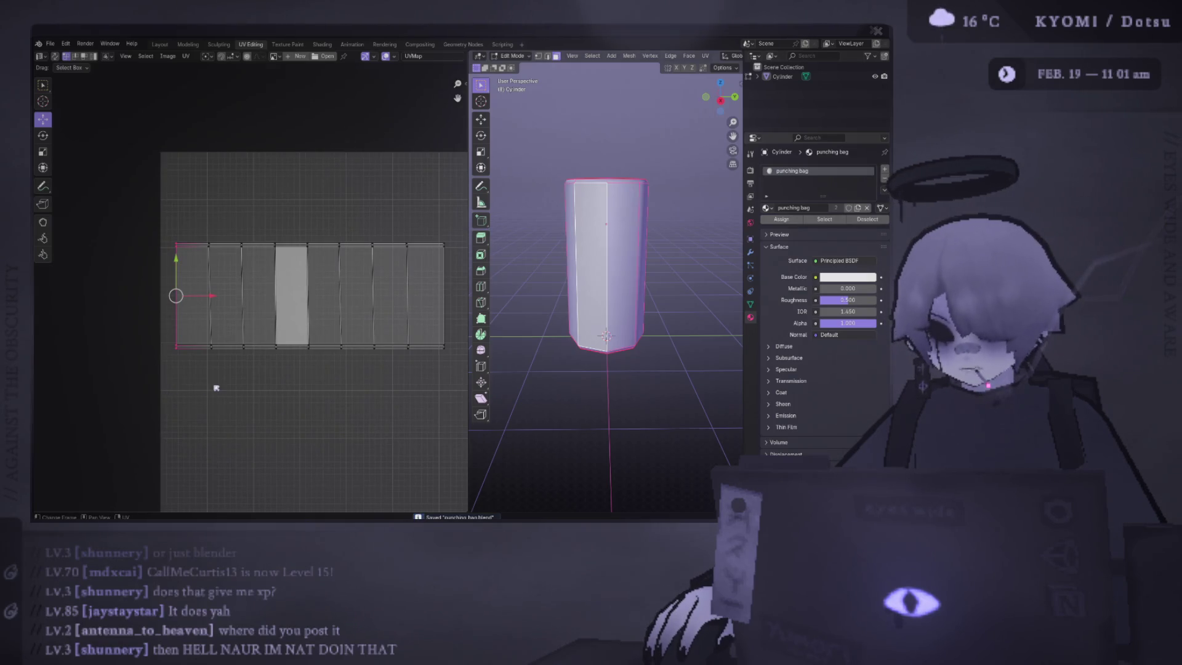
scroll(271, 379, "right", 2)
left_click(410, 290)
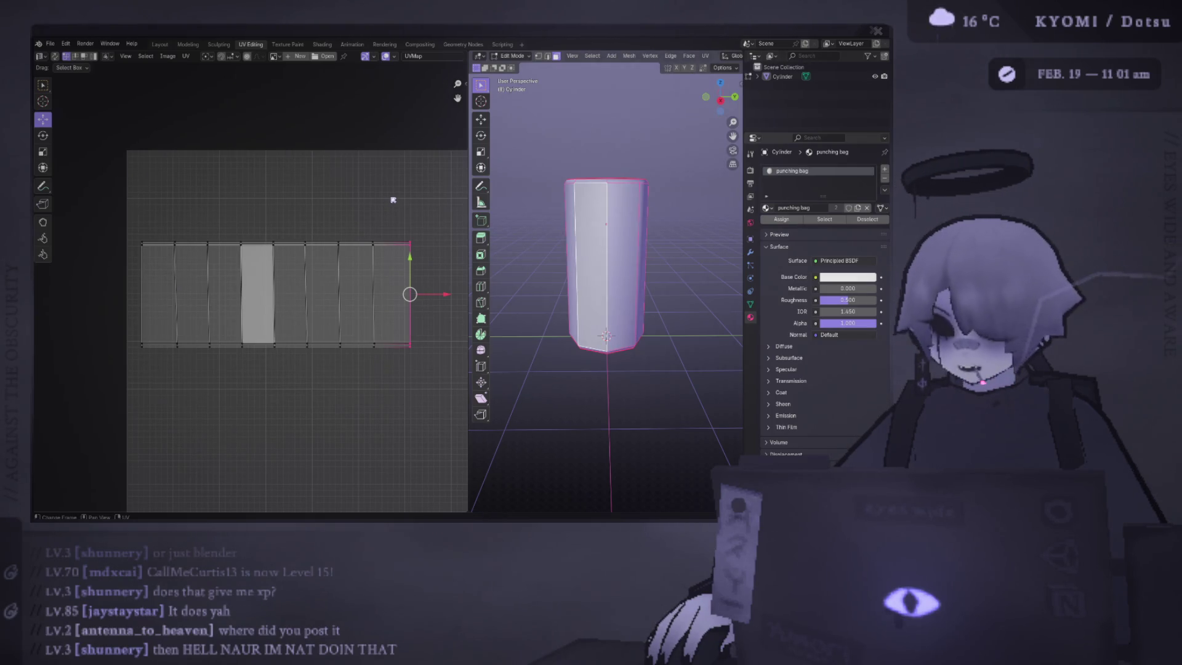
key("ctrl+s")
Step: Enlarge the whole UV strip and shift it slightly right
left_click(142, 335)
key("a")
scroll(257, 346, "down", 2)
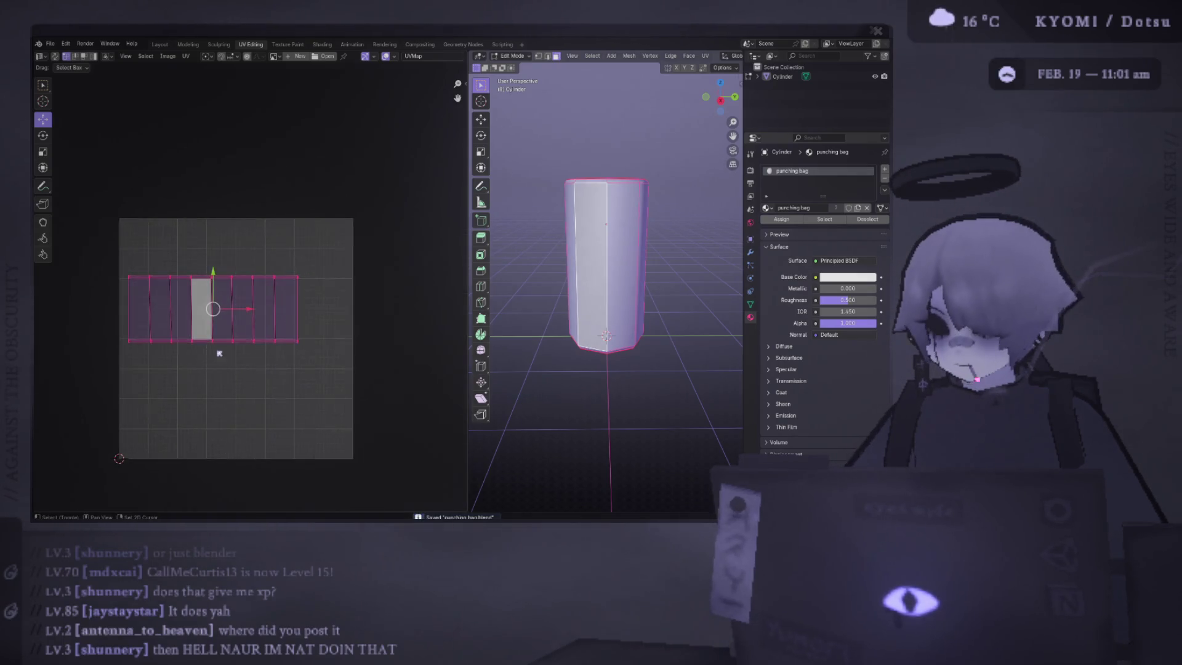
key("s")
left_click(257, 316)
key("g")
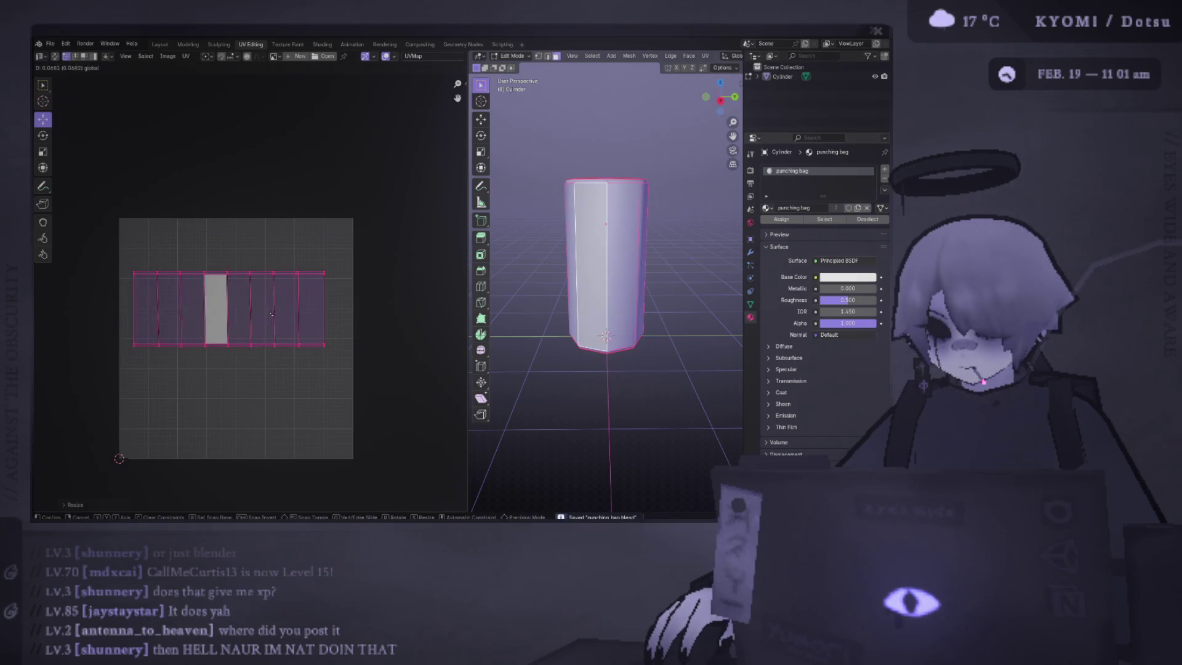
left_click(272, 316)
left_click(316, 259)
Step: Resize the right-column edge, then select the strip's edges one by one toward the left
left_click(301, 348)
left_click_drag(313, 374, 294, 236)
key("s")
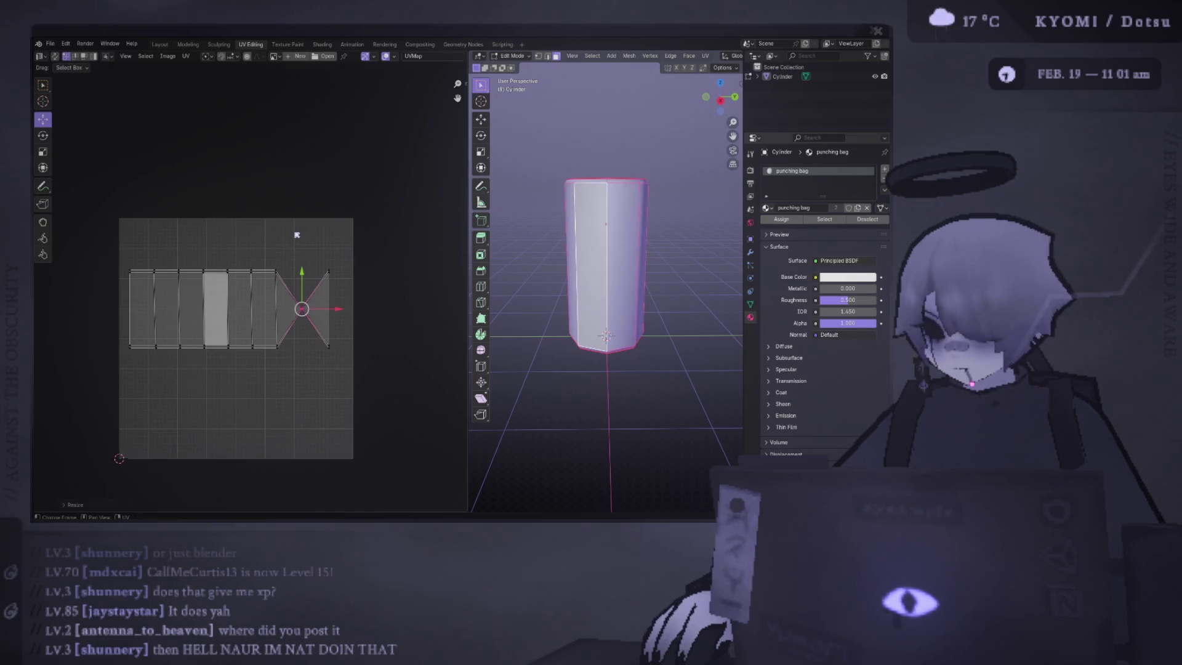
left_click(296, 233)
left_click_drag(266, 248, 290, 373)
scroll(318, 361, "up", 1)
left_click_drag(276, 236, 238, 401)
left_click_drag(208, 235, 237, 402)
left_click_drag(183, 232, 206, 390)
left_click_drag(154, 250, 183, 411)
left_click_drag(112, 245, 148, 398)
left_click_drag(92, 236, 120, 394)
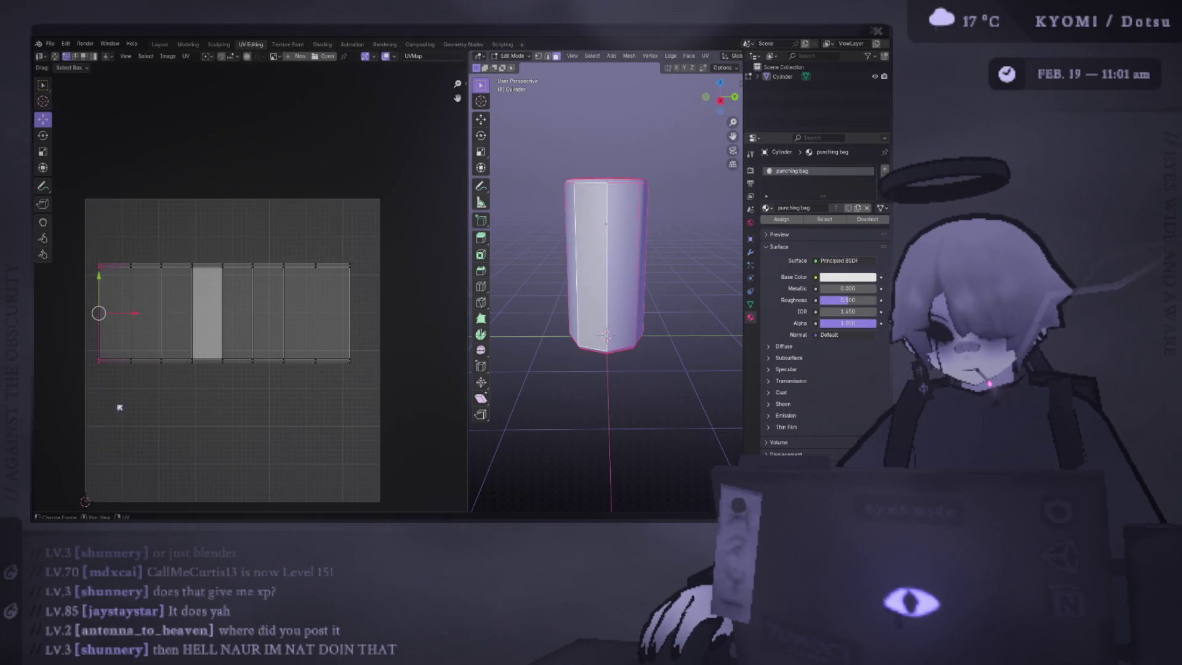
Step: Widen the whole side strip and shift it right on the grid
left_click_drag(392, 388, 71, 140)
key("s")
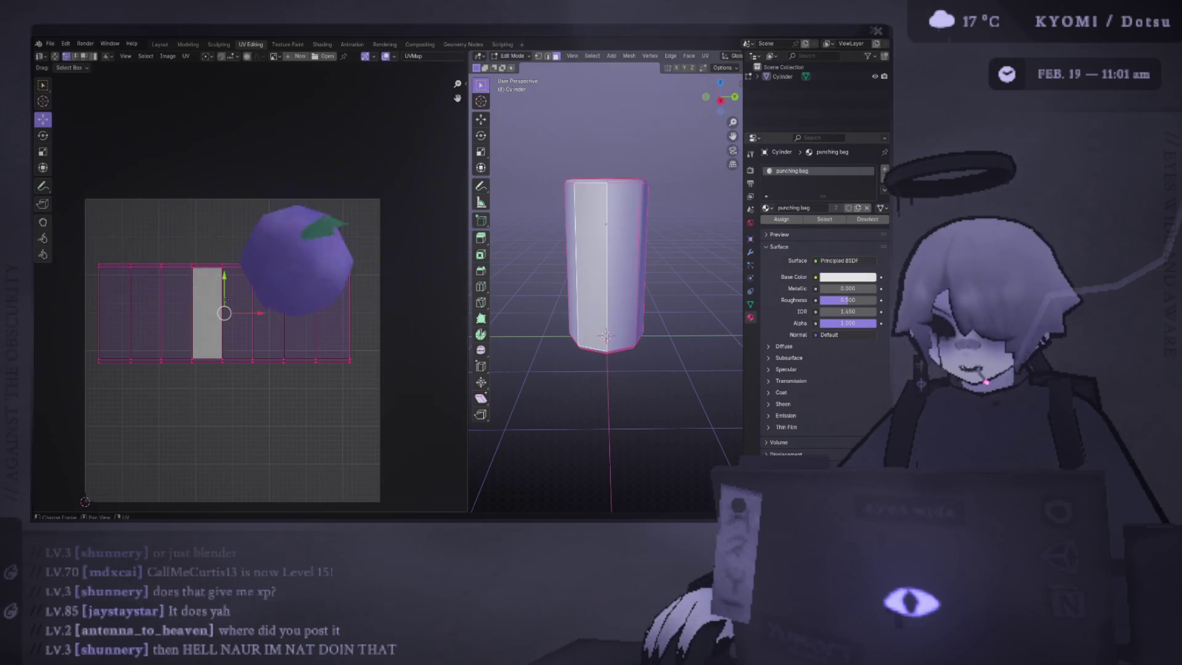
left_click(374, 313)
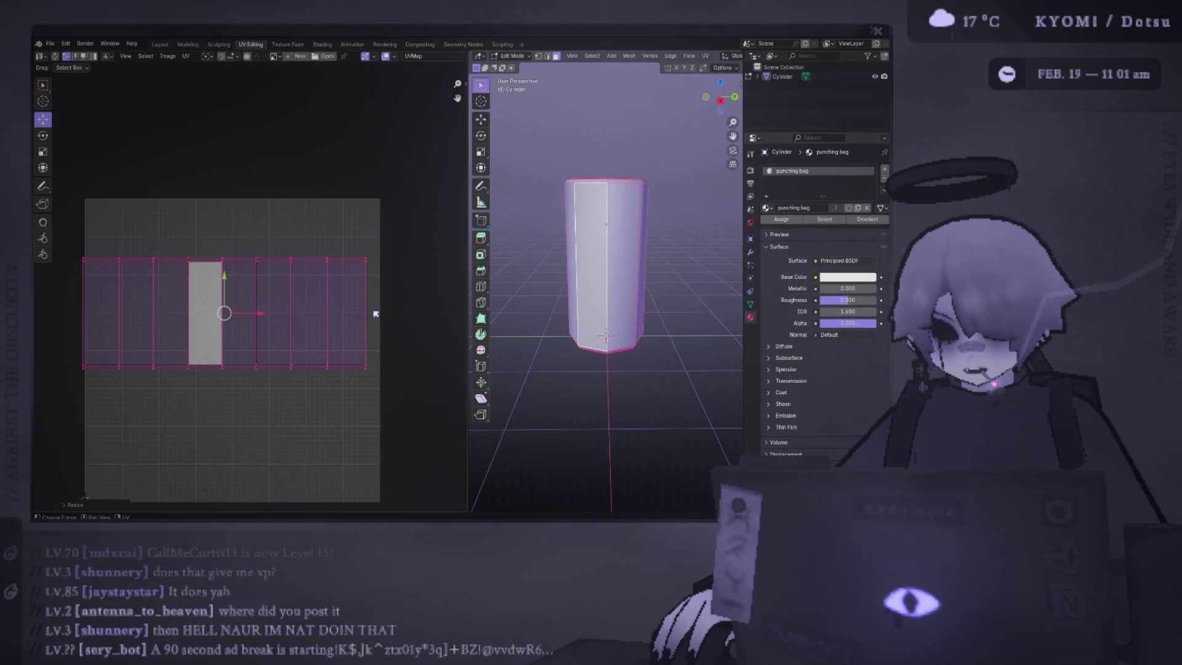
left_click_drag(264, 314, 271, 314)
key("s")
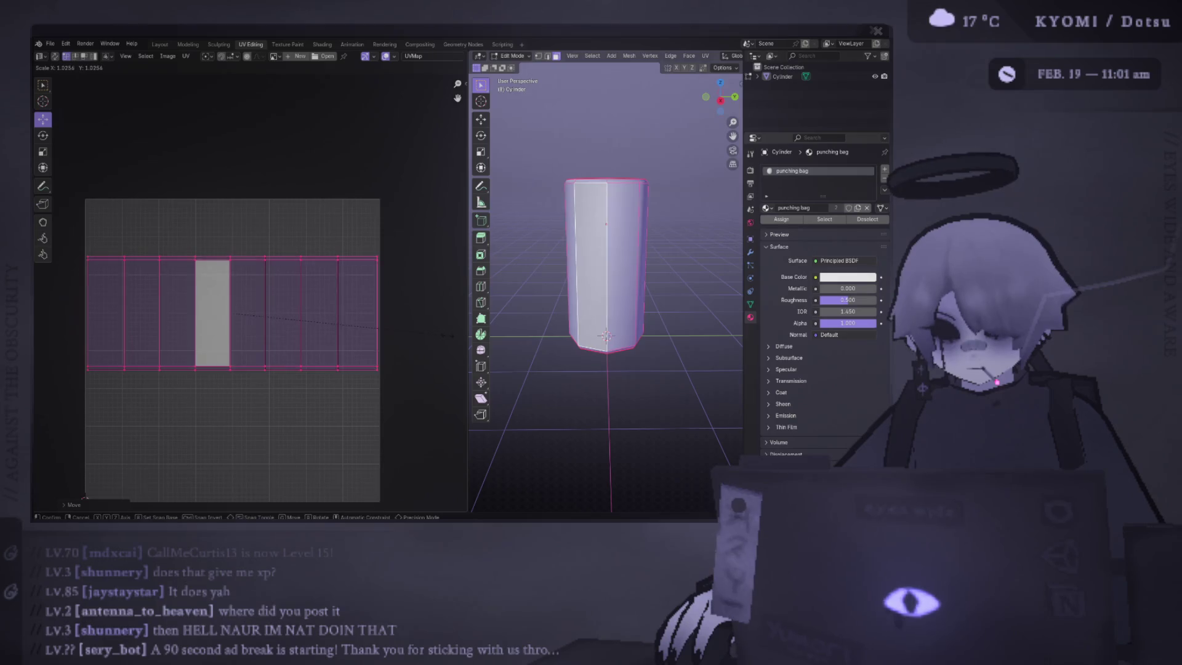
left_click(420, 325)
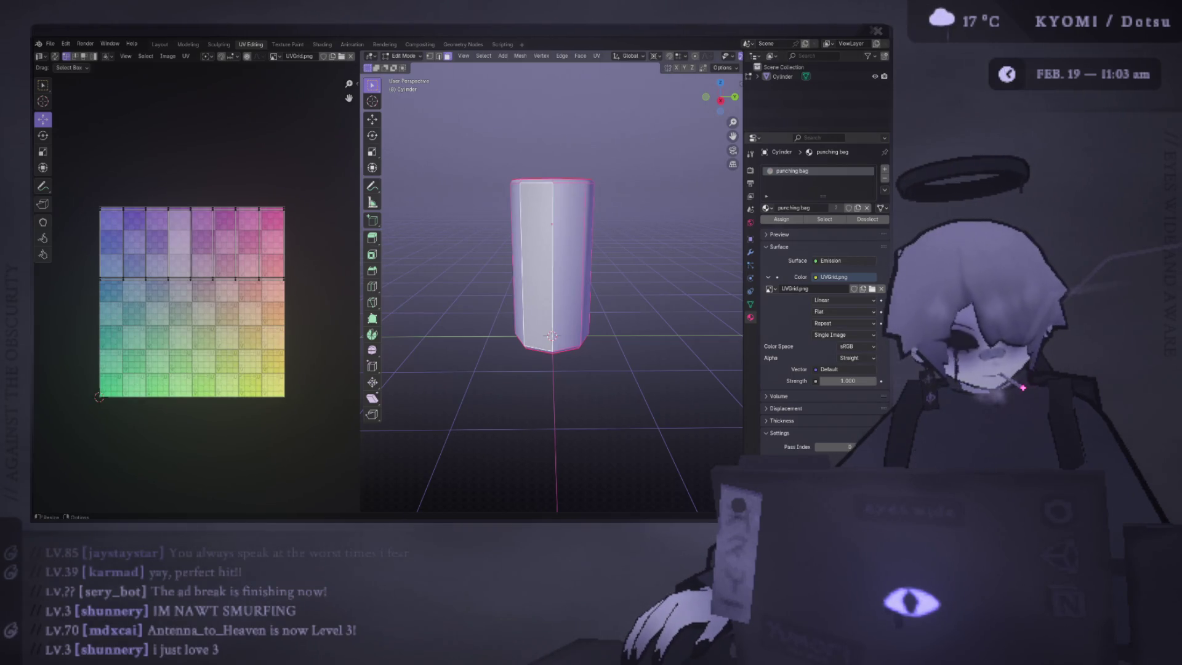
Step: Box-select the top row and right-edge UV vertices on the grid
left_click_drag(96, 167, 293, 308)
left_click_drag(72, 187, 307, 305)
mouse_move(71, 149)
left_mouse_down()
mouse_move(303, 304)
mouse_move(309, 288)
left_mouse_up()
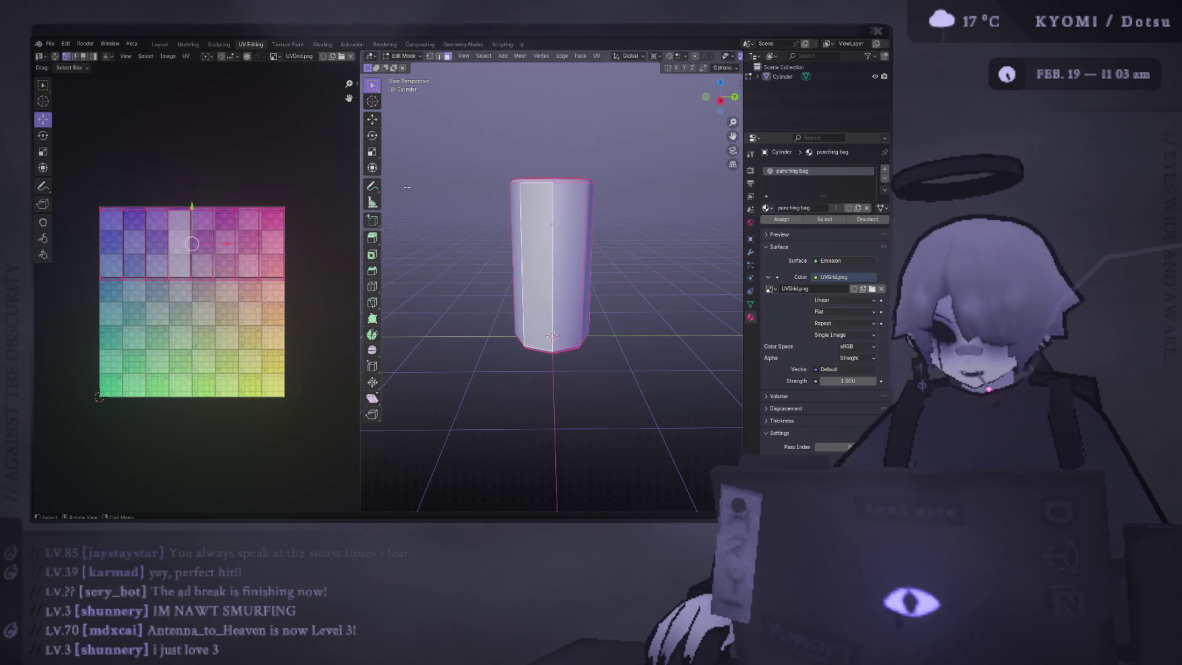
left_click_drag(314, 296, 279, 180)
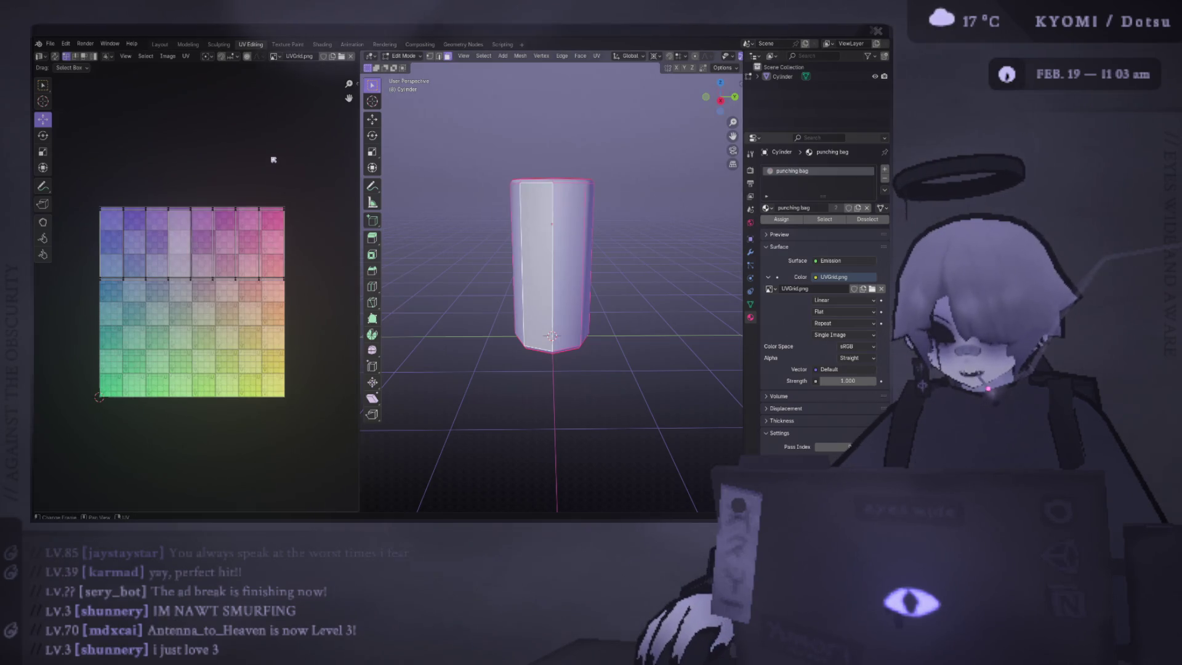
Step: Narrow the UV editor, save the punching bag file, and orbit to look down on the cylinder
left_click_drag(360, 165, 278, 166)
key("ctrl+s")
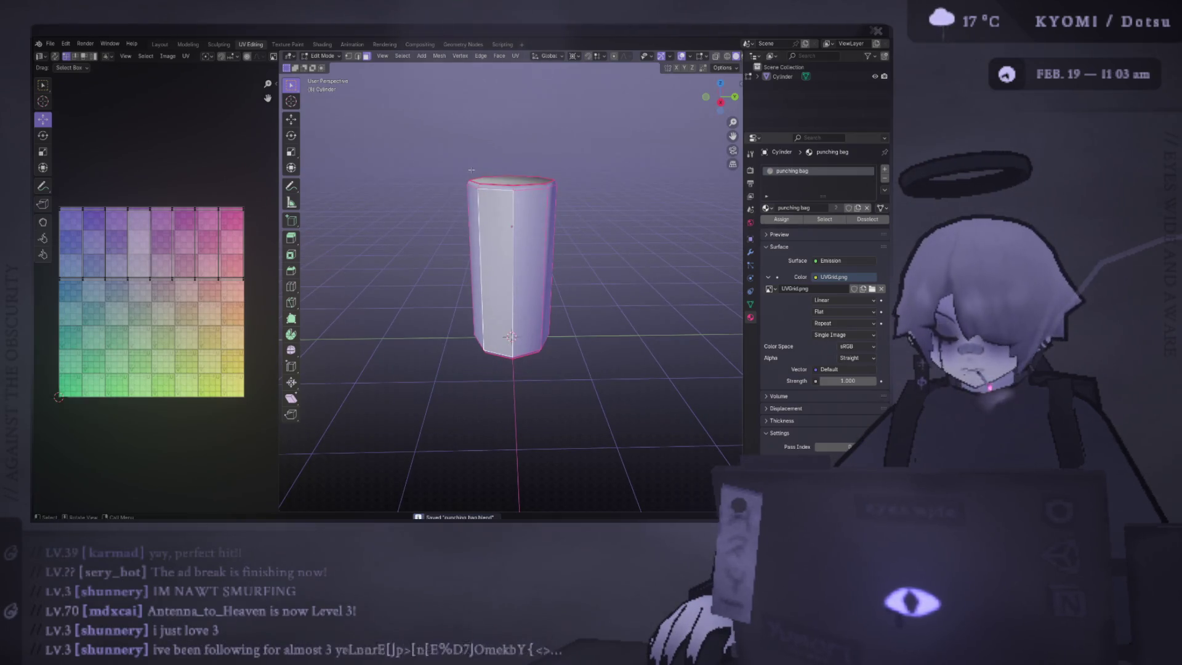
mouse_move(472, 170)
left_mouse_down()
mouse_move(502, 237)
mouse_move(501, 280)
left_mouse_up()
Step: Select the connected mesh from the top face and slide the strip's edge row down
left_click(501, 221)
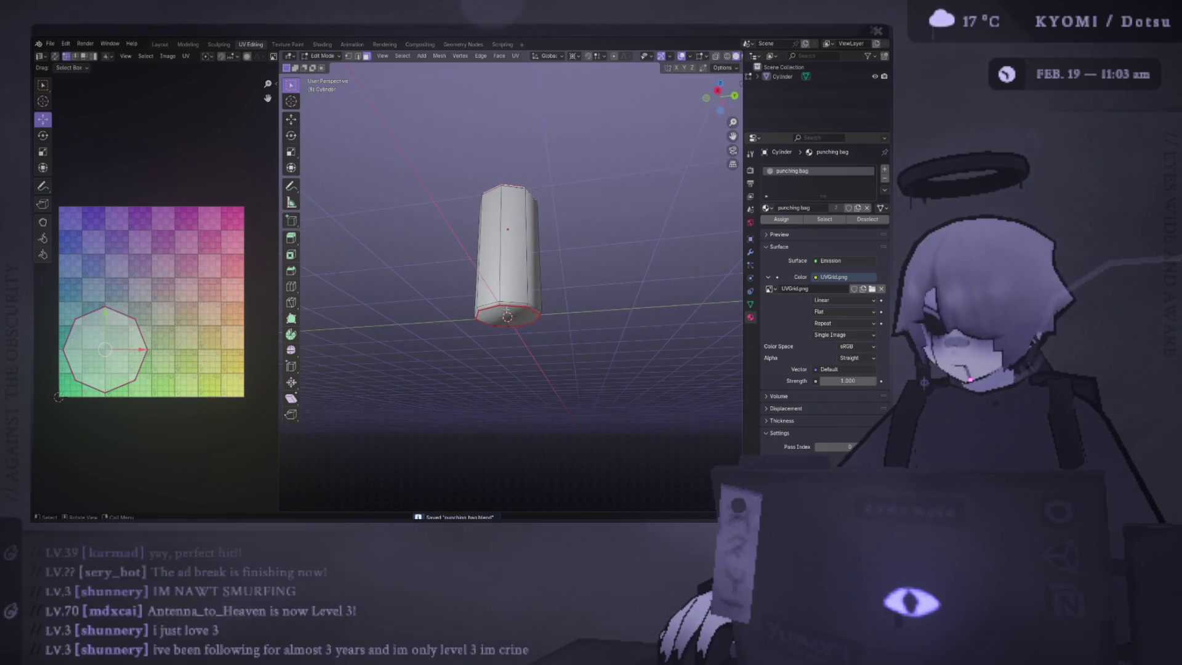
key("ctrl+l")
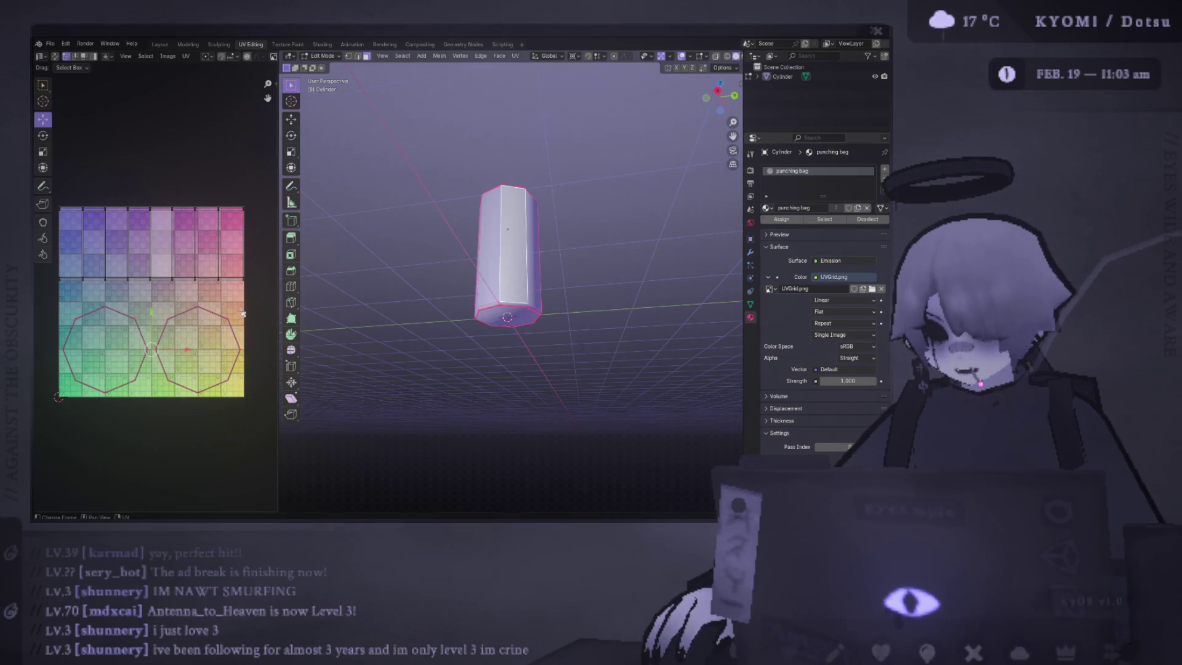
left_click_drag(245, 285, 245, 285)
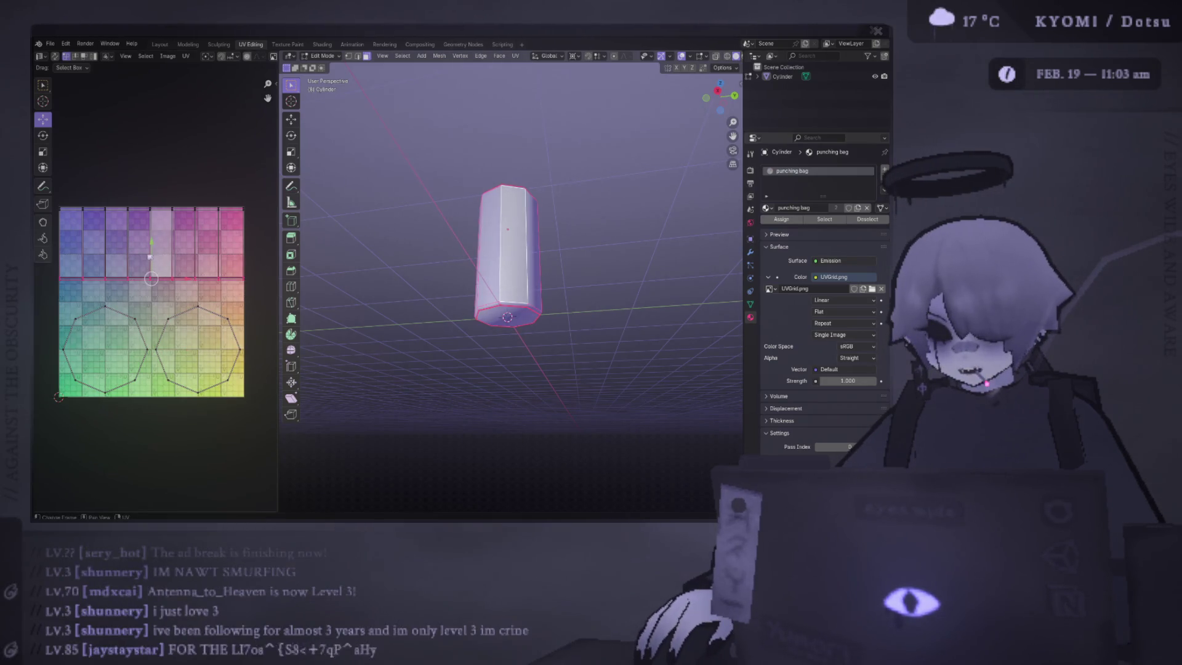
key("g")
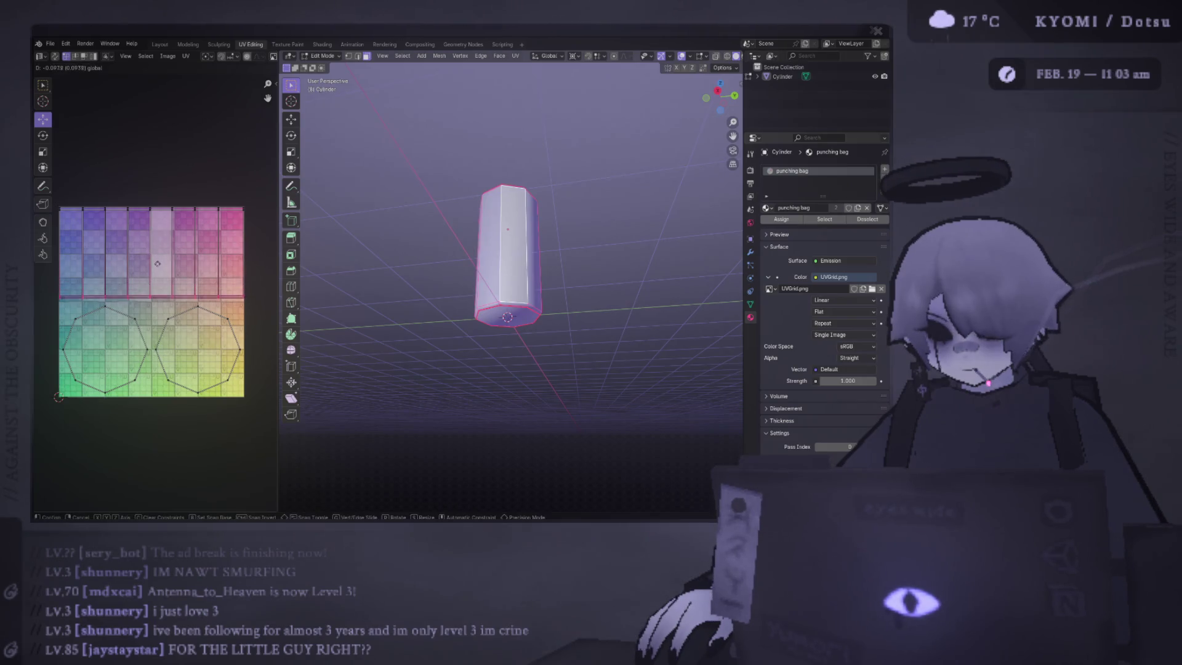
left_click(160, 272)
Step: Select both octagon cap islands and scale them to fit the grid
left_click_drag(241, 454, 59, 308)
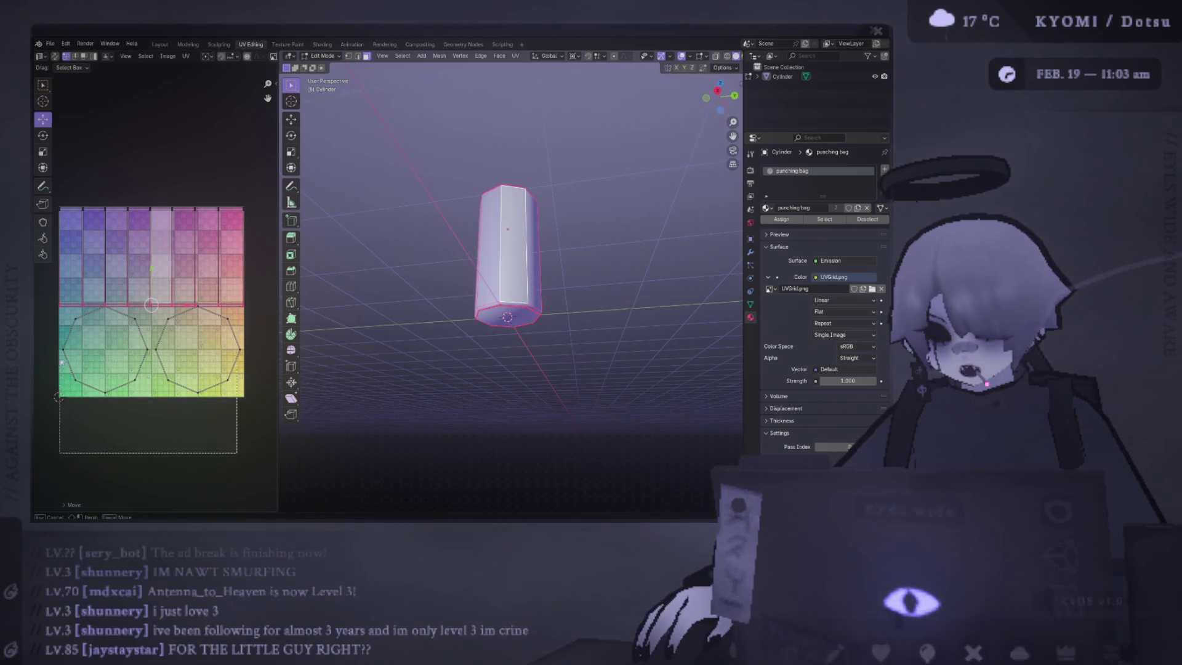
key("s")
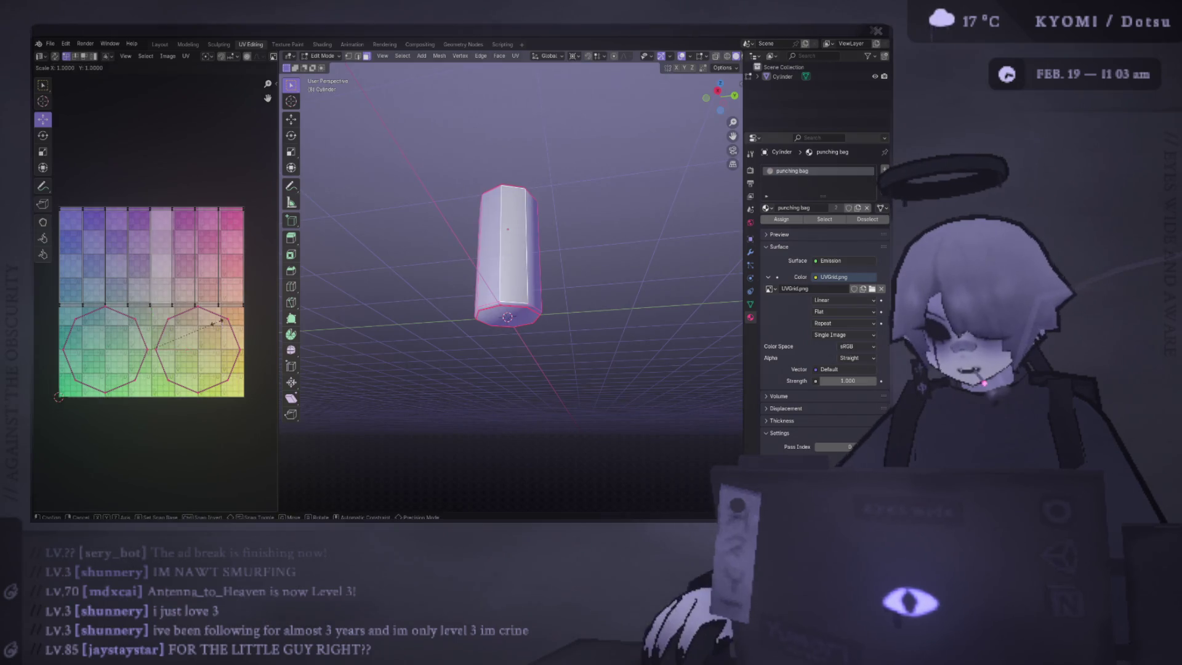
left_click(176, 310)
key("g")
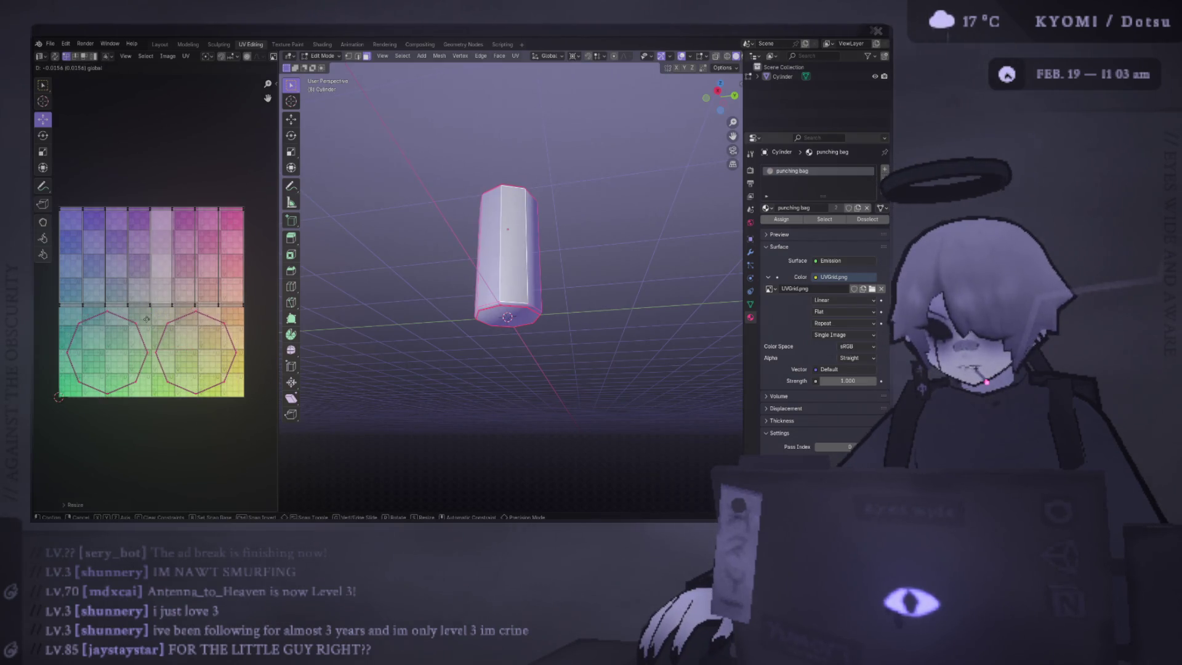
key("s")
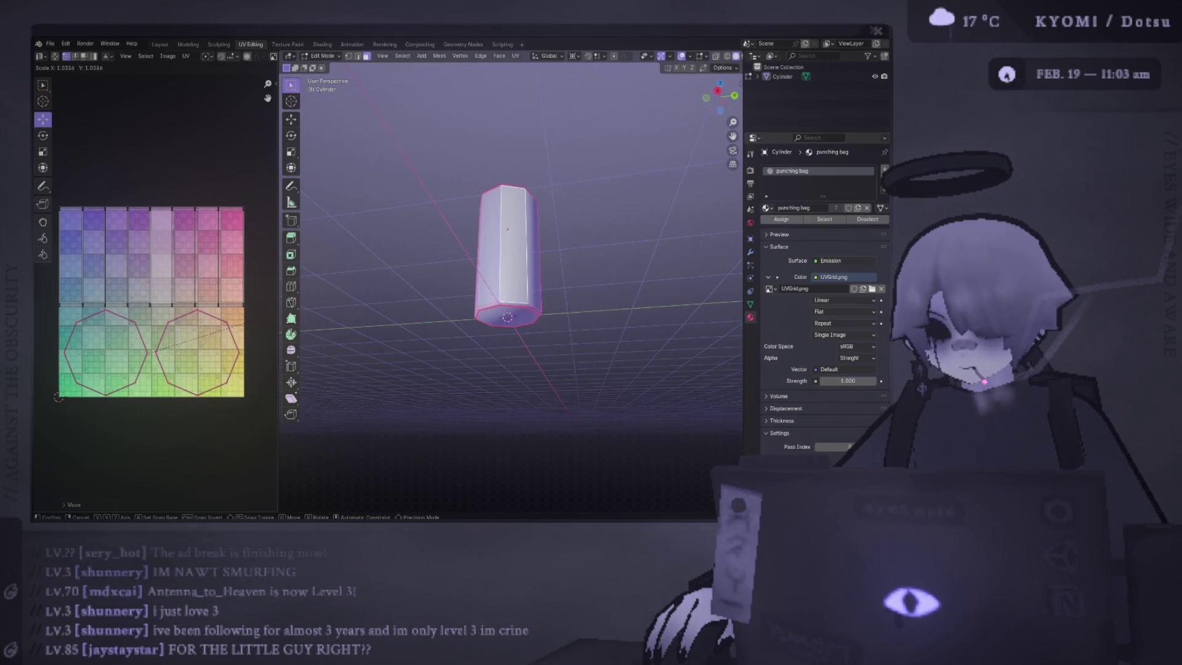
left_click(260, 322)
key("s")
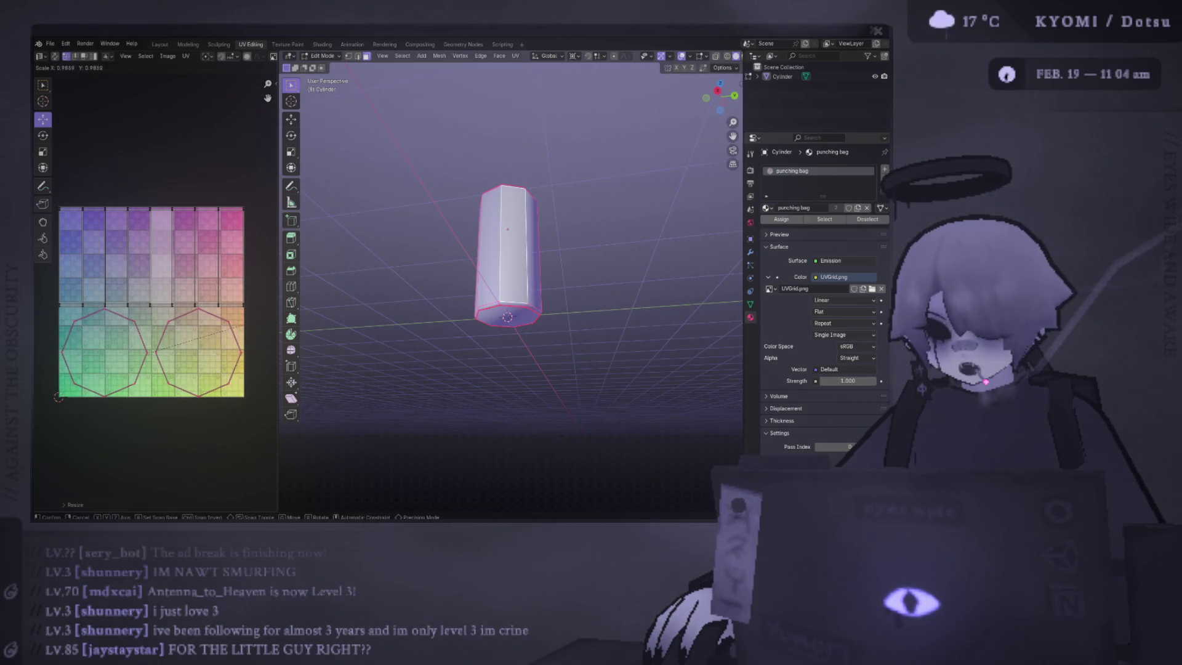
left_click(241, 324)
Step: Shrink the octagons further, move them lower on the grid, and save
left_click(242, 387)
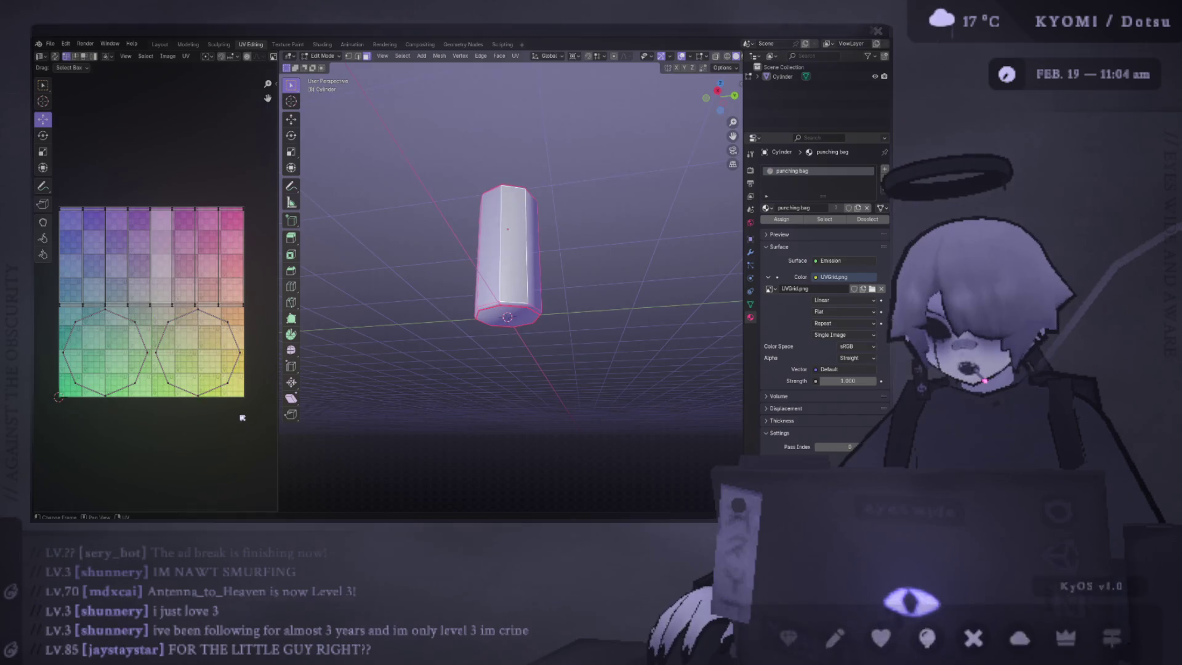
left_click_drag(247, 415, 61, 336)
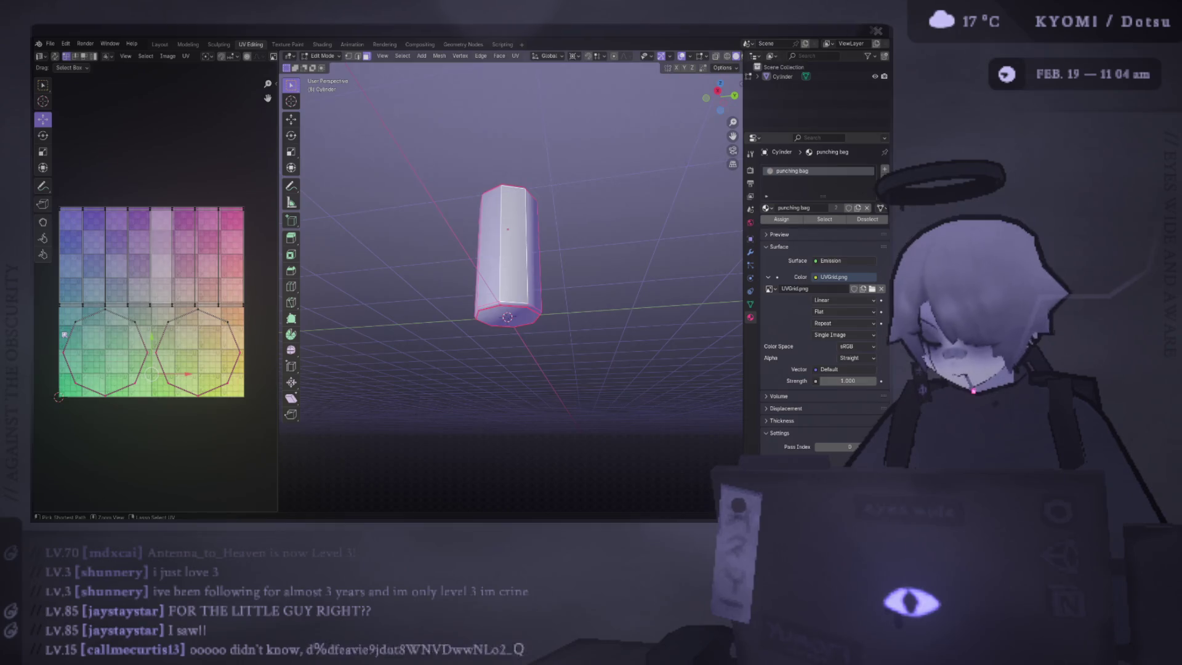
key("s")
left_click(164, 323)
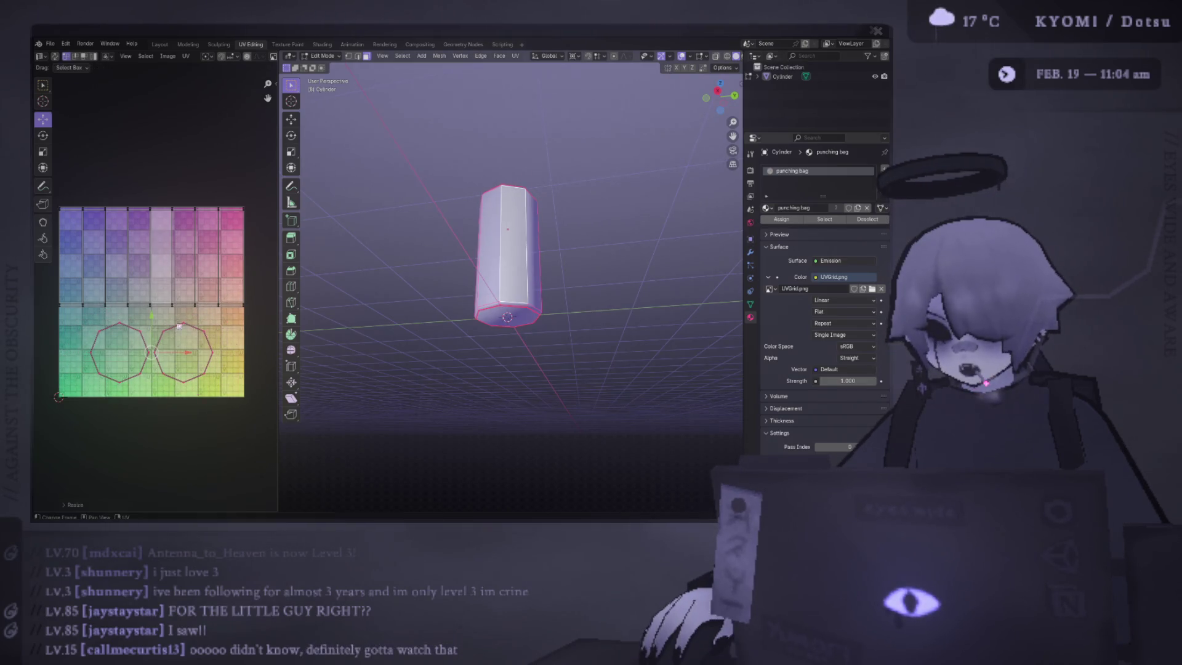
key("g")
left_click(160, 331)
key("ctrl+s")
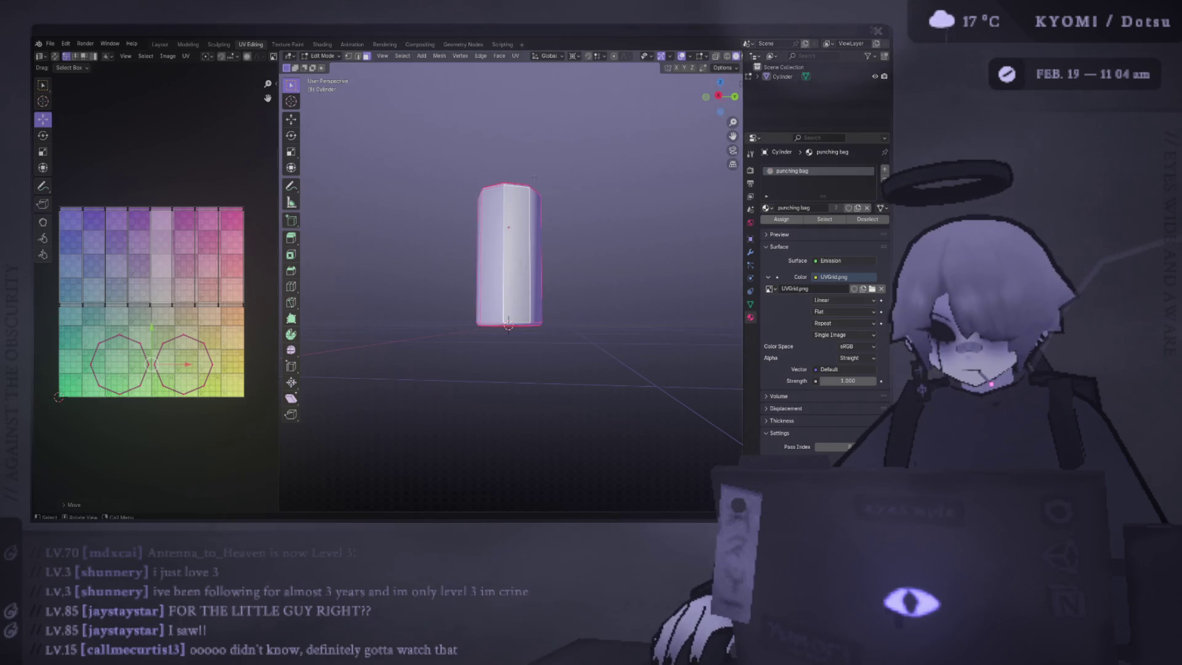
Step: View the bag in Object Mode with Material Preview, orbit around it, save, then return to Edit Mode
scroll(532, 257, "up", 5)
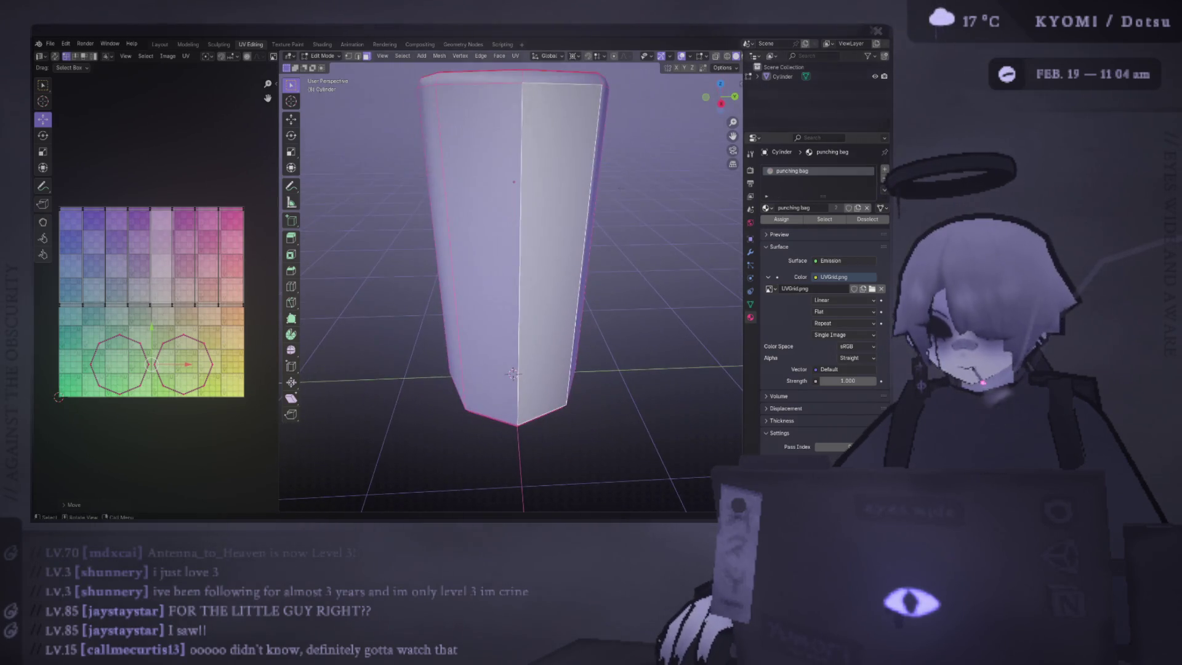
key("Tab")
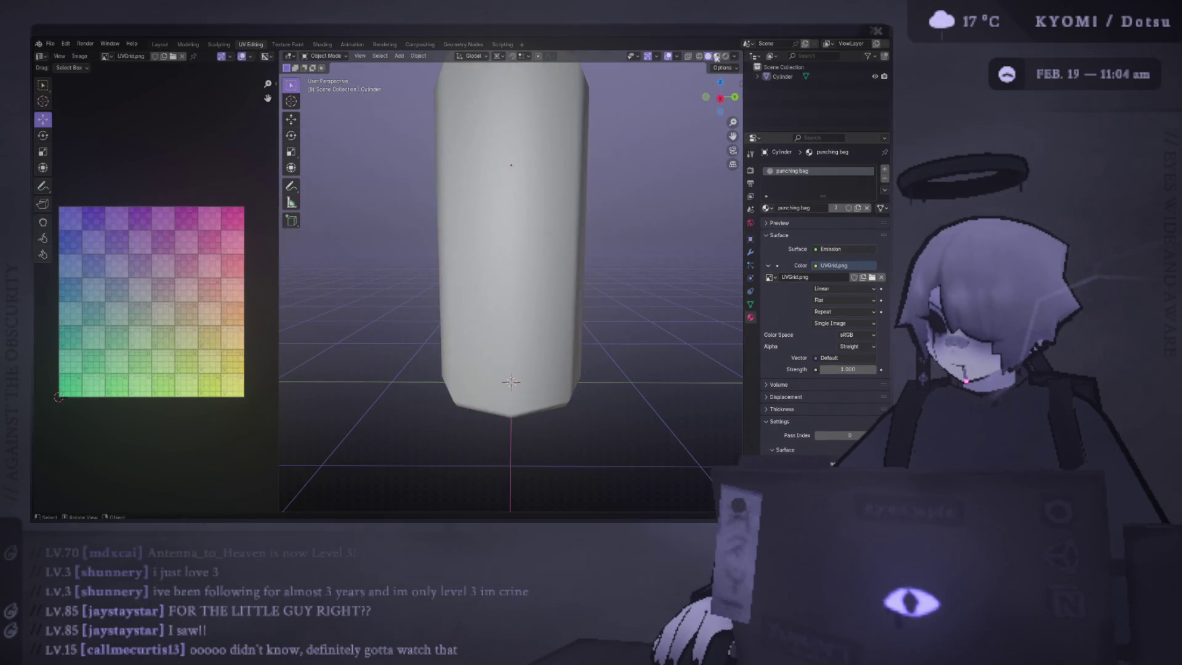
left_click(716, 56)
scroll(511, 247, "down", 3)
mouse_move(468, 203)
left_mouse_down()
mouse_move(419, 200)
mouse_move(444, 197)
mouse_move(414, 140)
mouse_move(554, 371)
mouse_move(560, 465)
mouse_move(542, 449)
mouse_move(538, 407)
mouse_move(529, 456)
mouse_move(417, 338)
mouse_move(414, 253)
mouse_move(398, 248)
mouse_move(477, 254)
mouse_move(444, 284)
mouse_move(437, 372)
mouse_move(589, 254)
mouse_move(555, 321)
mouse_move(523, 264)
mouse_move(511, 290)
mouse_move(489, 243)
left_mouse_up()
key("ctrl+s")
left_click_drag(284, 245, 360, 246)
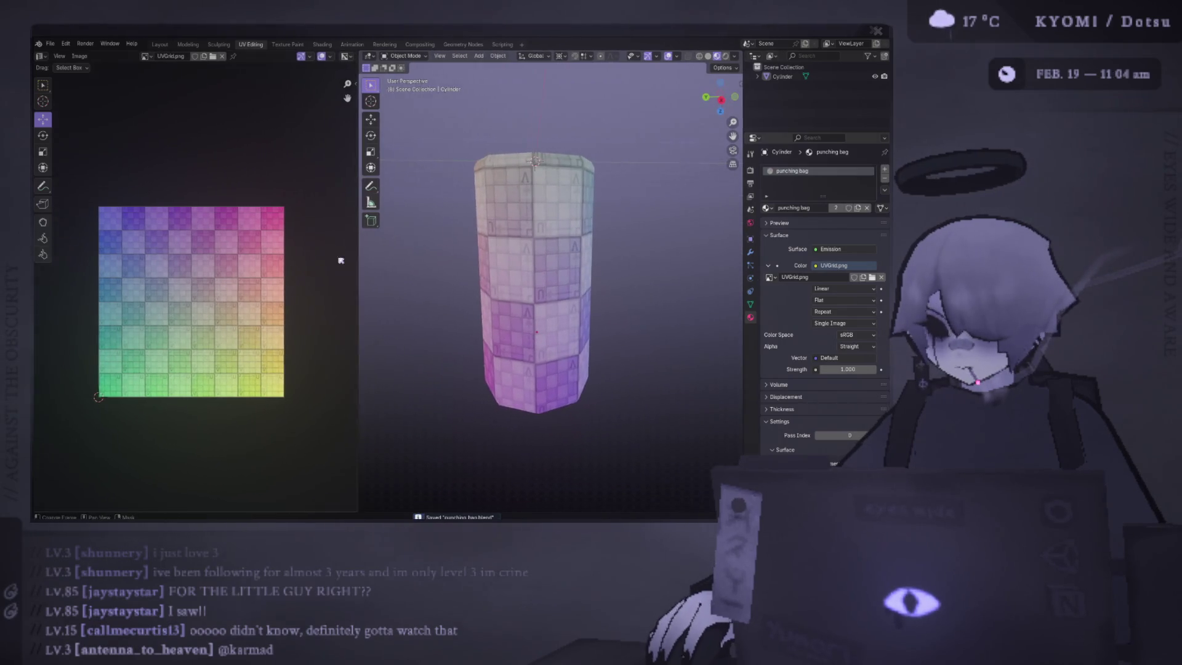
key("Tab")
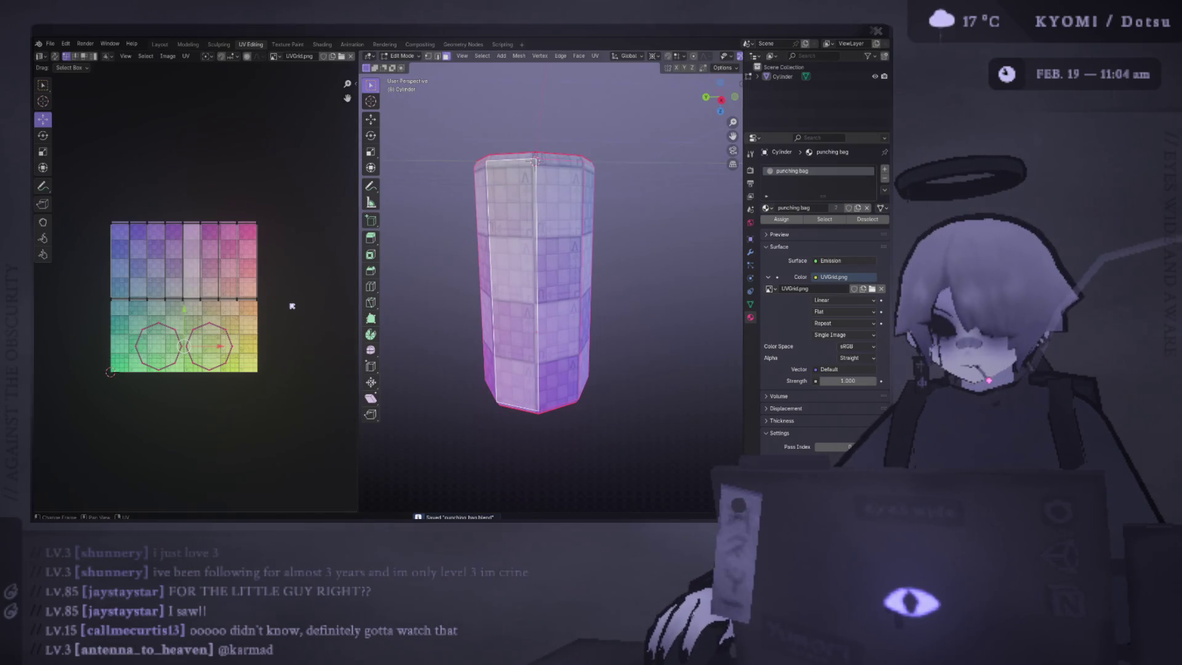
Step: Orbit to the top face, move both octagon cap islands slightly up, and save
mouse_move(363, 292)
left_mouse_down()
mouse_move(482, 286)
mouse_move(490, 326)
left_mouse_up()
left_click(266, 220)
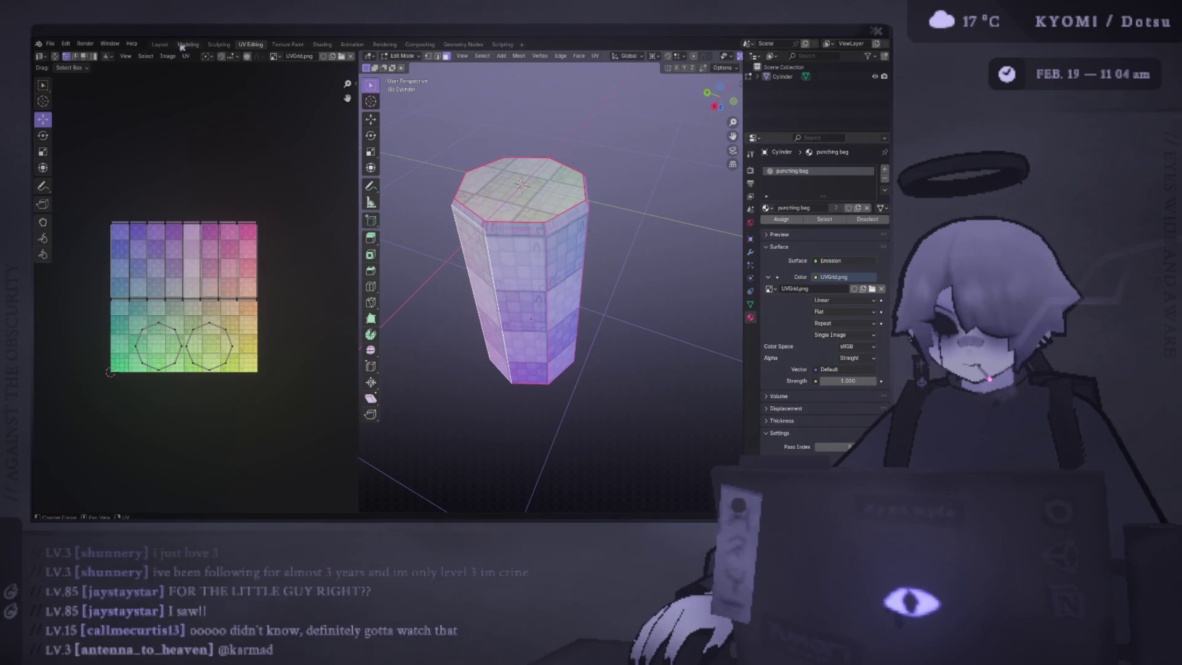
mouse_move(313, 405)
left_mouse_down()
mouse_move(72, 330)
mouse_move(104, 313)
left_mouse_up()
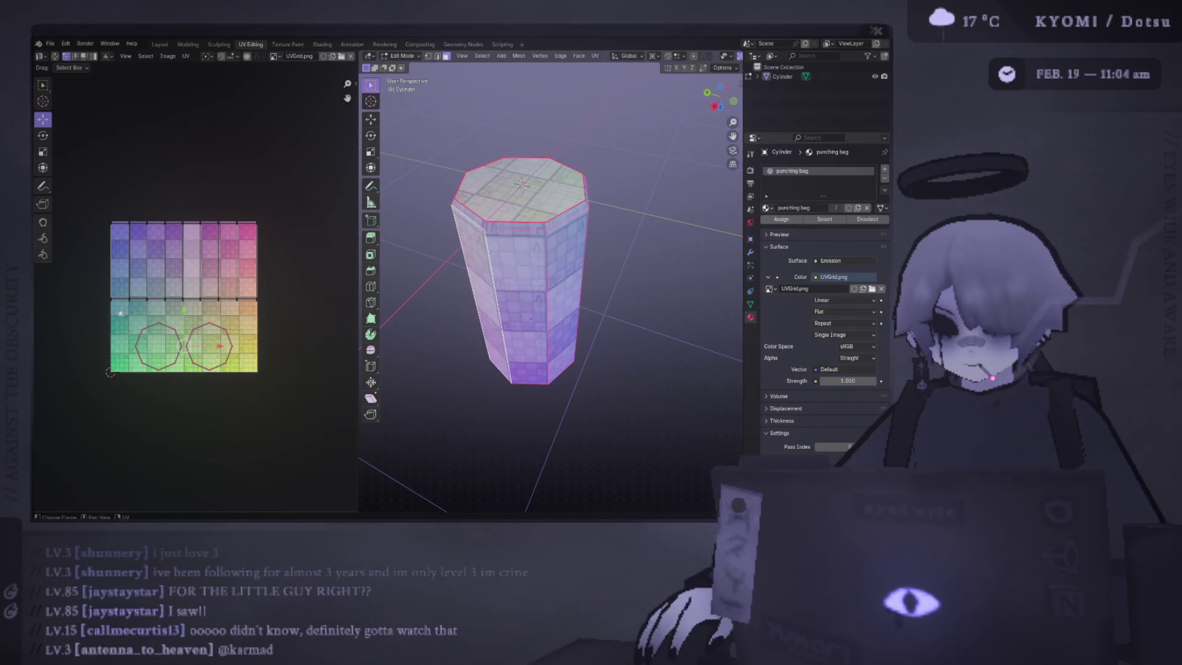
left_click_drag(190, 308, 189, 300)
key("ctrl+s")
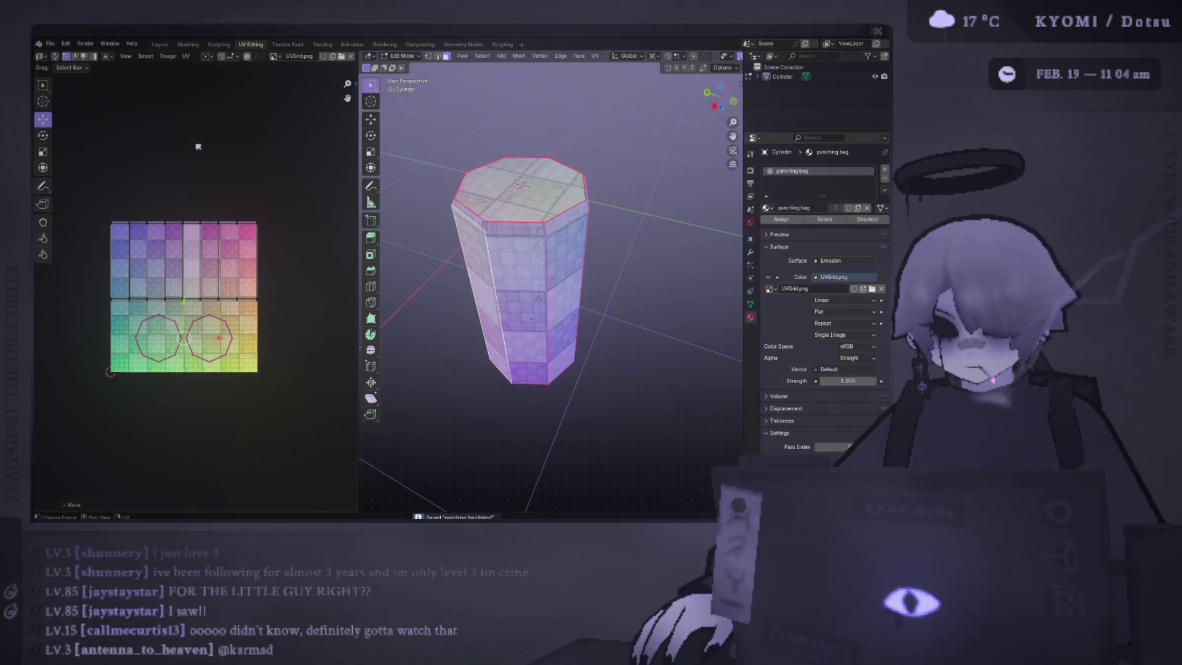
Step: Check the UV menu, deselect the islands, and narrow the UV editor slightly
left_click(186, 56)
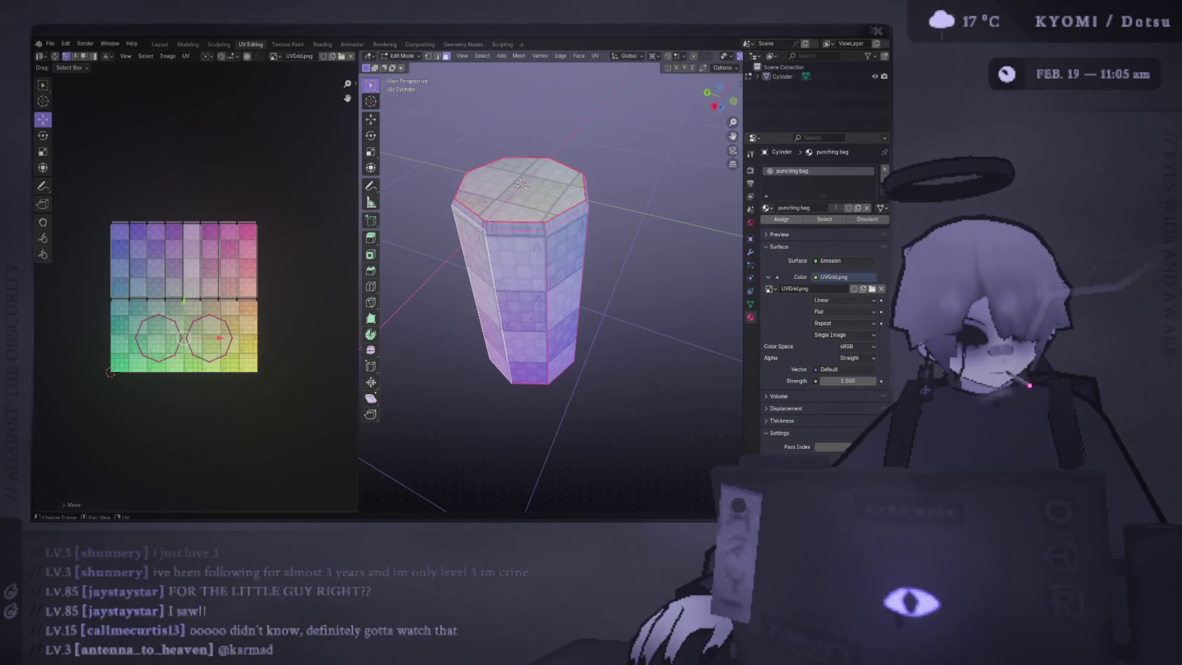
left_click(162, 179)
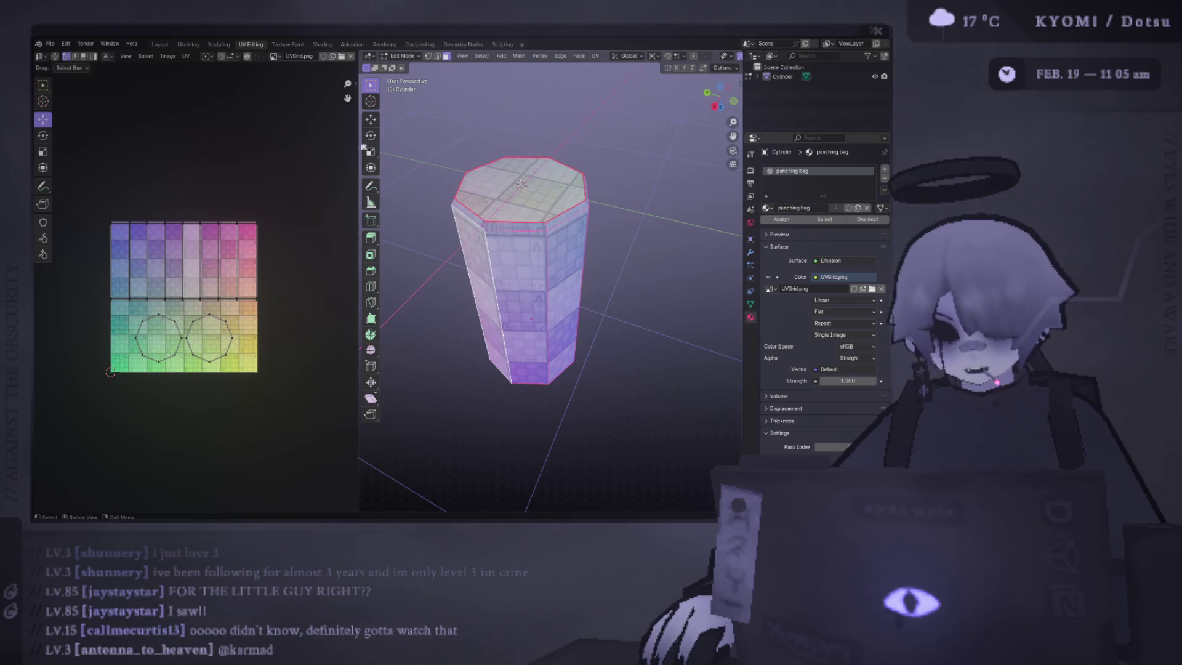
left_click_drag(360, 147, 345, 143)
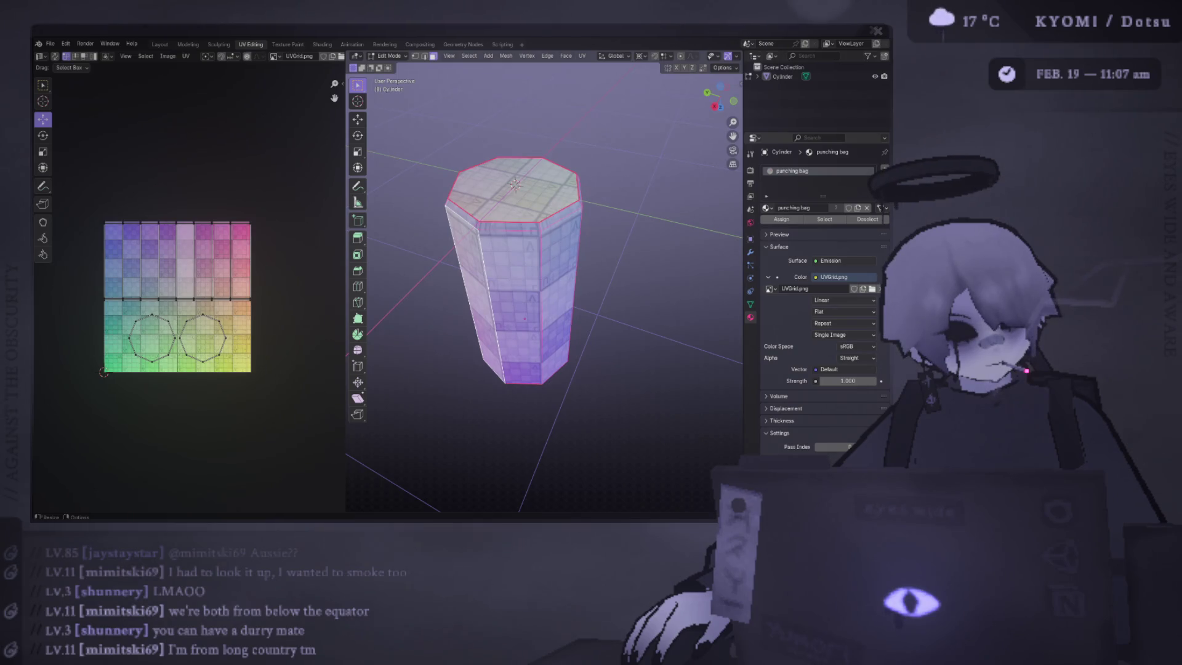
left_click_drag(431, 234, 449, 245)
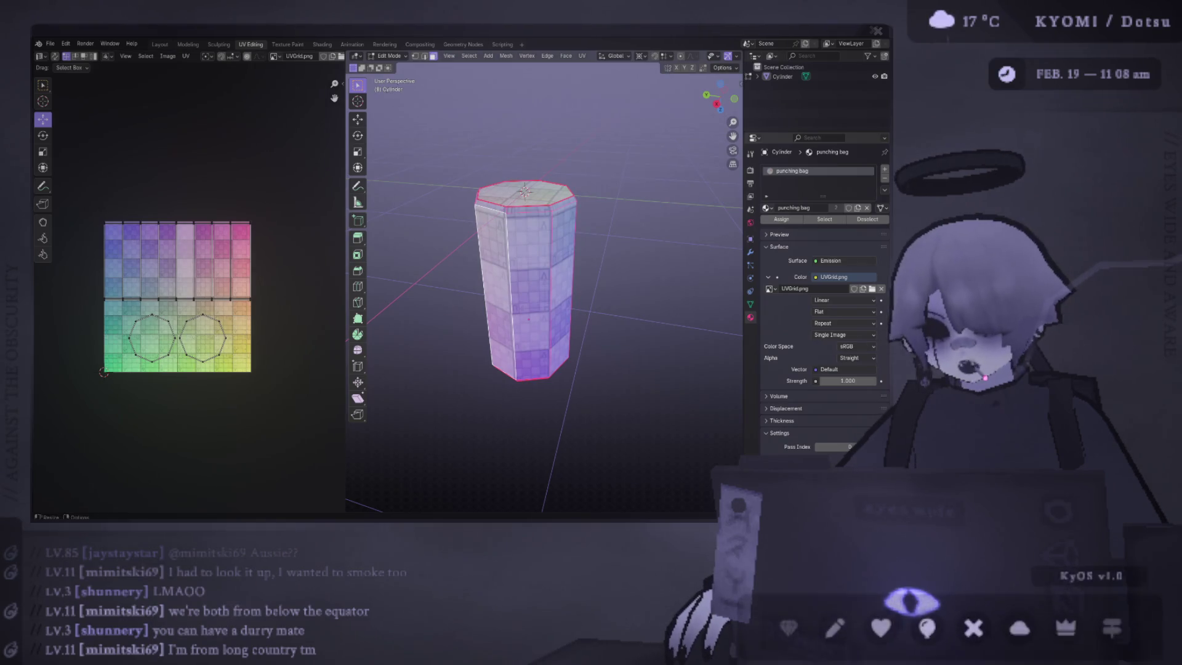
left_click(185, 56)
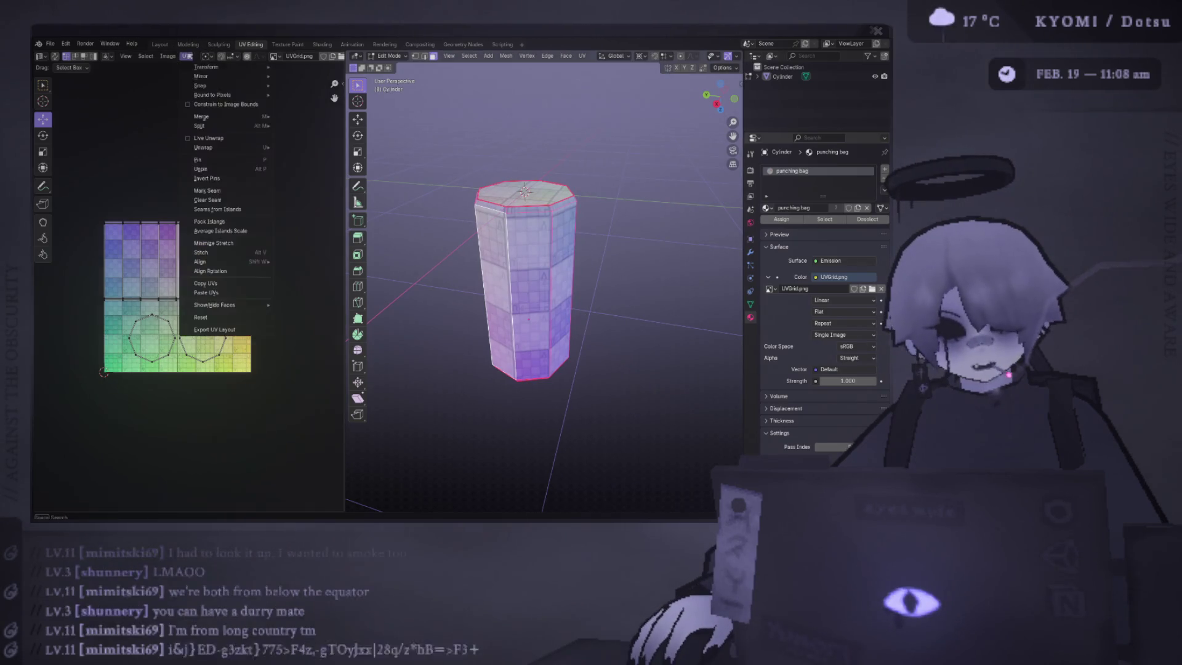
left_click(241, 339)
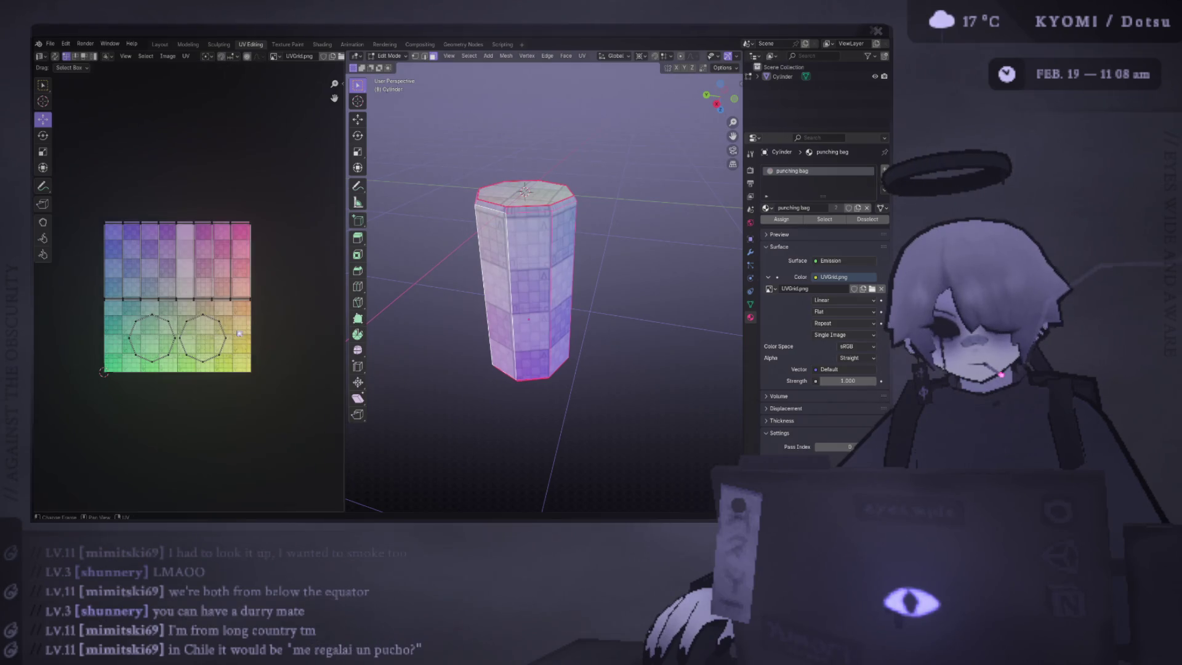
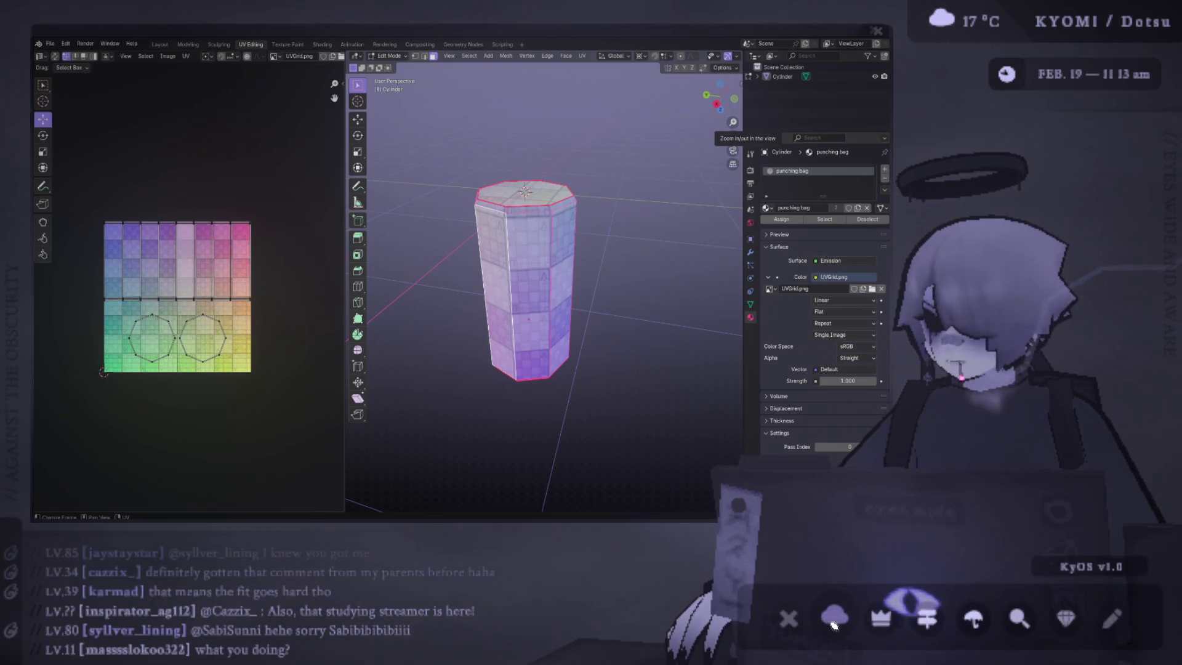
Step: Restore the Photoshop grey-noise texture document in front of the Blender cylinder
left_click(876, 622)
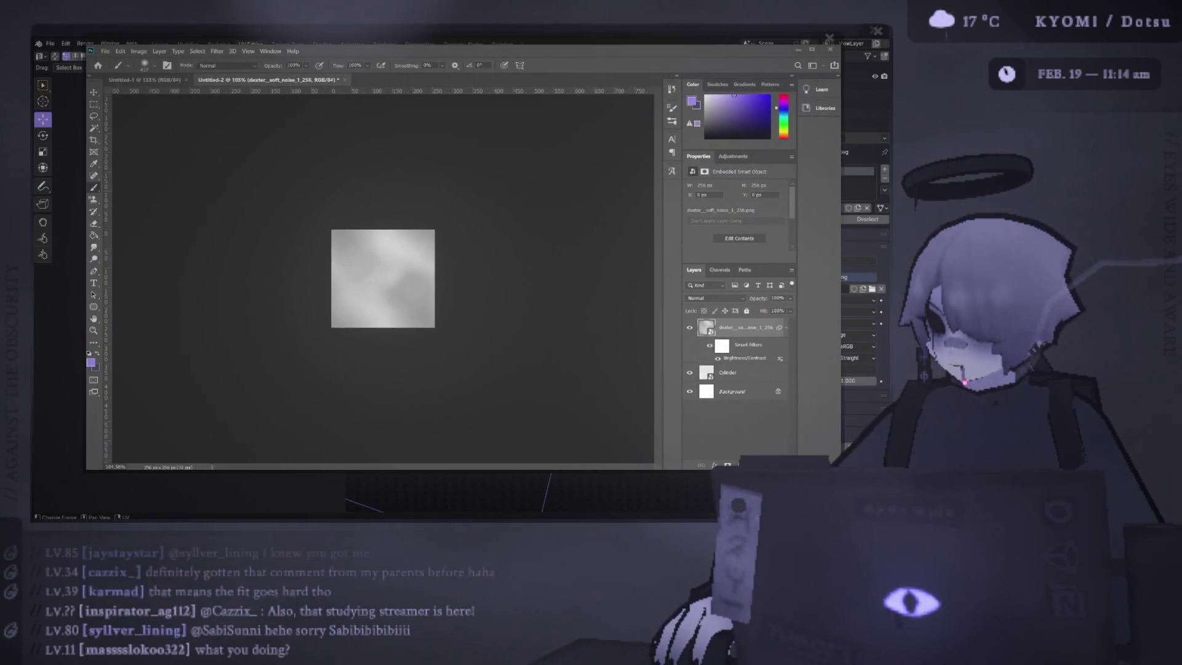
Step: Move the Cylinder UV layer above the noise smart object and hide it
scroll(375, 283, "up", 4)
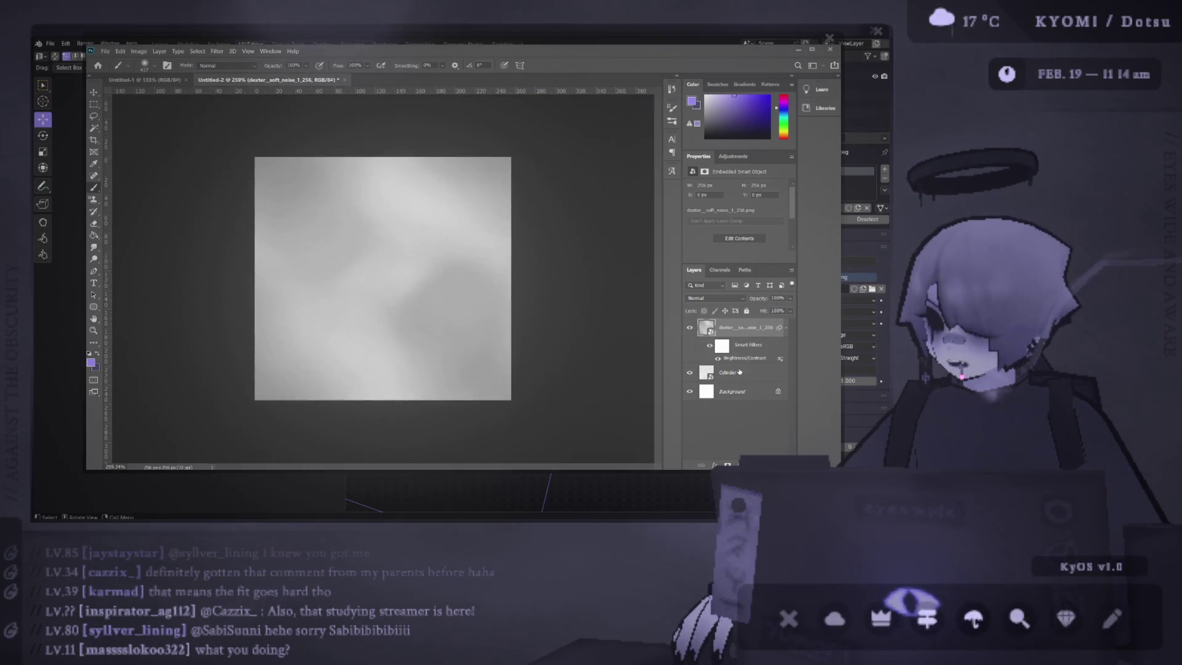
left_click(745, 324)
left_click_drag(744, 327, 296, 213)
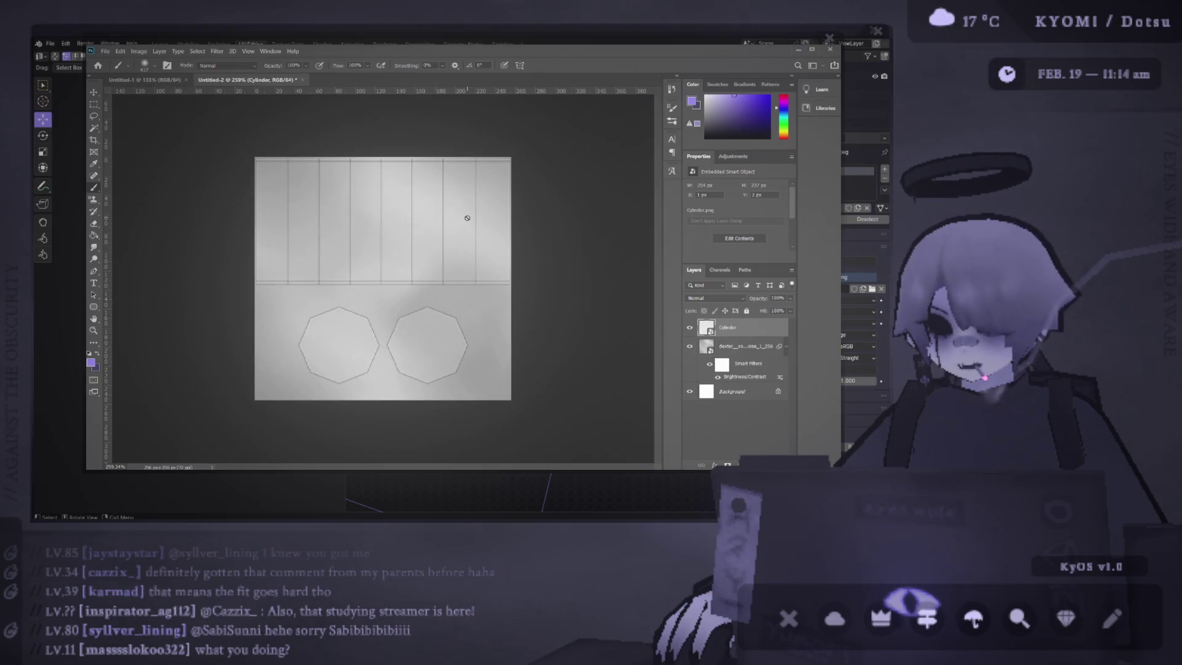
left_click(689, 329)
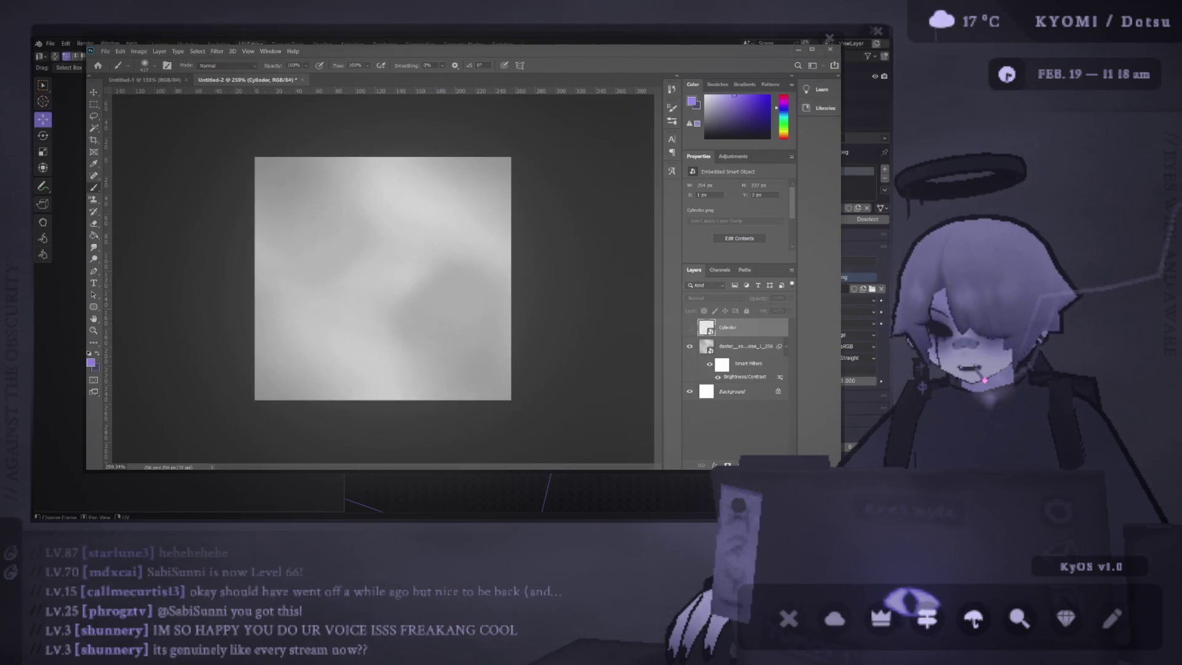
Step: In Unity, deselect the cube and widen the Project panel and scene views
key("alt+Tab")
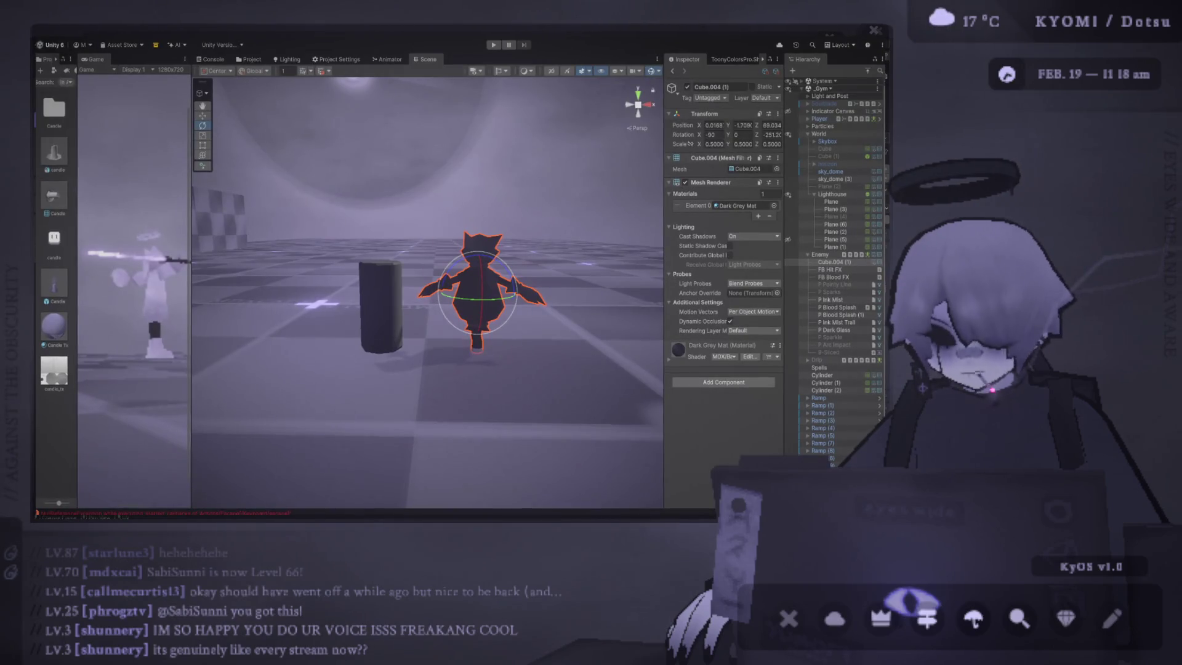
left_click(76, 117)
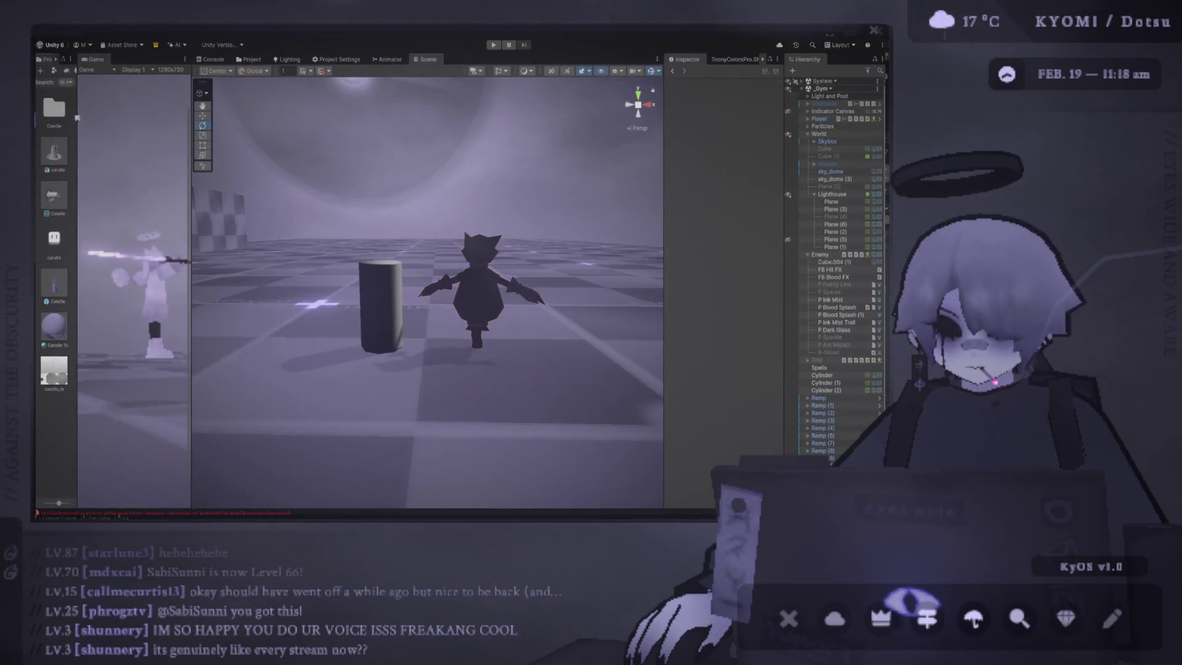
left_click_drag(77, 118, 144, 118)
left_click_drag(190, 246, 338, 247)
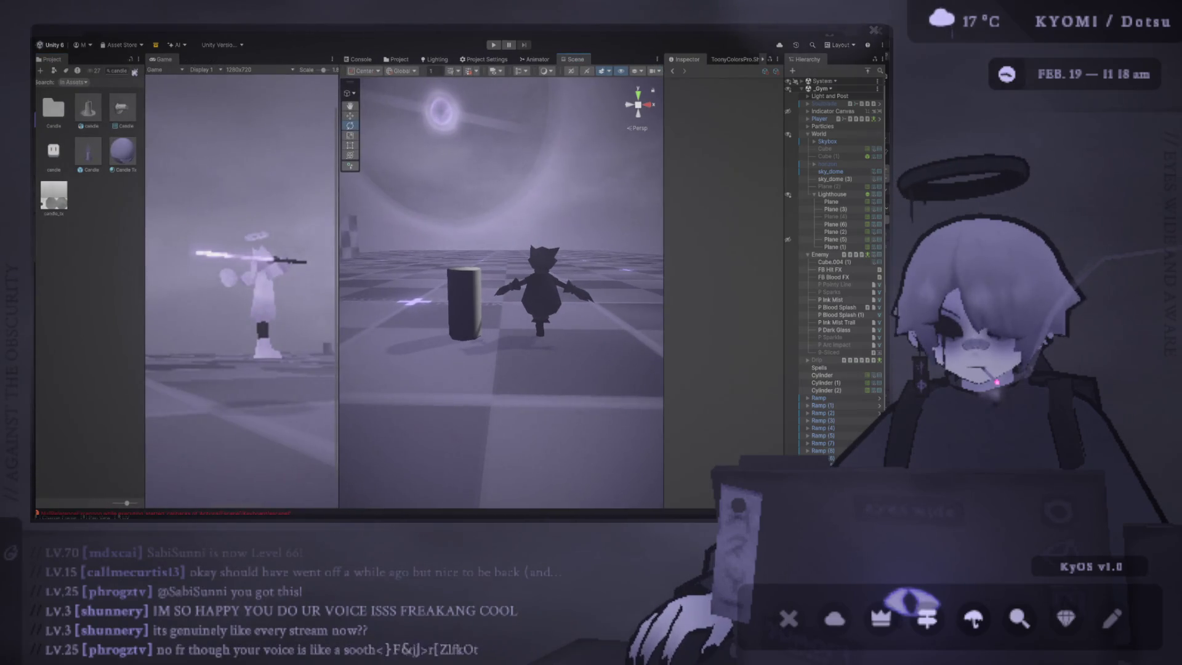
Step: Clear the candle search, open Assets/Enemies/Dummies, and return to Photoshop
left_click(134, 70)
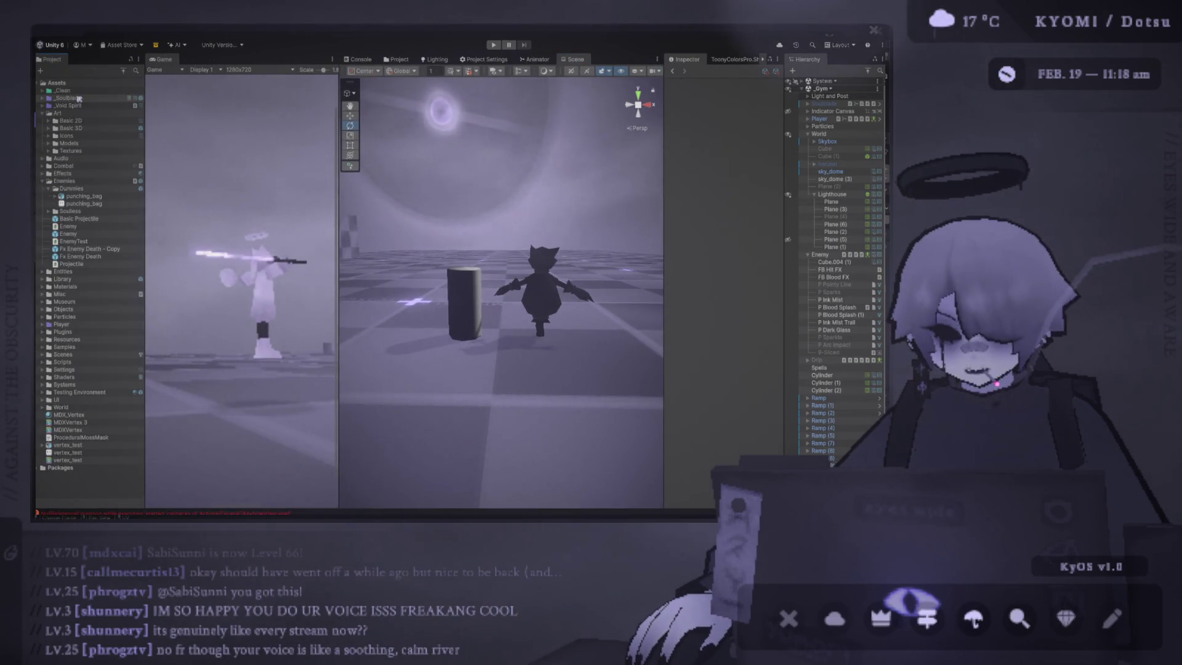
left_click(70, 189)
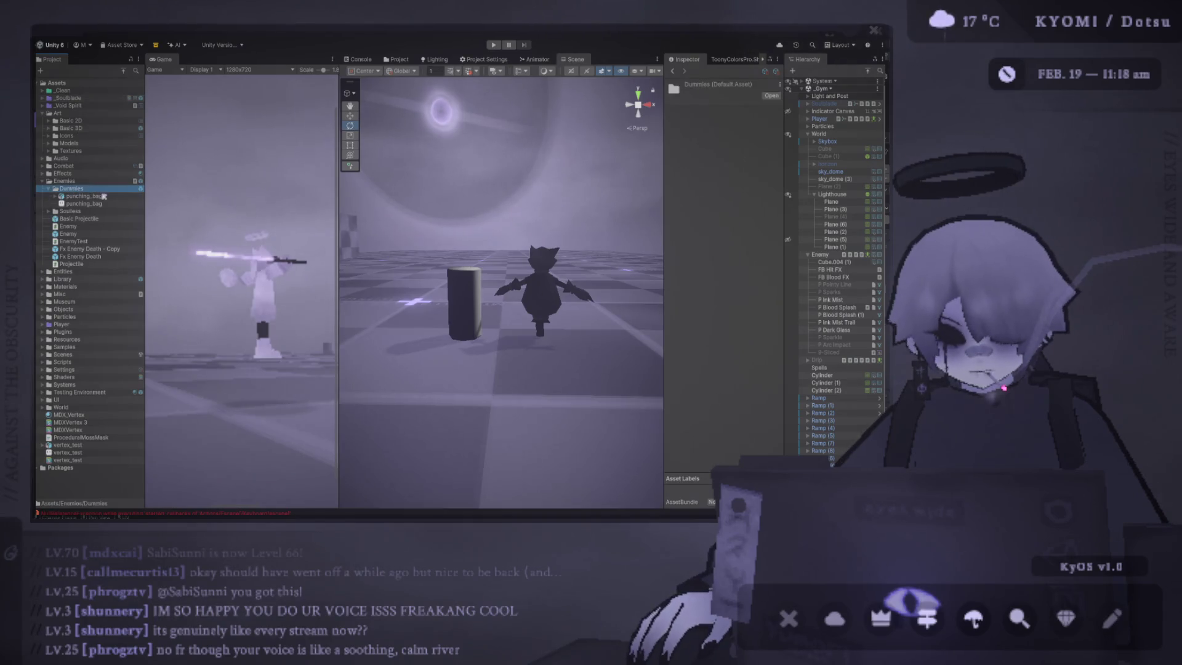
key("alt+Tab")
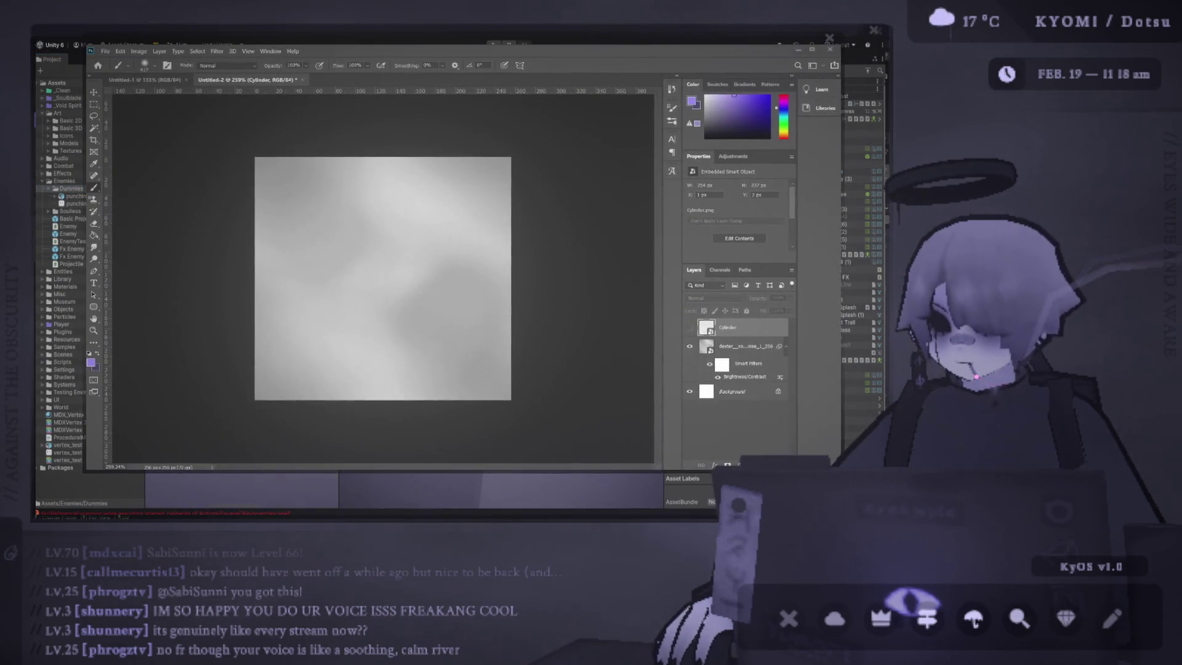
key("alt+Tab")
key("alt+Tab")
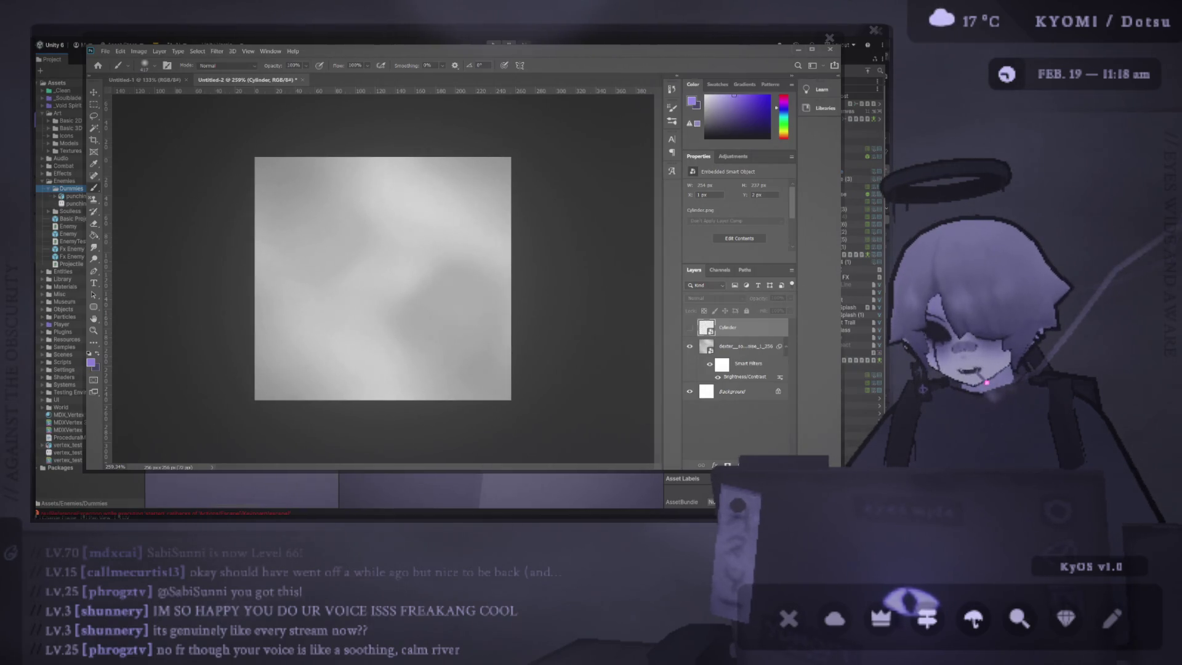
left_click_drag(322, 192, 453, 125)
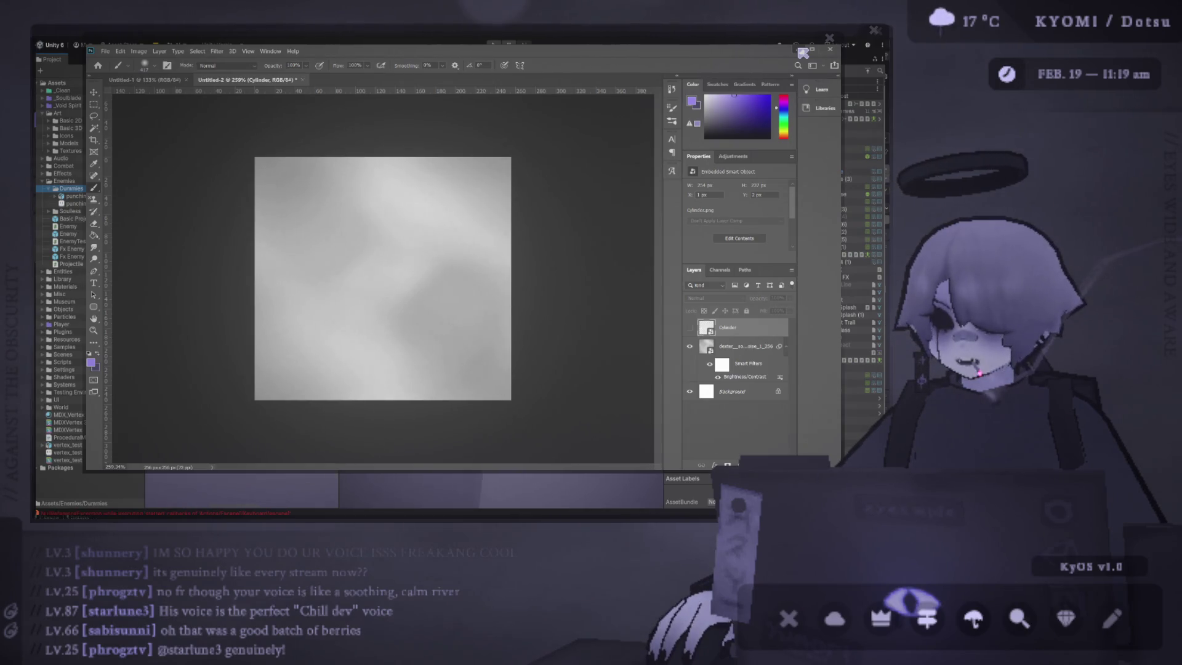
Step: In Unity's Project panel, select the punching_bag texture and open it in Photoshop
left_click(802, 52)
scroll(433, 279, "down", 3)
scroll(433, 279, "up", 3)
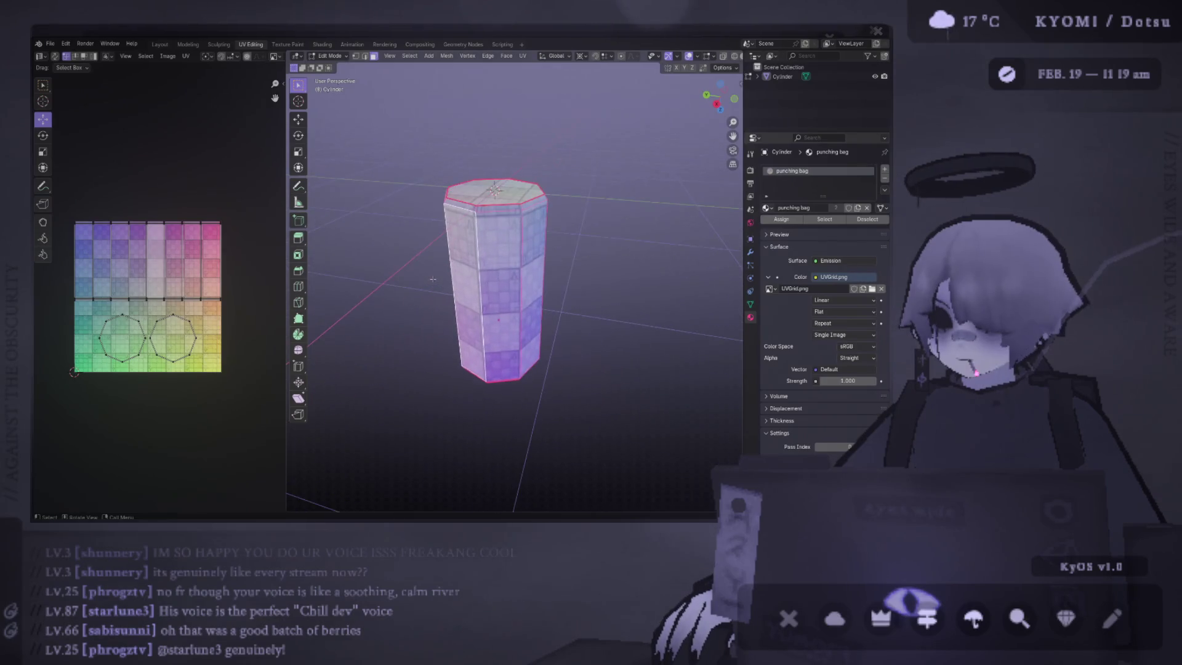
key("alt+Tab")
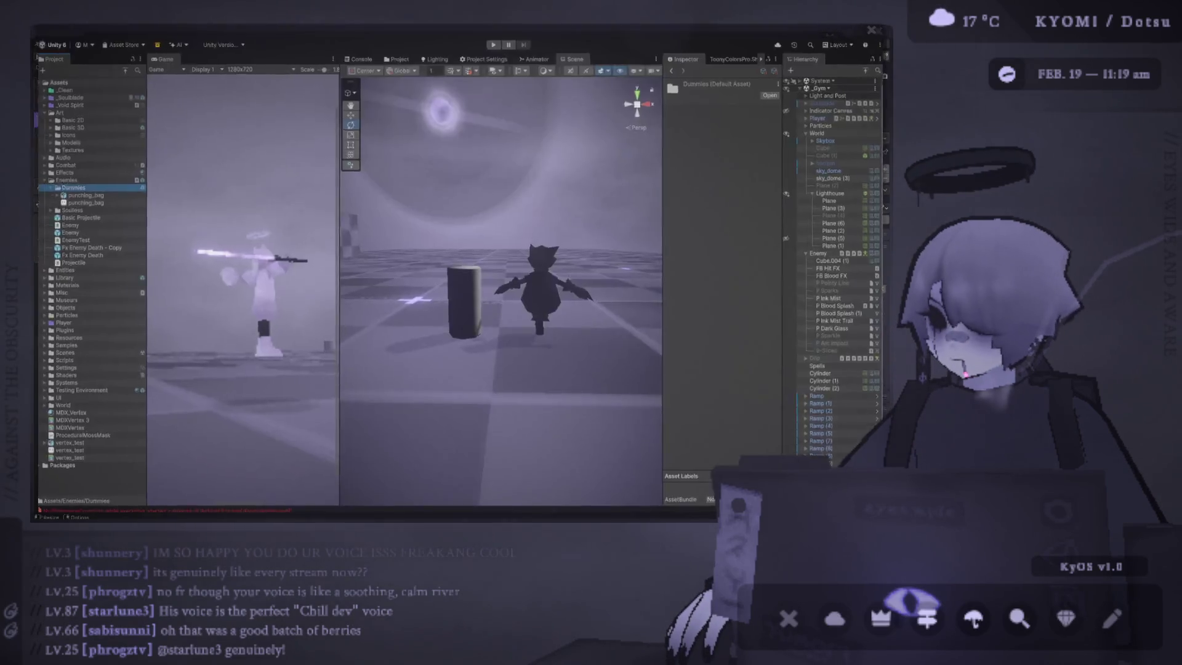
left_click_drag(339, 201, 328, 201)
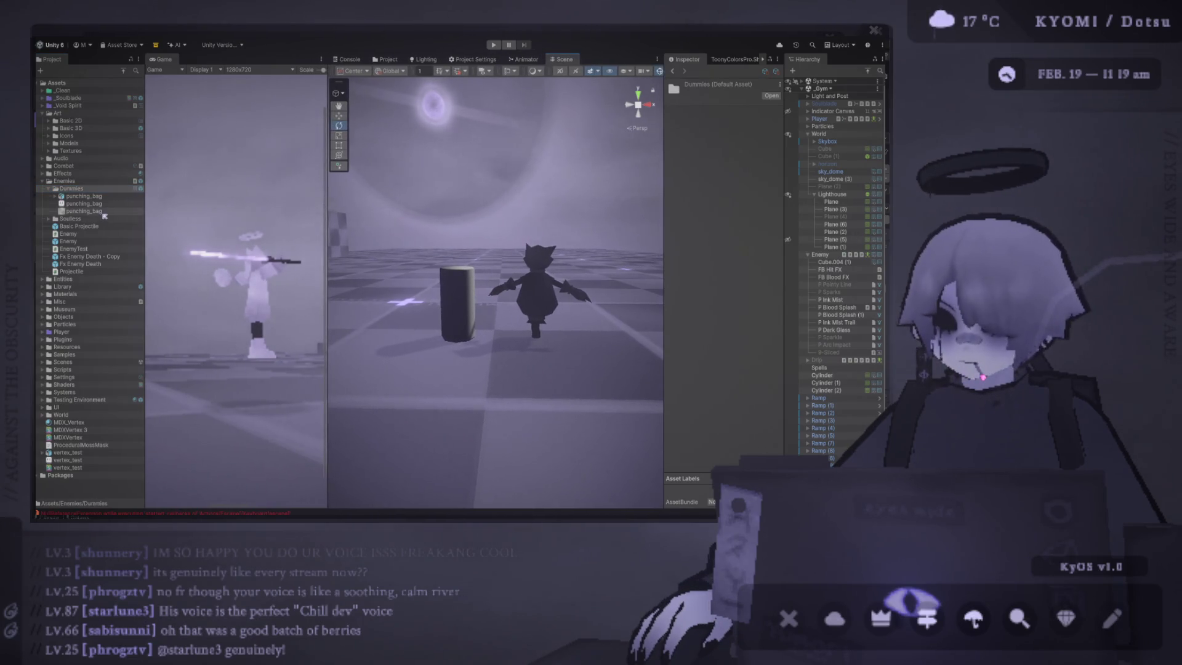
left_click(83, 211)
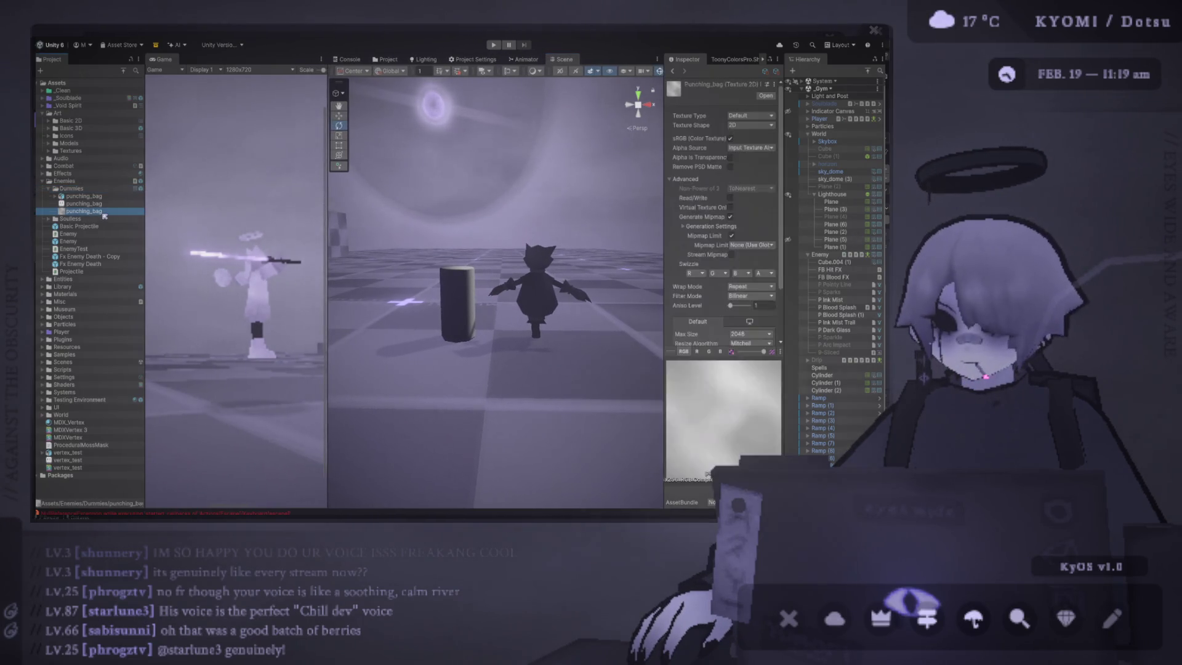
left_click(765, 96)
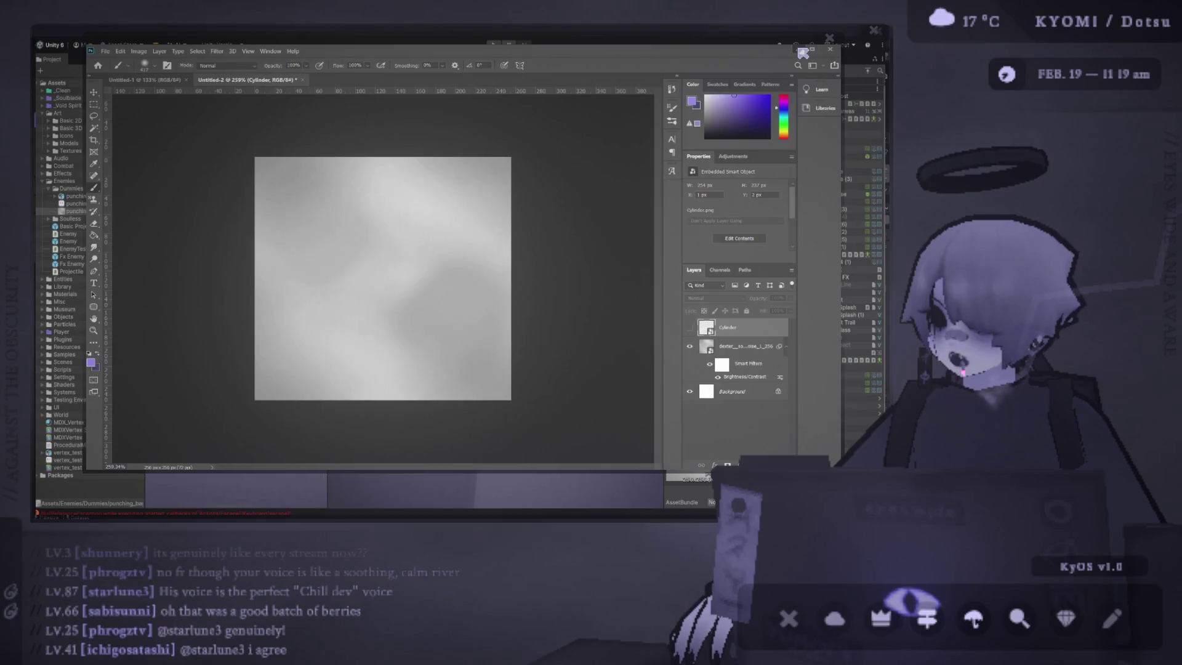
Step: Set punching_bag to Point filtering without mipmaps in Unity, then return to Photoshop
left_click(803, 53)
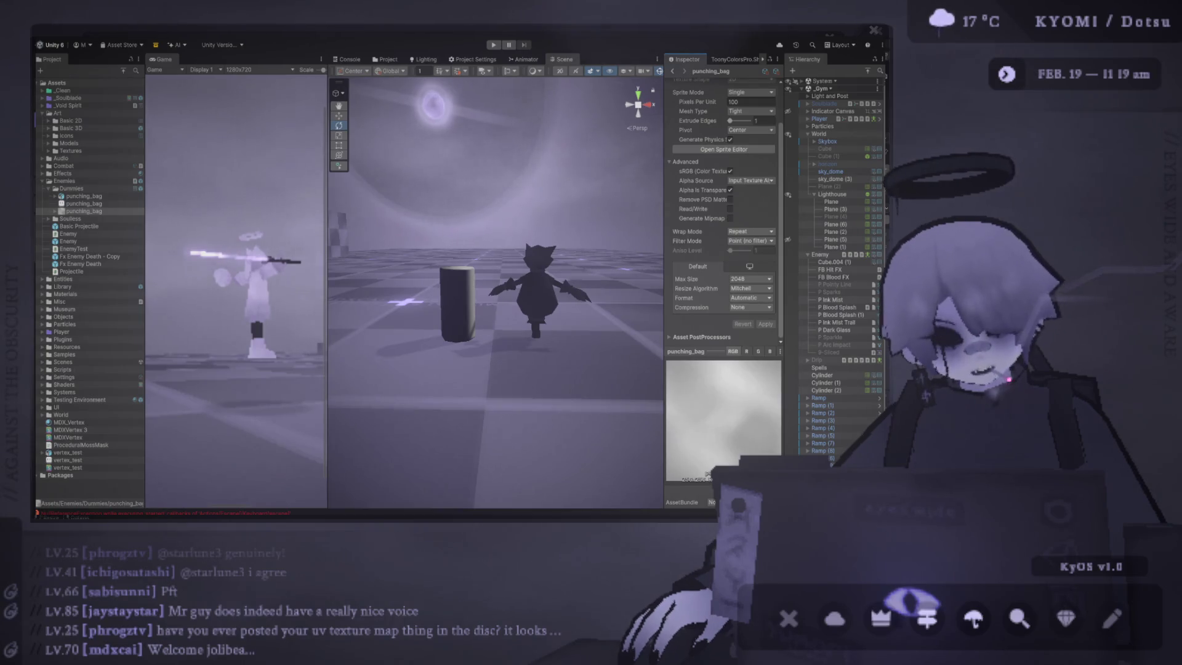
key("alt+Tab")
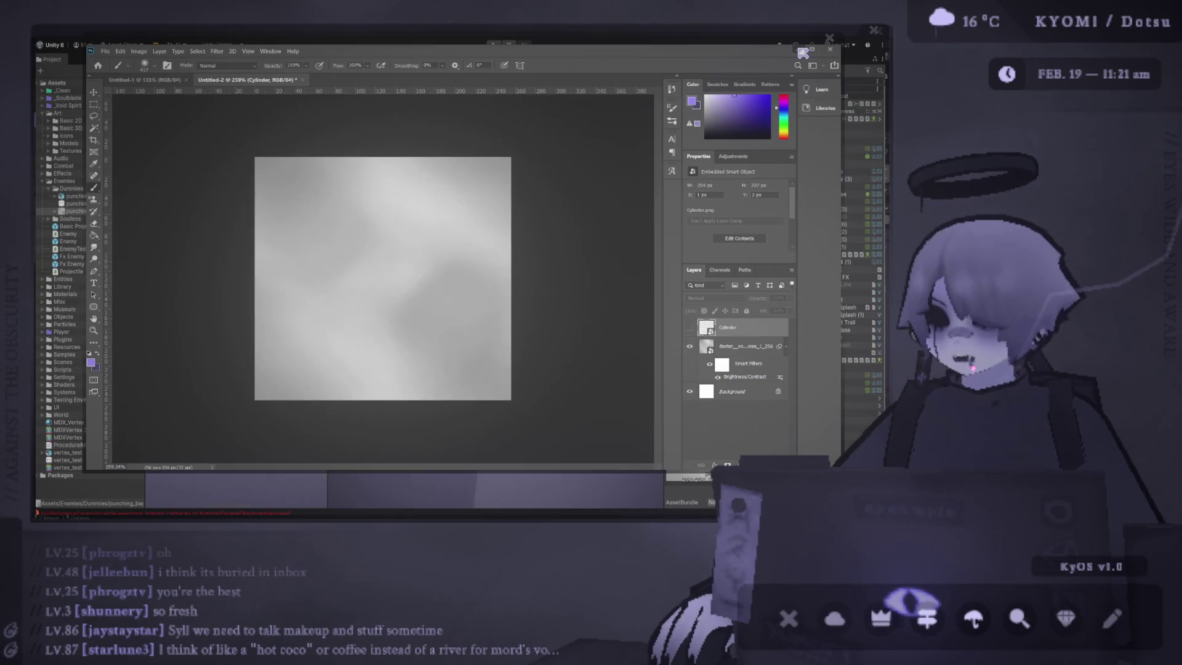
Step: Drop UVGrid.png onto the Cylinder canvas and commit it as a new top layer
left_click_drag(803, 53, 361, 289)
left_click(546, 64)
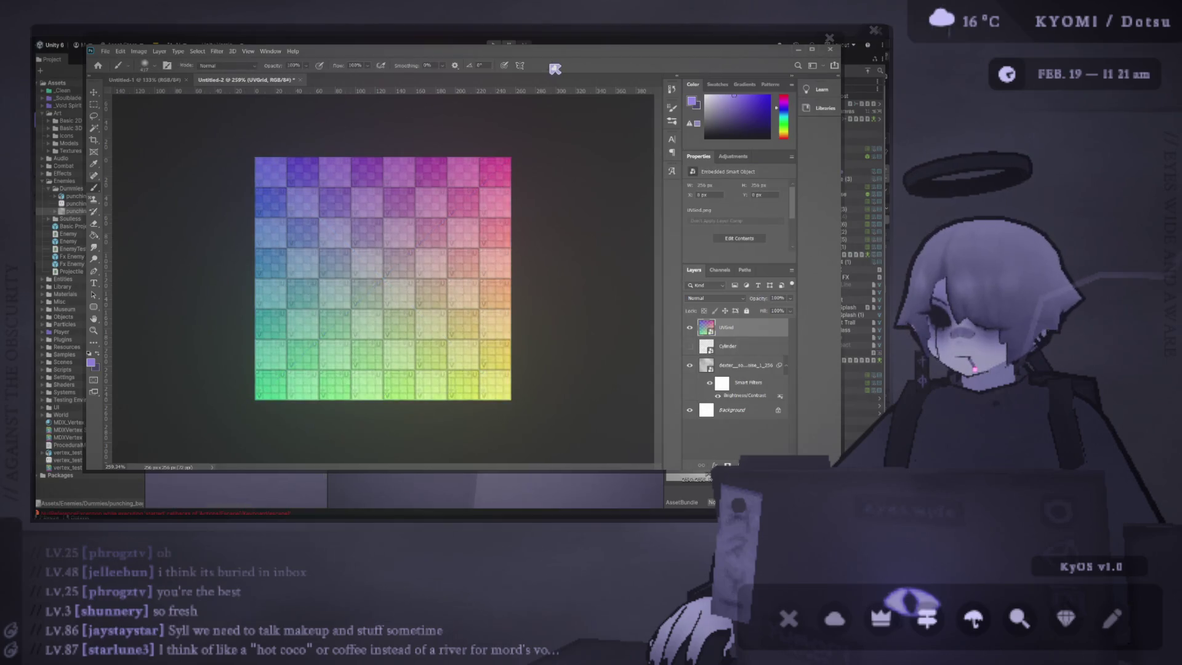
Step: Remove the placed UVGrid layer and open UVGrid.png as its own document
scroll(346, 185, "up", 3)
scroll(347, 185, "down", 3)
key("Delete")
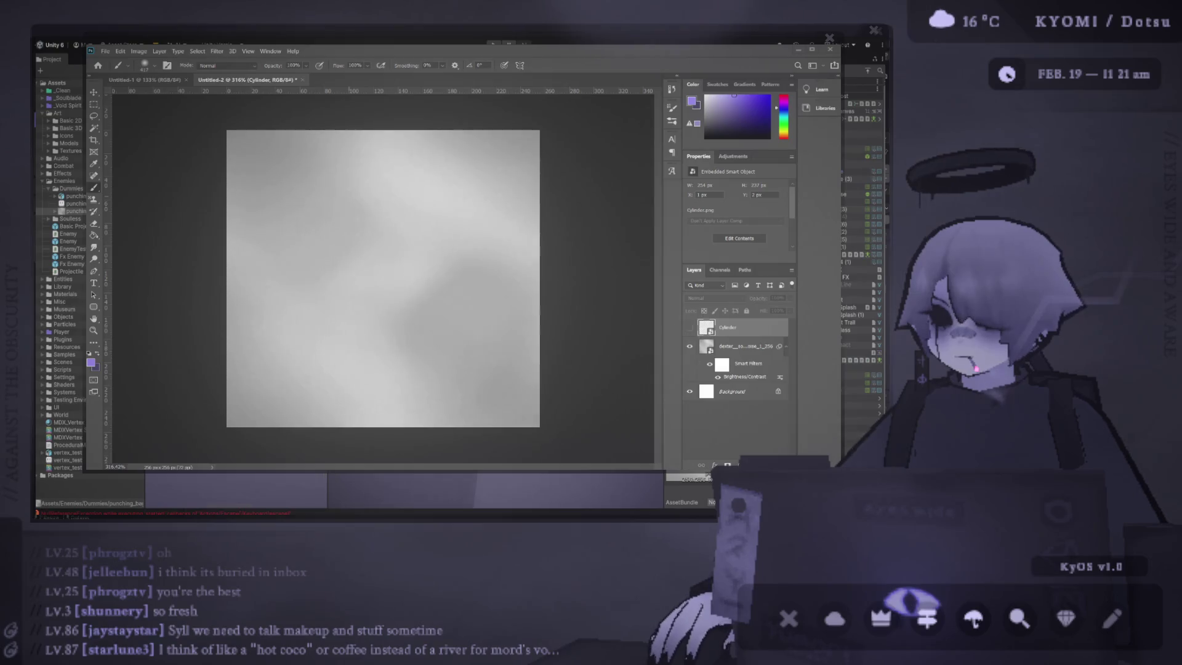
left_click_drag(803, 53, 349, 86)
Step: Place Kyomi_UVGrid over the coloured grid in UVGrid.png and commit the transform
scroll(333, 250, "up", 6)
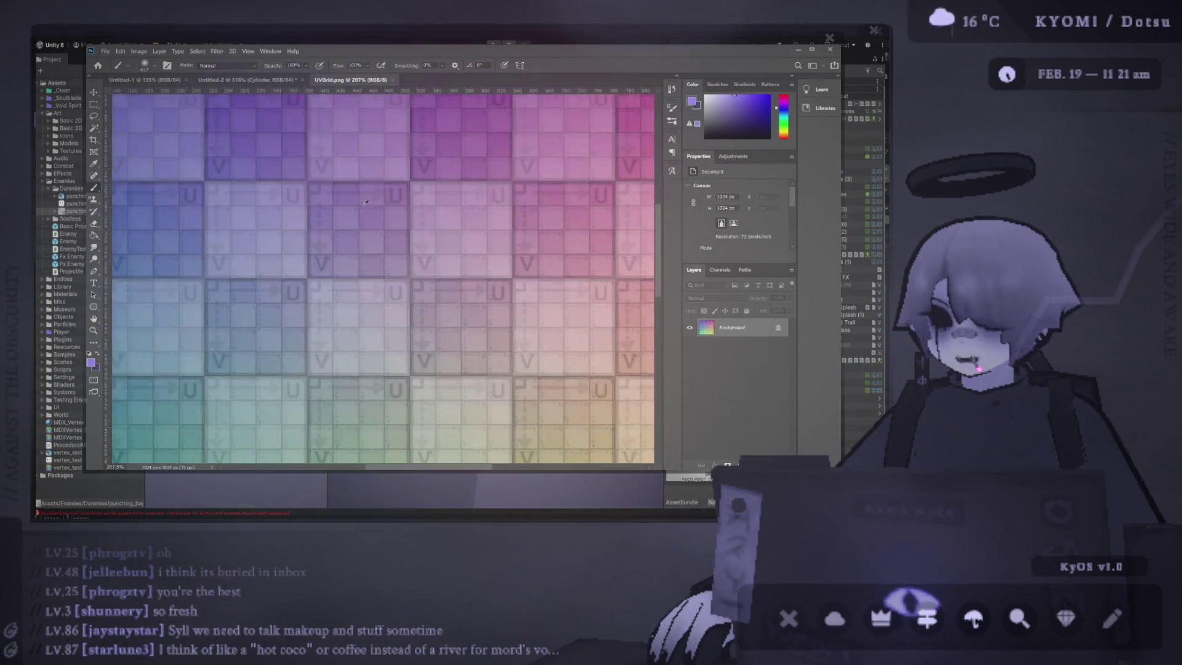
scroll(332, 250, "up", 5)
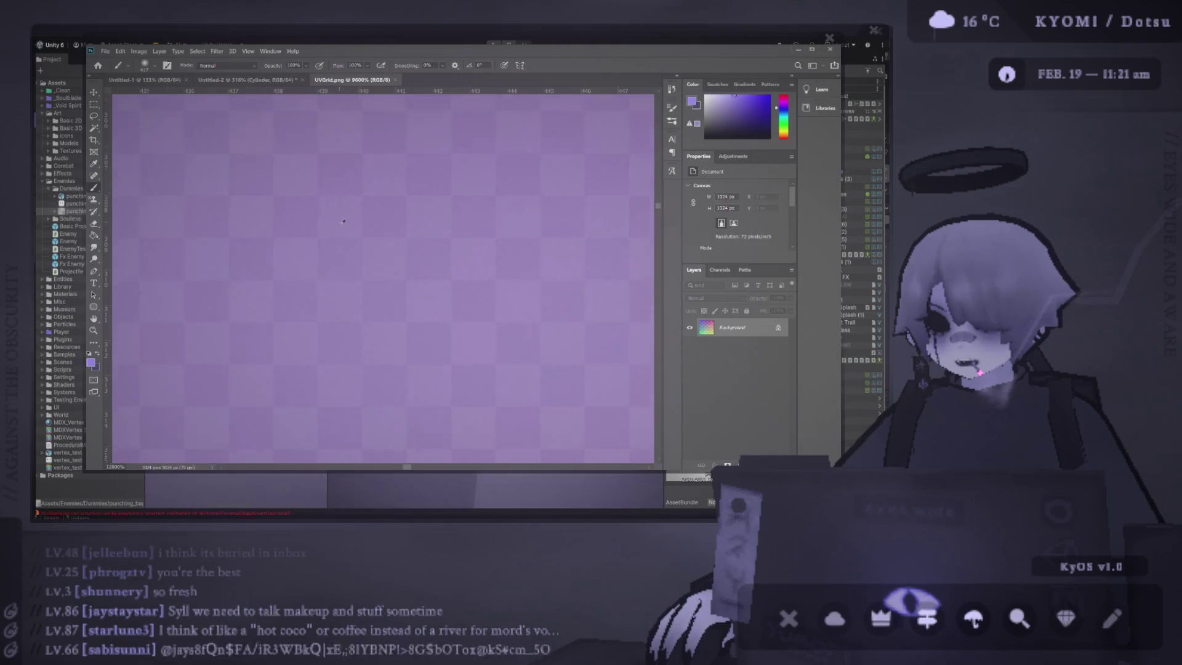
scroll(331, 198, "down", 5)
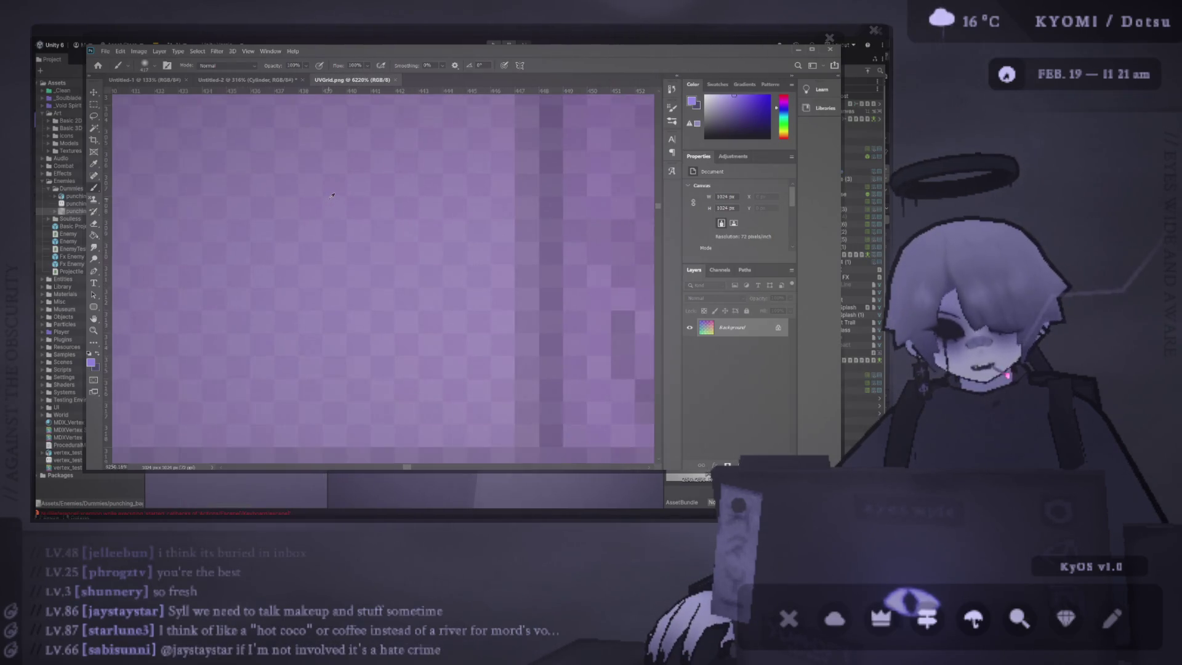
scroll(332, 196, "down", 6)
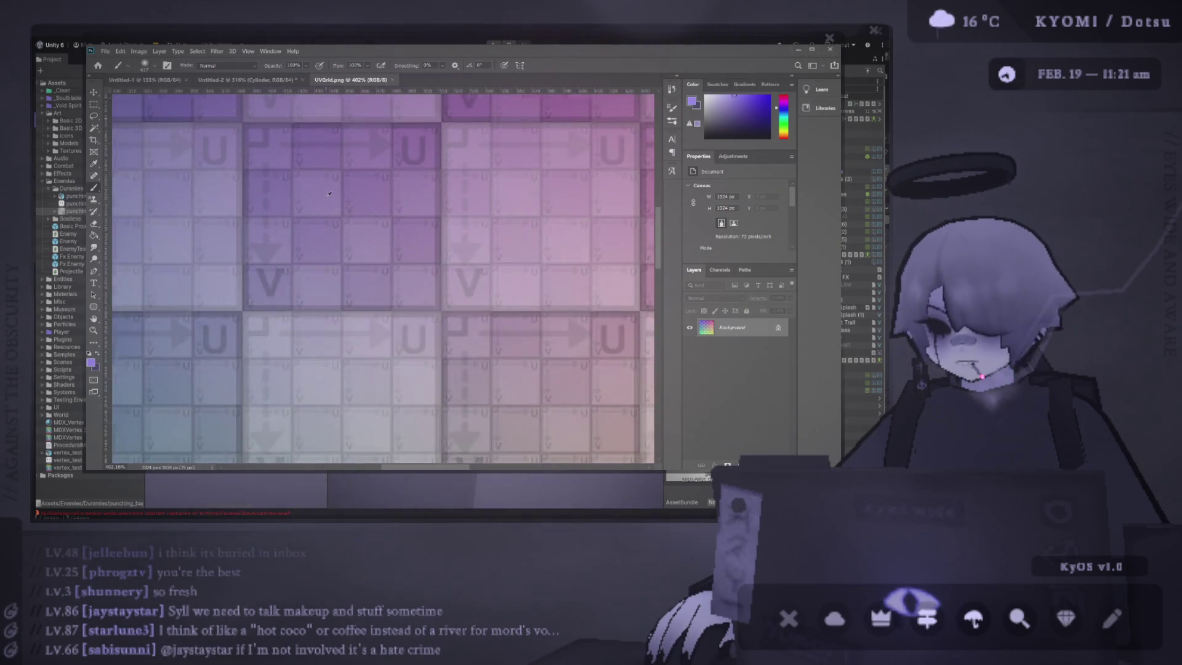
scroll(326, 197, "up", 6)
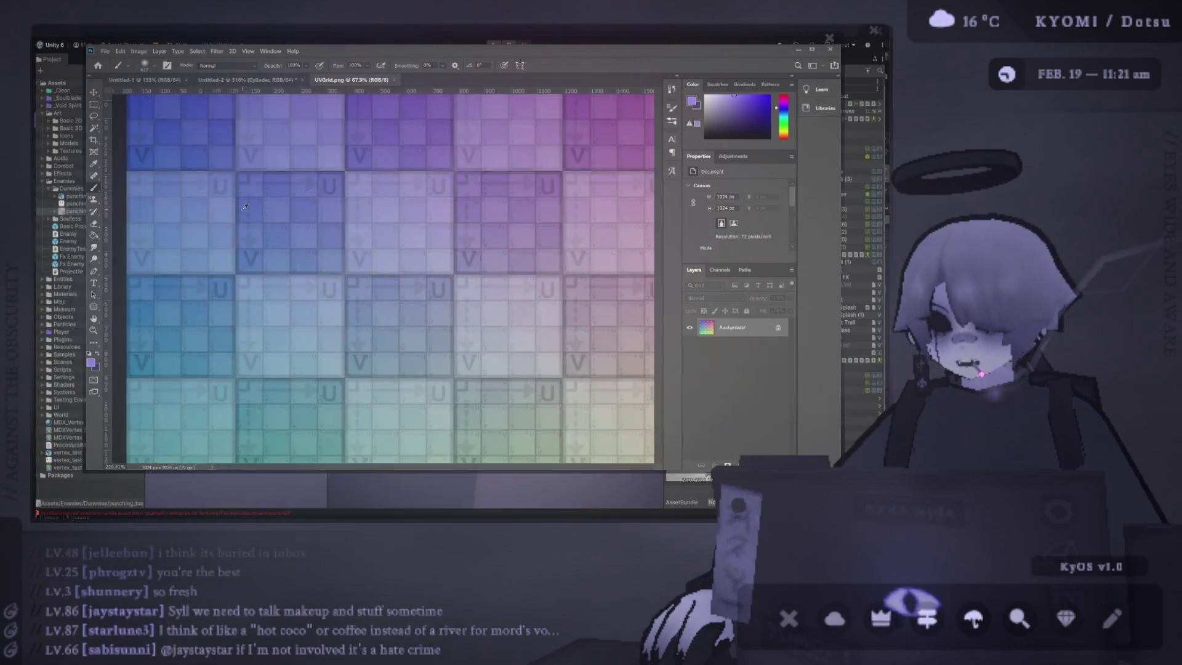
scroll(249, 210, "up", 2)
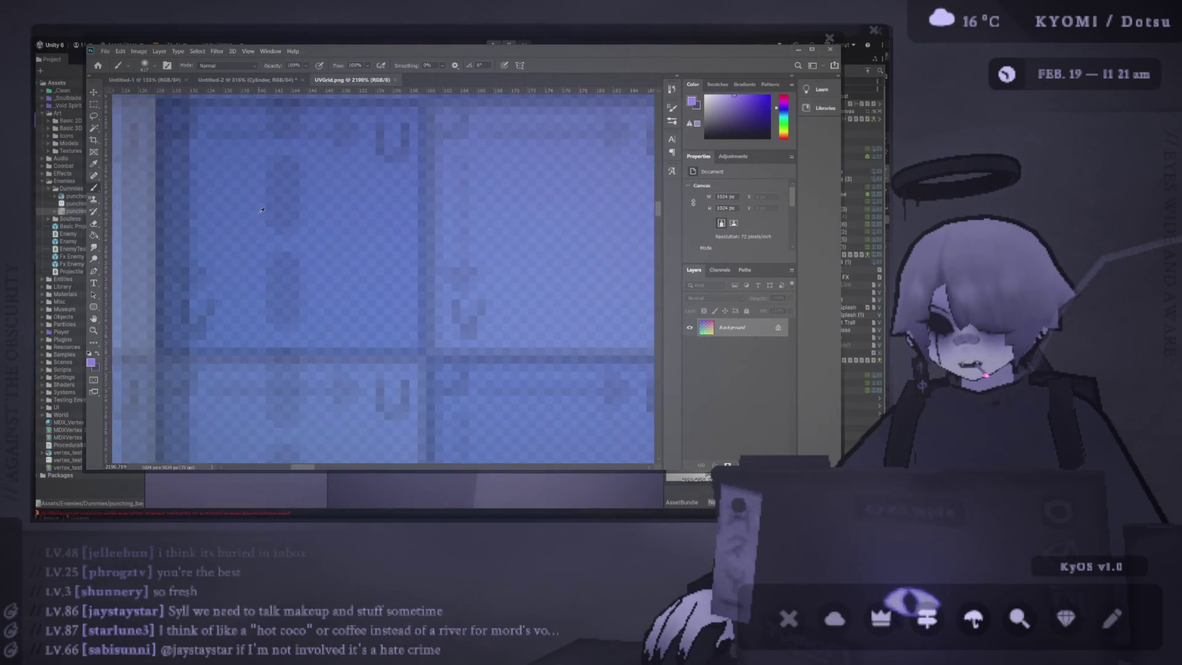
scroll(258, 210, "down", 4)
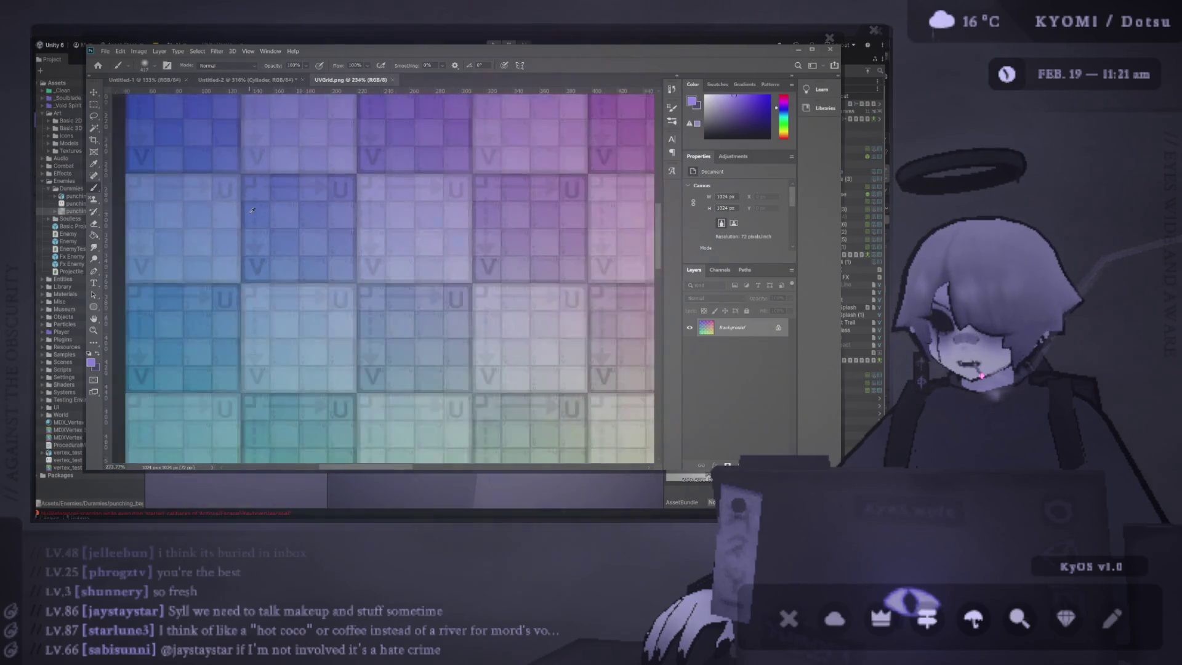
scroll(252, 210, "down", 4)
scroll(426, 349, "up", 4)
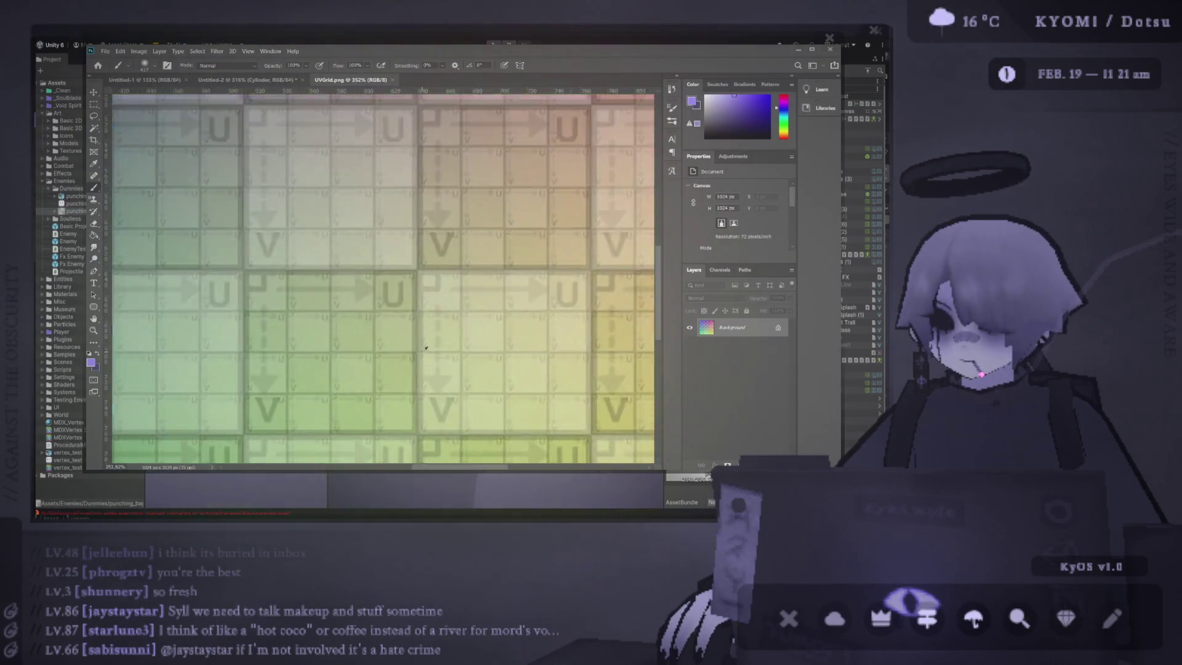
scroll(426, 348, "up", 4)
scroll(419, 342, "down", 2)
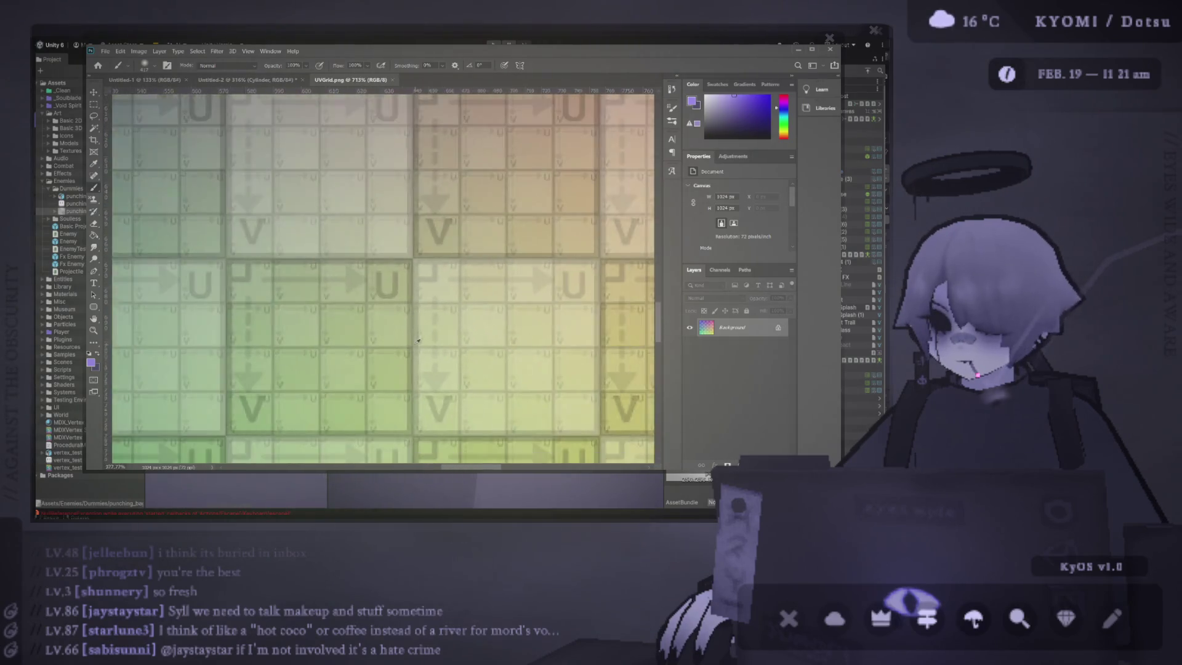
scroll(418, 339, "down", 8)
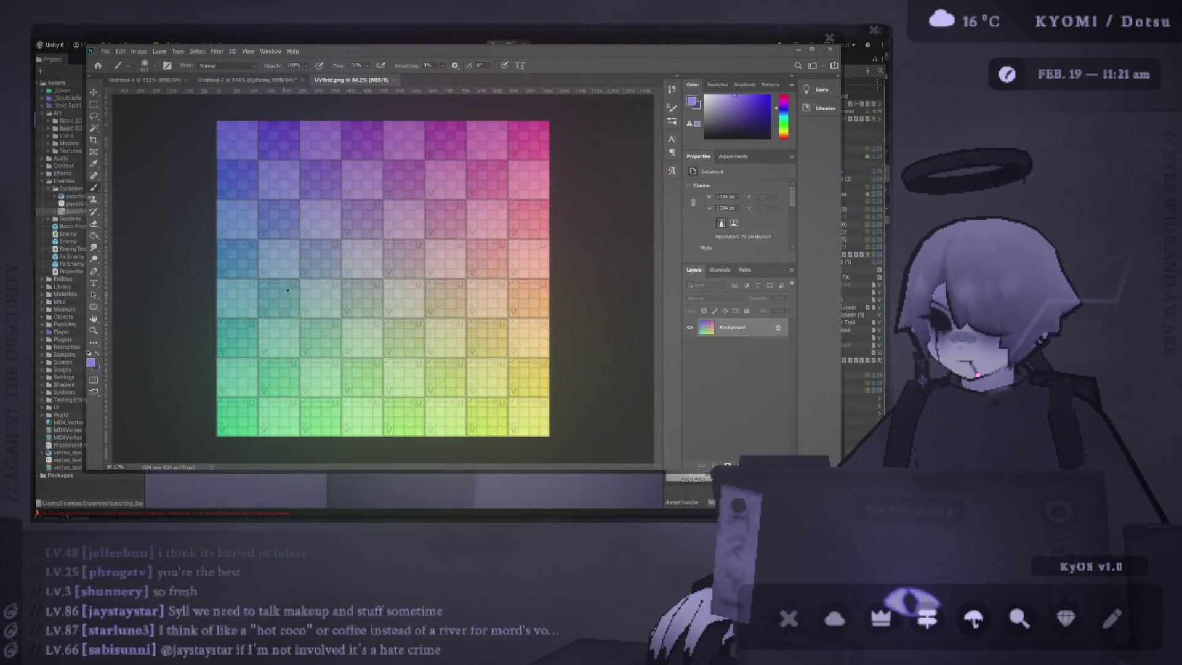
scroll(287, 292, "up", 1)
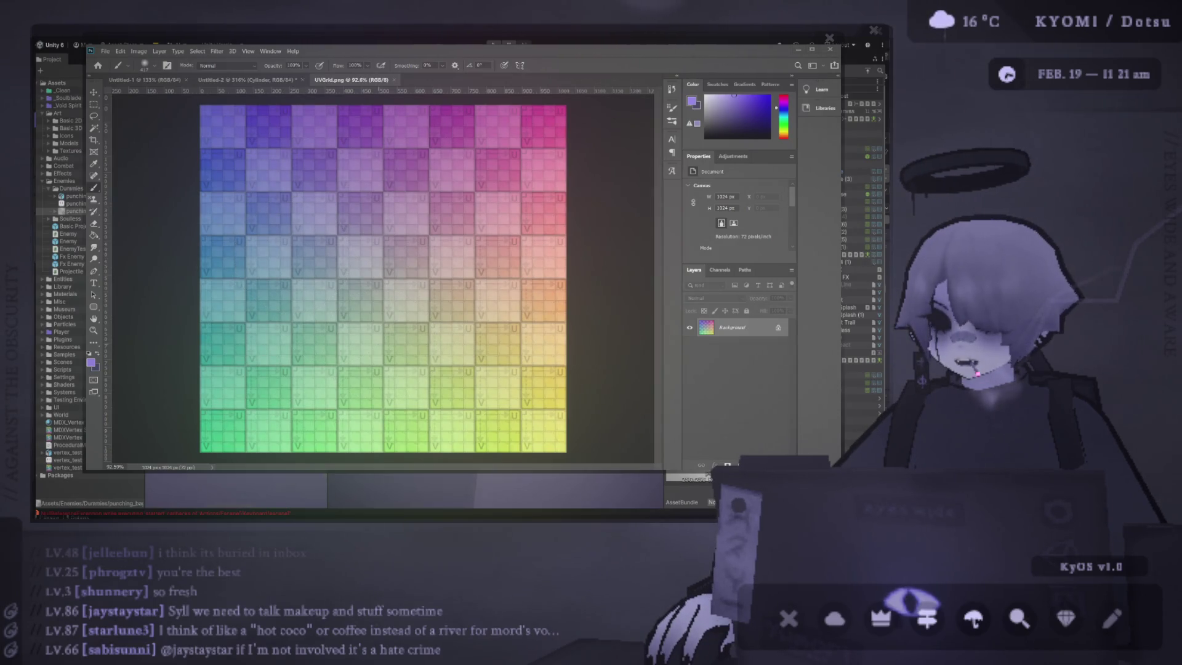
left_click_drag(862, 431, 382, 150)
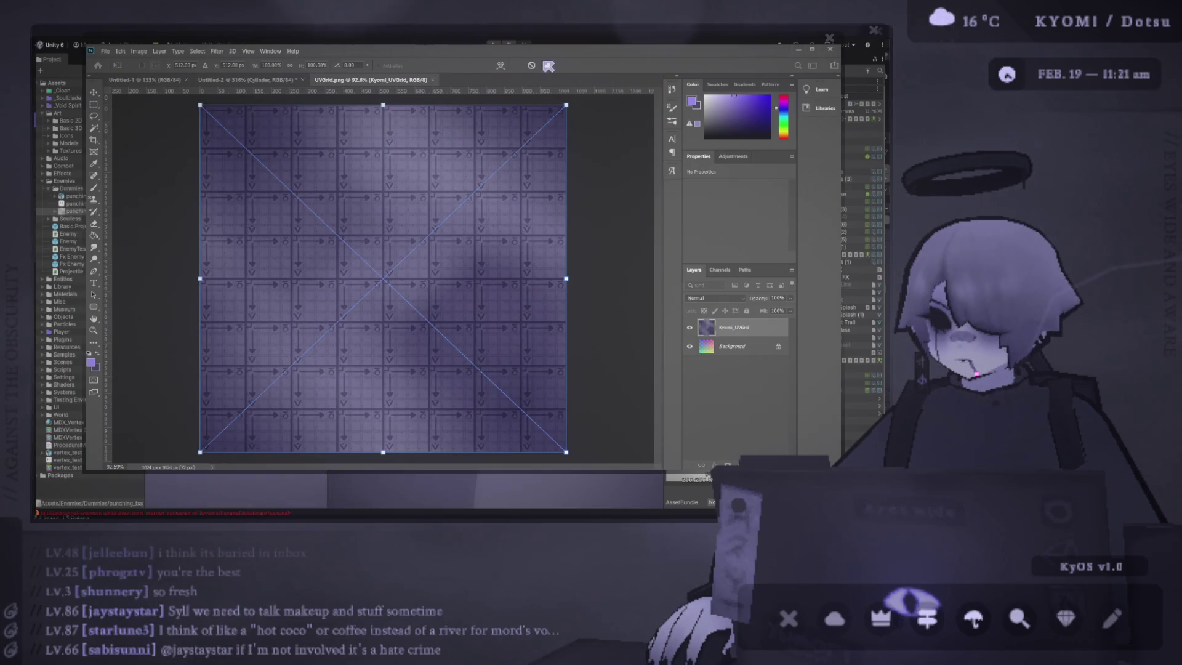
left_click(546, 65)
Step: Hide the Kyomi_UVGrid layer to reveal the coloured UV grid
scroll(414, 255, "up", 10)
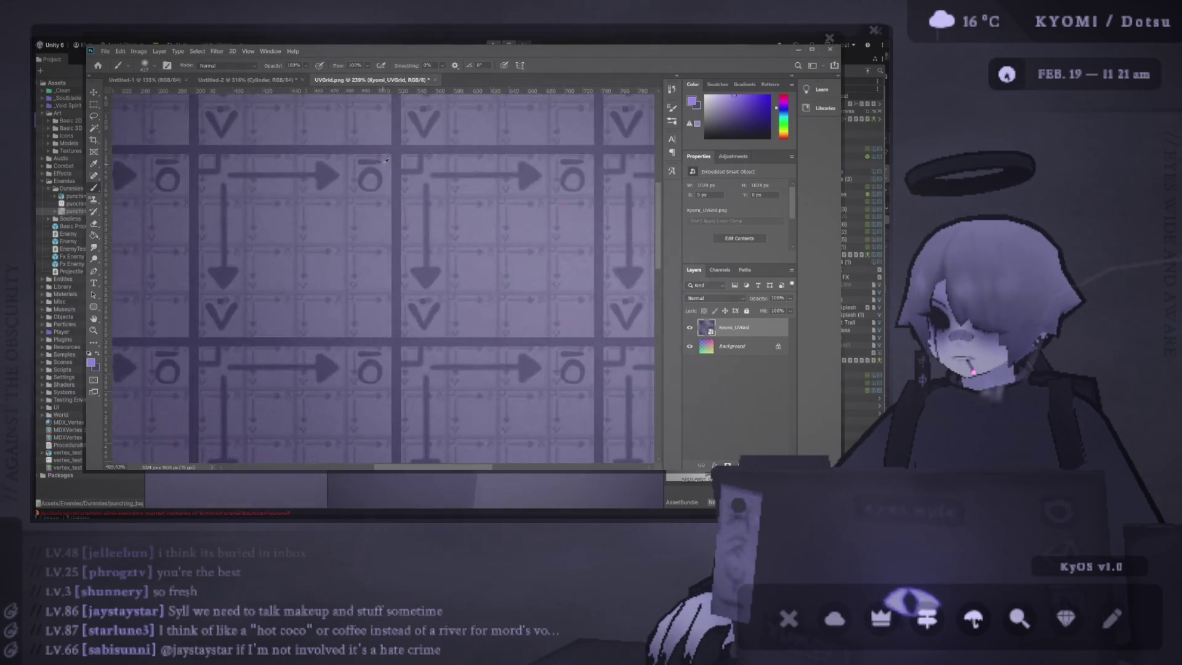
scroll(414, 255, "down", 3)
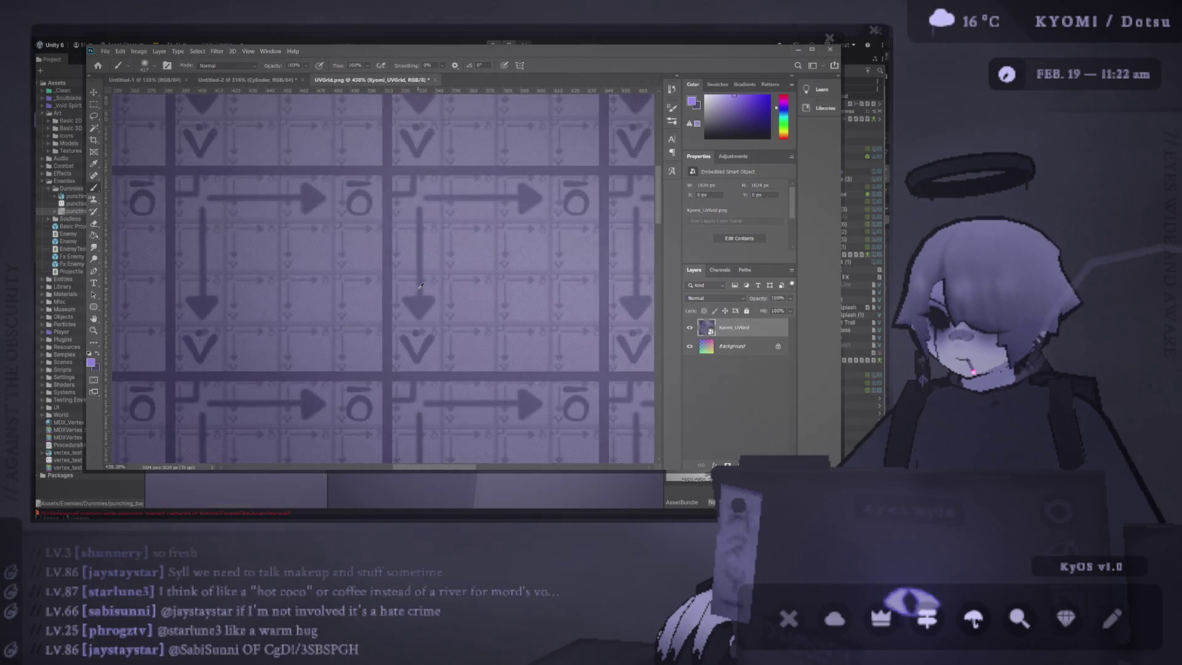
scroll(419, 285, "down", 8)
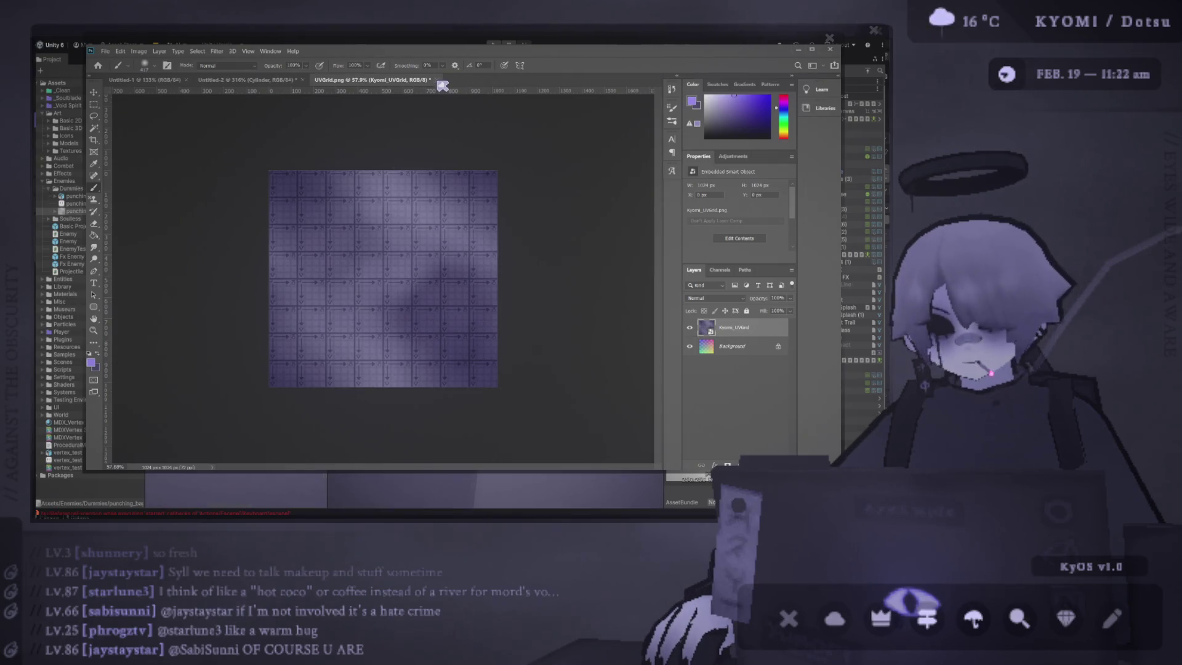
left_click(690, 327)
scroll(394, 281, "up", 3)
scroll(394, 281, "up", 2)
scroll(388, 306, "down", 5)
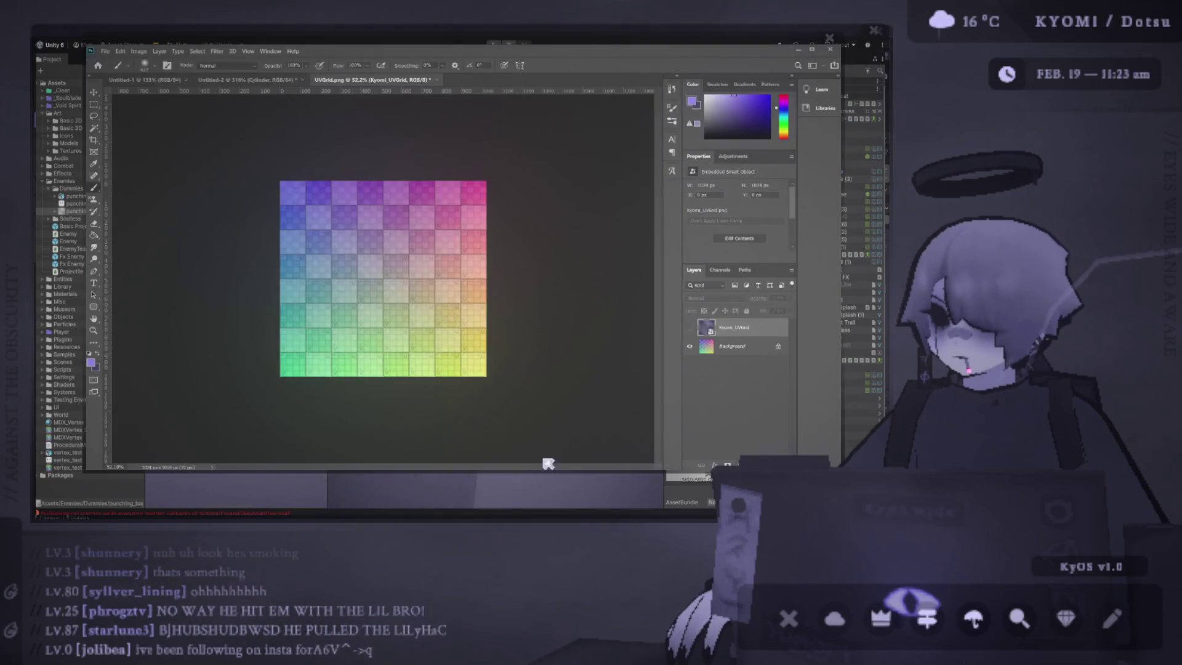
Step: Switch to the Untitled-2 Cylinder document, then bring Blender back to the front
left_click(246, 79)
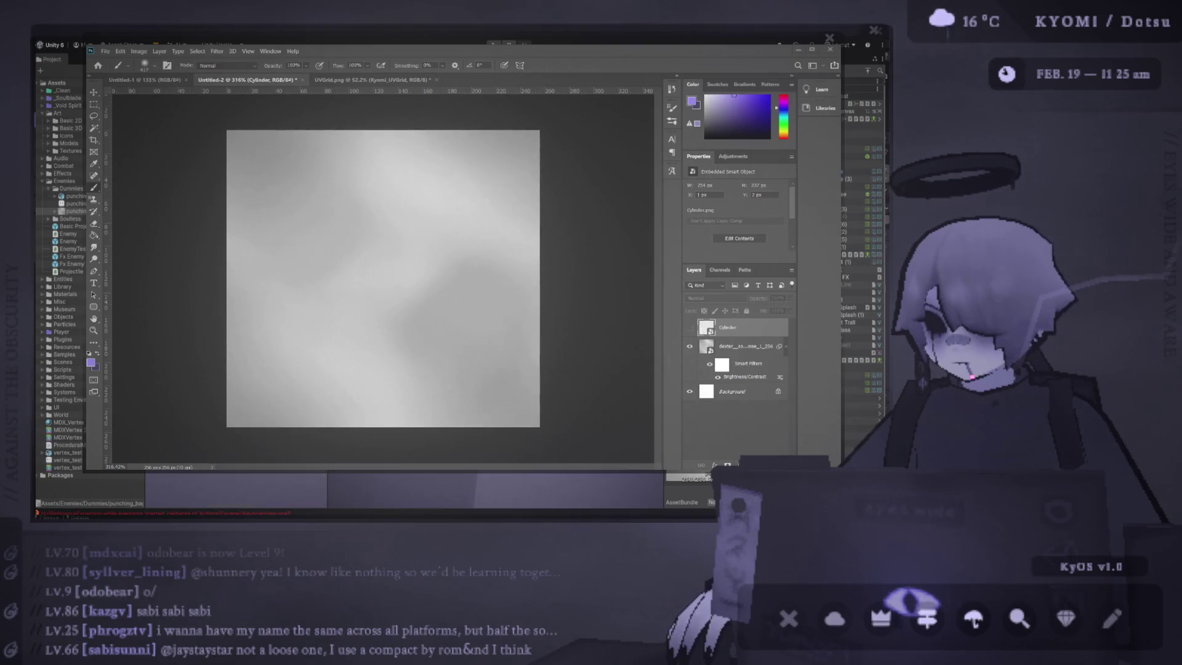
key("alt+Tab")
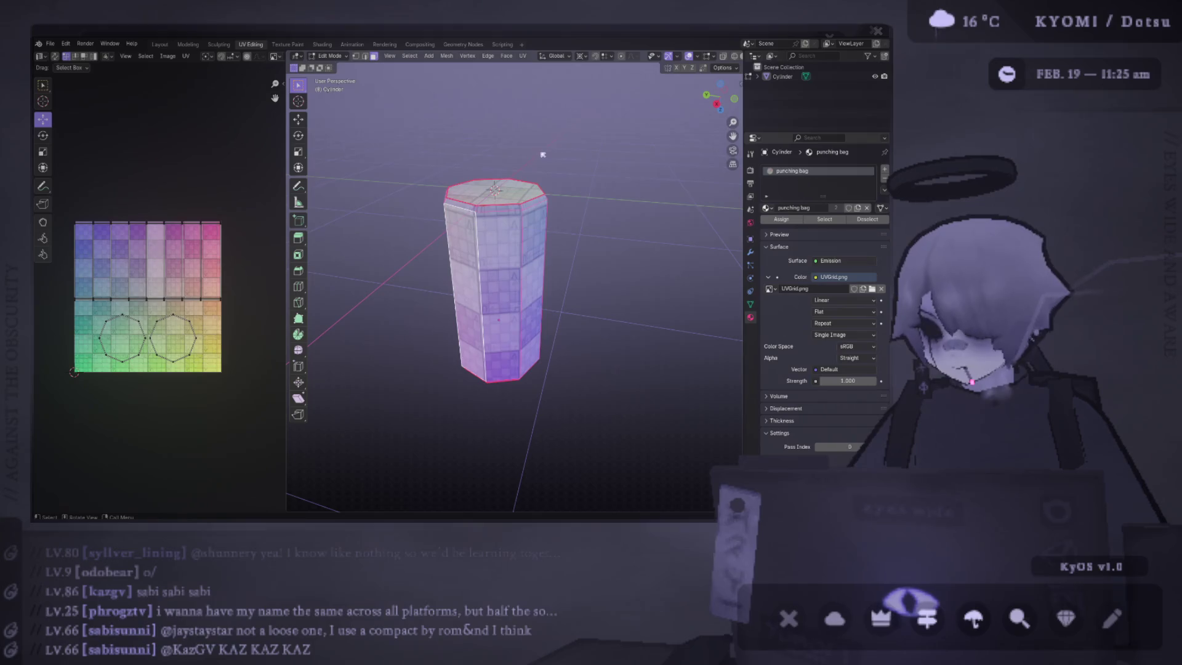
Step: Return the cylinder to Object Mode with punching_bag.psd and show its Object properties
key("ctrl+z")
key("KP_Decimal")
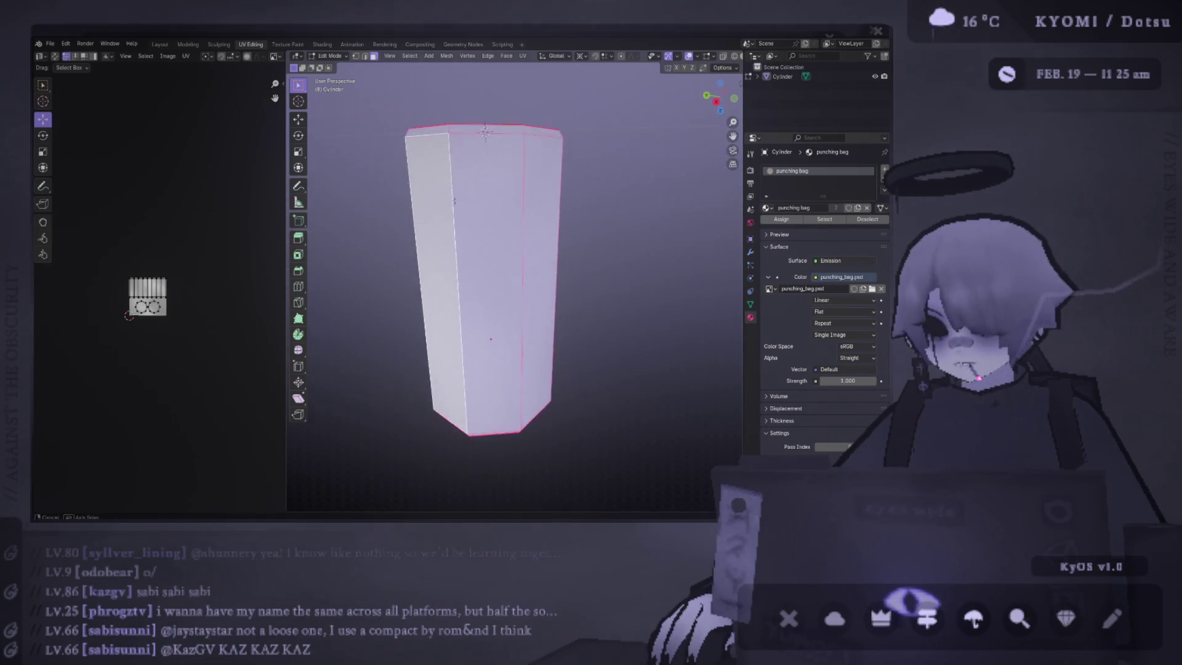
left_click(755, 237)
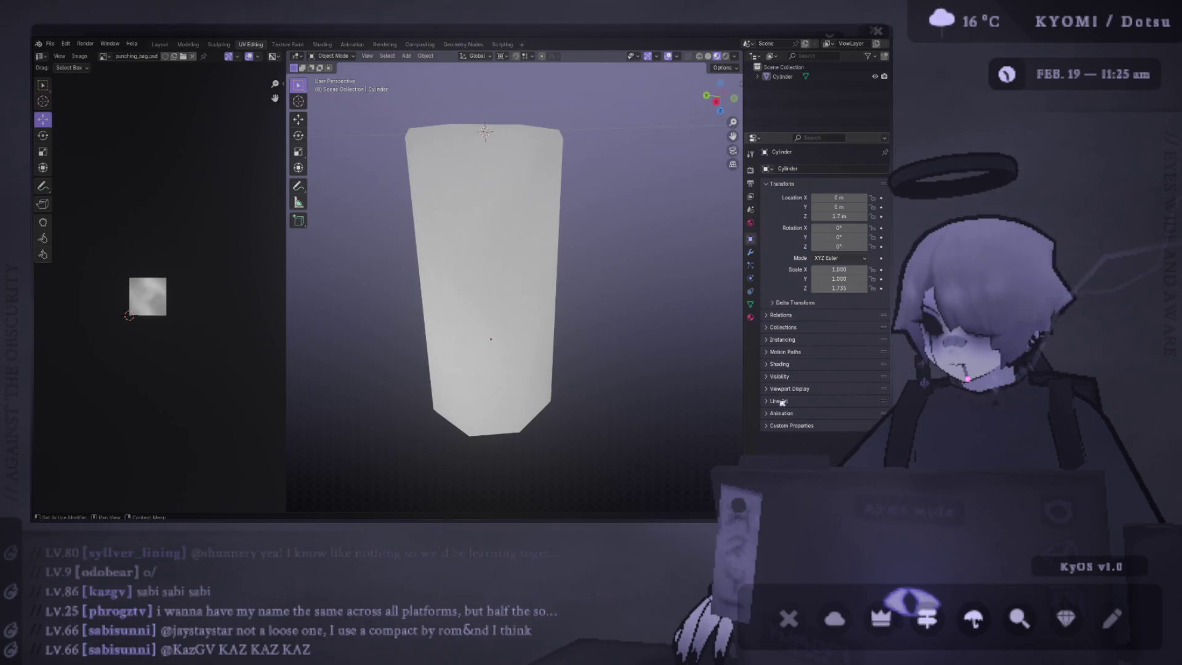
Step: Set the Color Management view transform to Standard in the render settings
left_click_drag(744, 382, 669, 382)
left_click(674, 169)
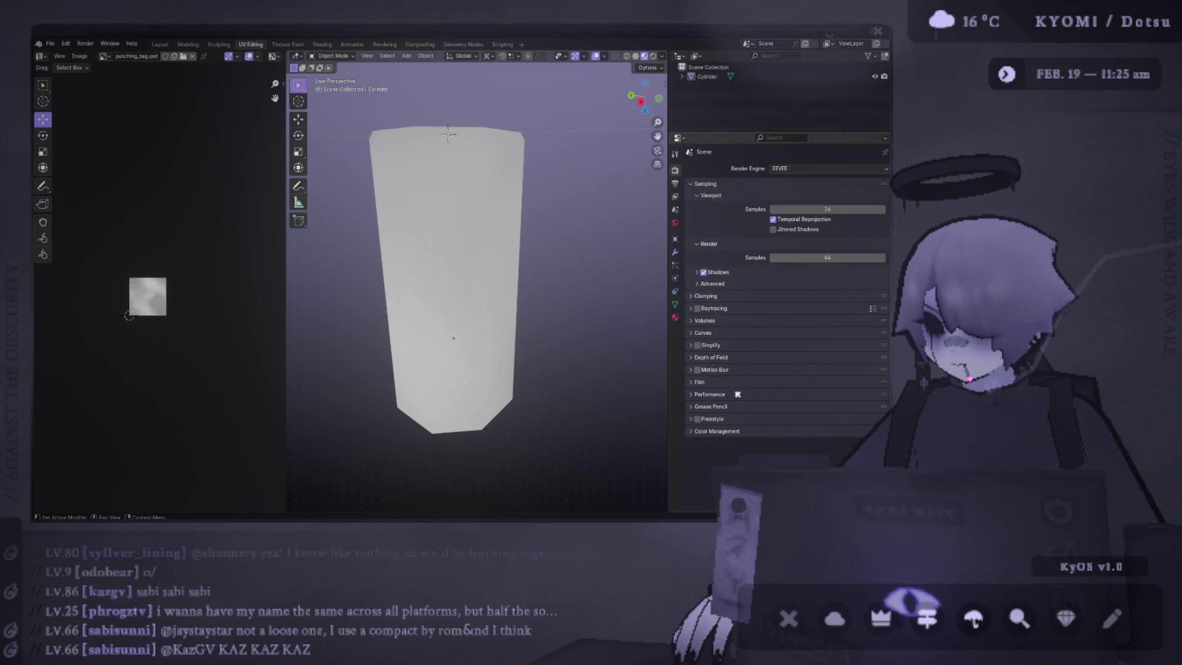
left_click(731, 431)
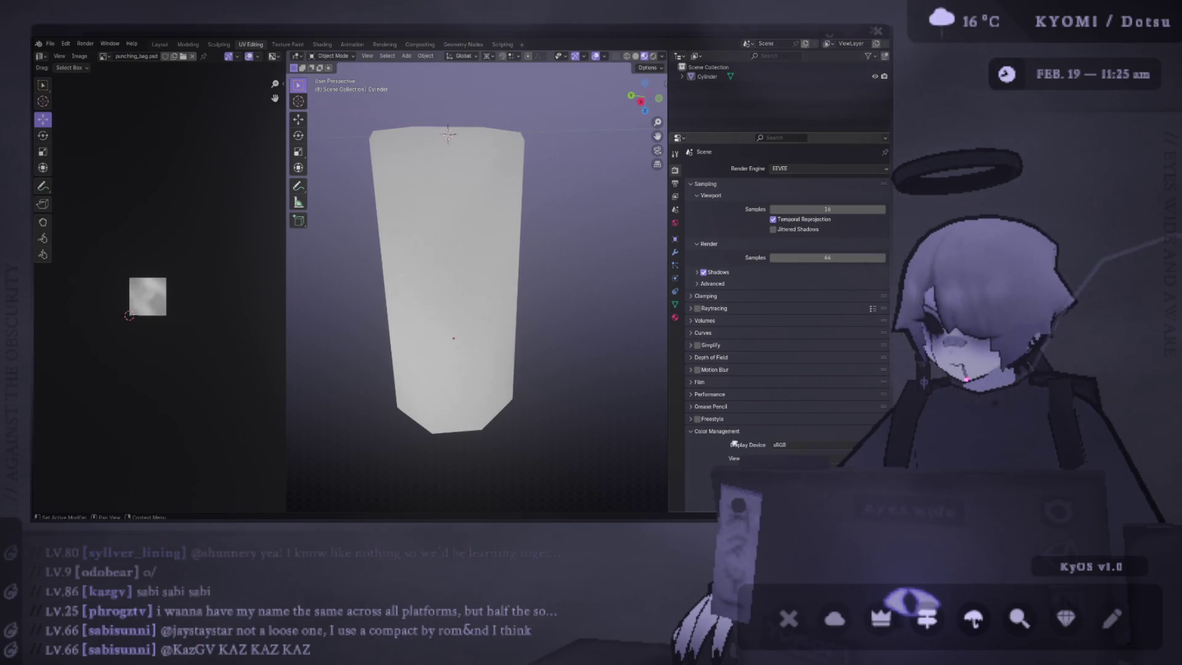
scroll(739, 441, "down", 2)
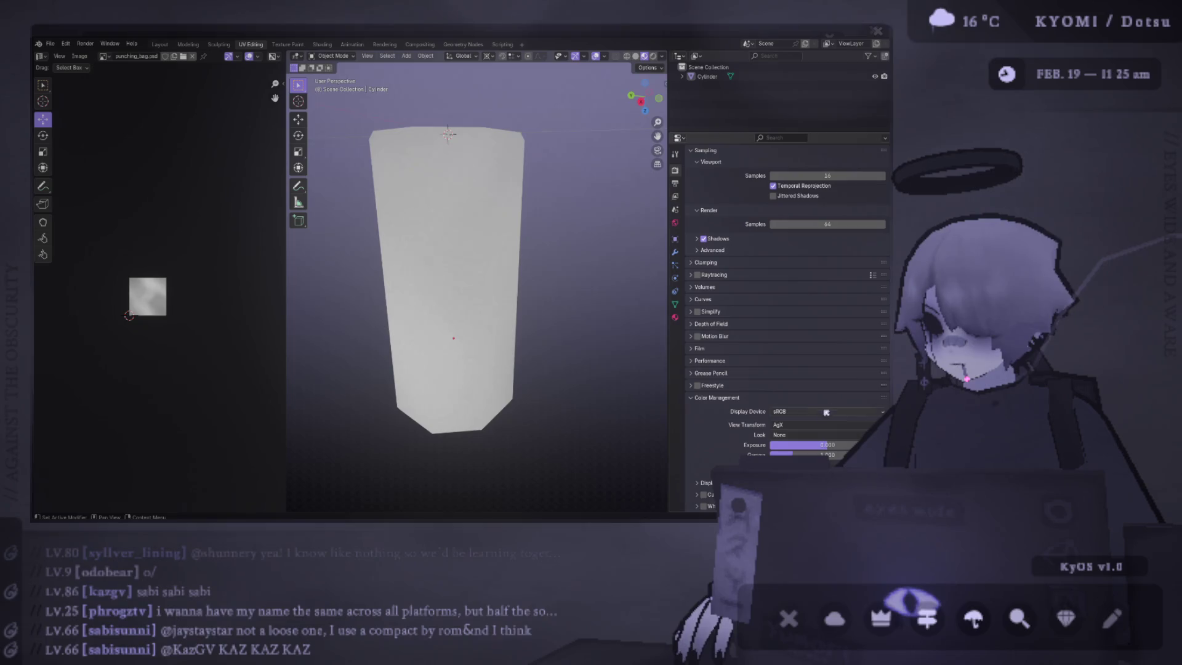
left_click(788, 424)
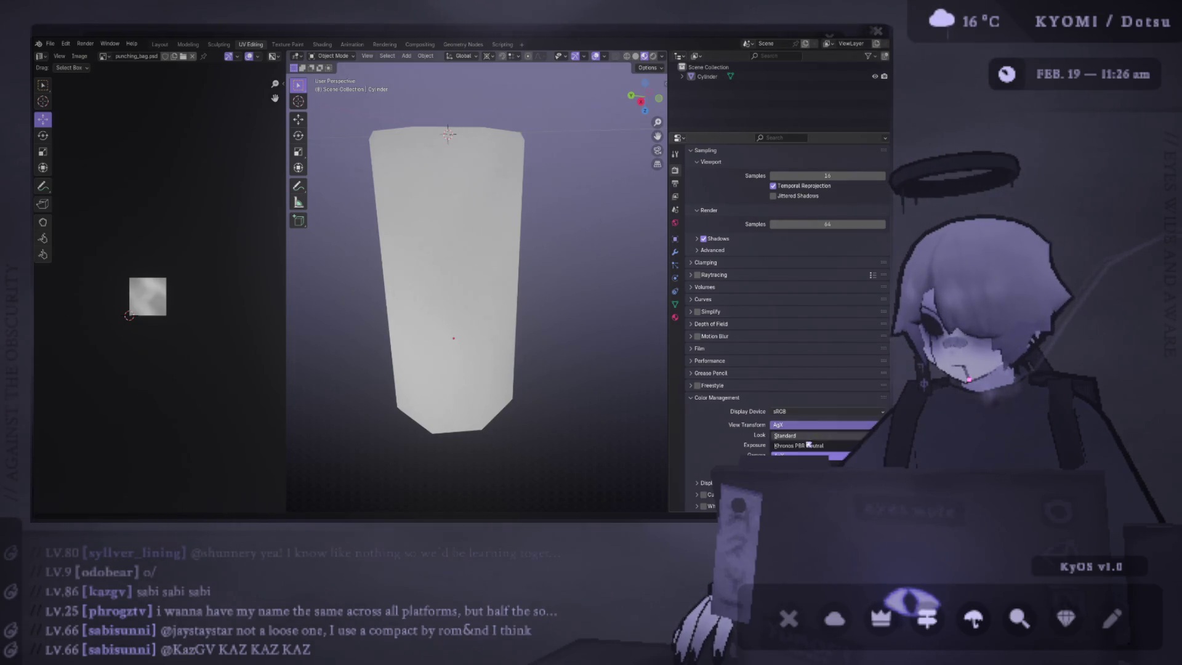
left_click(795, 436)
Step: Change the punching_bag.psd image texture interpolation from Linear to Closest
left_click(675, 317)
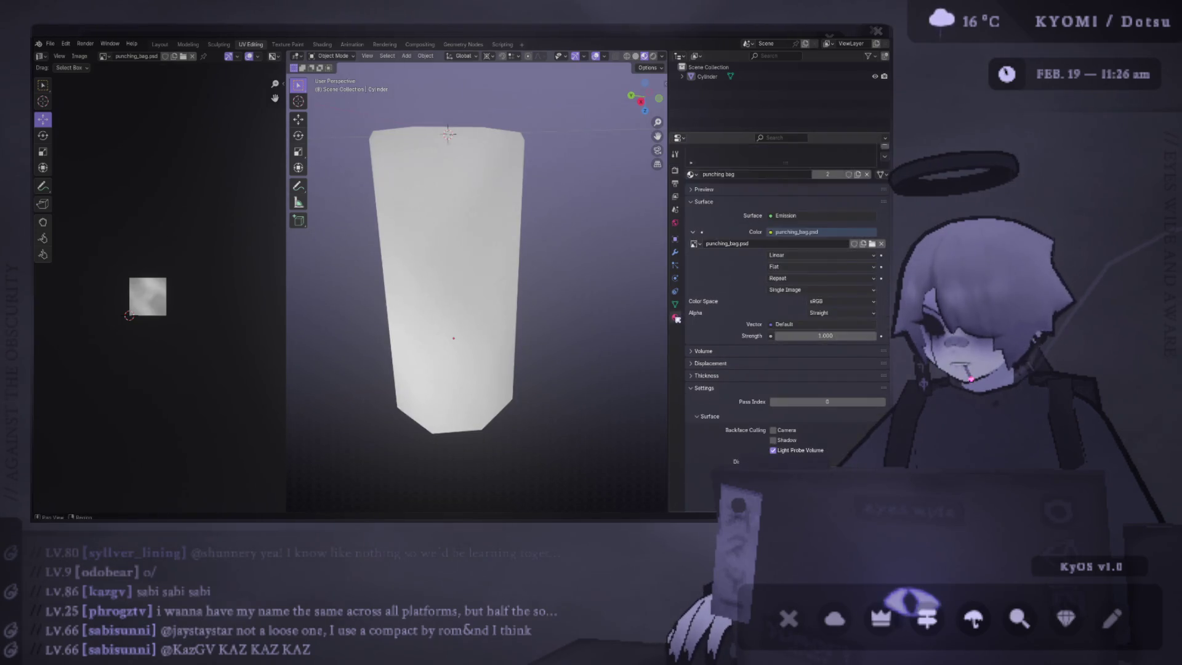
left_click(794, 256)
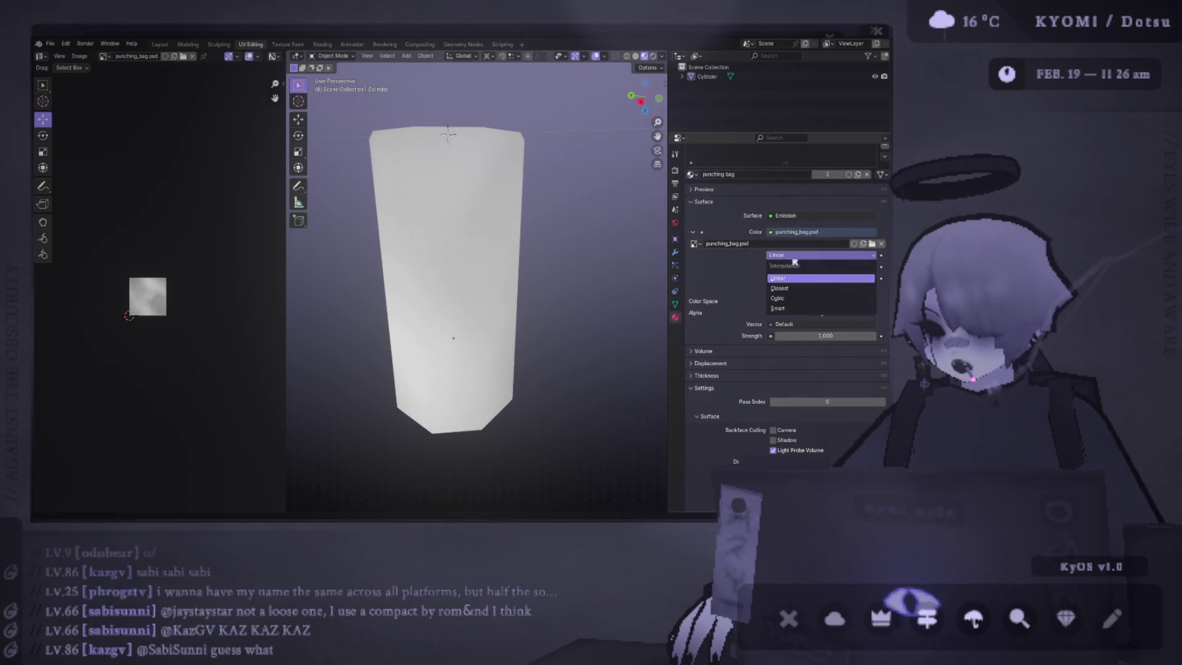
left_click(794, 259)
left_click(794, 260)
left_click(797, 272)
left_click(794, 257)
left_click(794, 288)
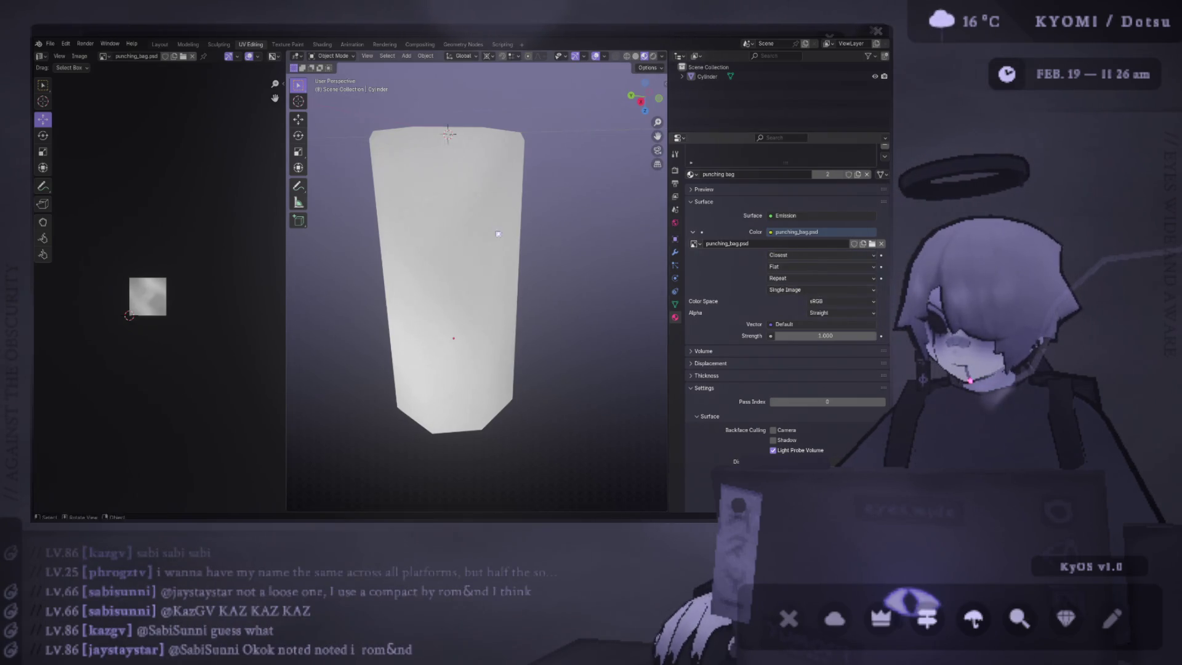
left_click_drag(509, 270, 155, 247)
scroll(505, 266, "up", 5)
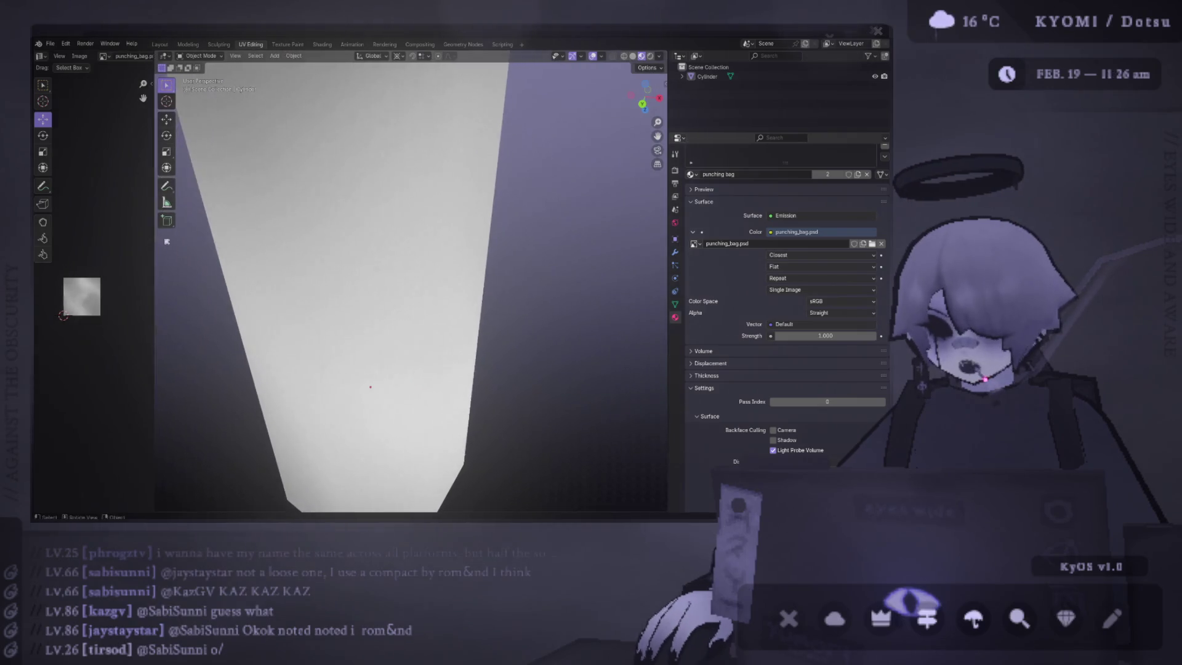
scroll(396, 295, "down", 4)
mouse_move(396, 295)
left_mouse_down()
mouse_move(361, 273)
mouse_move(335, 193)
mouse_move(337, 256)
mouse_move(333, 62)
mouse_move(333, 154)
mouse_move(302, 258)
mouse_move(304, 281)
mouse_move(330, 309)
mouse_move(277, 256)
mouse_move(241, 269)
mouse_move(340, 319)
left_mouse_up()
scroll(388, 312, "up", 5)
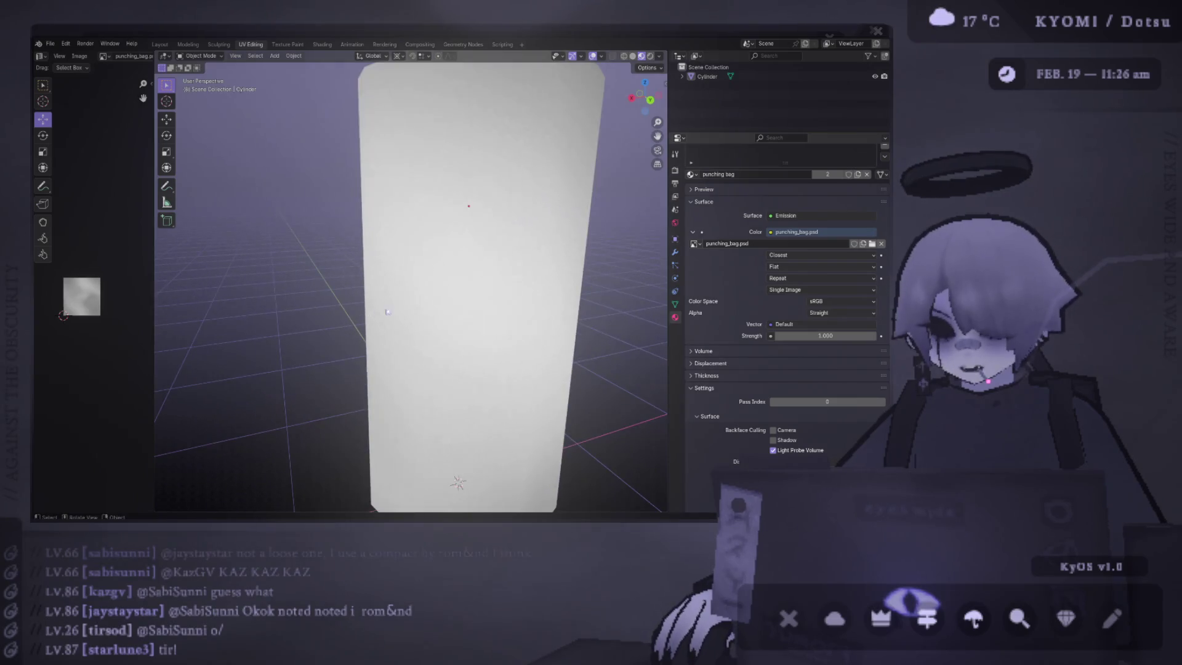
mouse_move(445, 288)
left_mouse_down()
mouse_move(385, 312)
mouse_move(195, 305)
mouse_move(422, 264)
mouse_move(604, 298)
mouse_move(620, 384)
mouse_move(233, 338)
mouse_move(335, 319)
mouse_move(320, 286)
mouse_move(395, 323)
mouse_move(475, 309)
mouse_move(544, 275)
mouse_move(492, 296)
mouse_move(468, 326)
left_mouse_up()
scroll(392, 487, "up", 2)
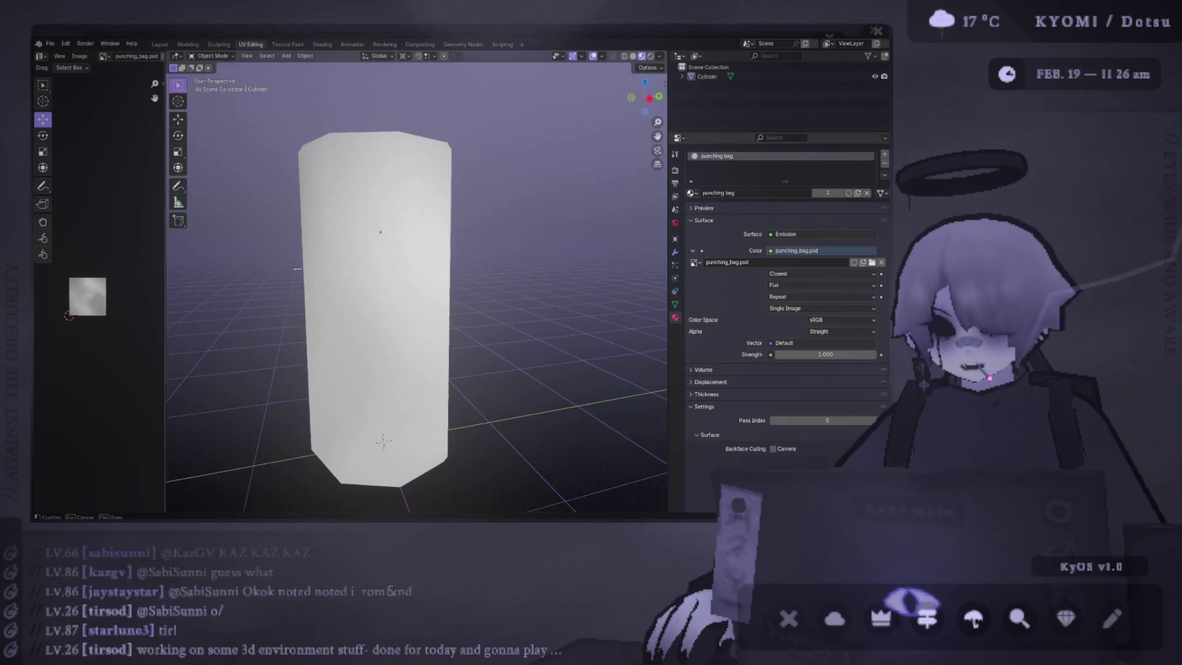
left_click_drag(154, 245, 325, 244)
left_click(455, 277)
key("Tab")
scroll(141, 276, "up", 5)
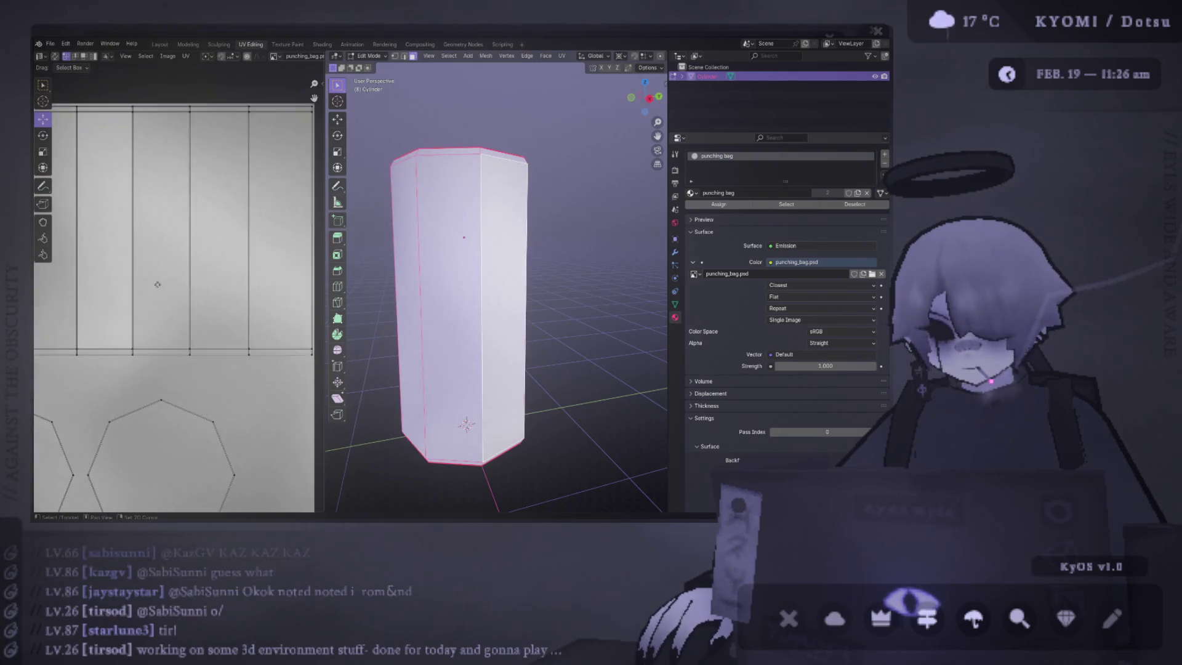
scroll(281, 329, "up", 4)
scroll(280, 329, "down", 10)
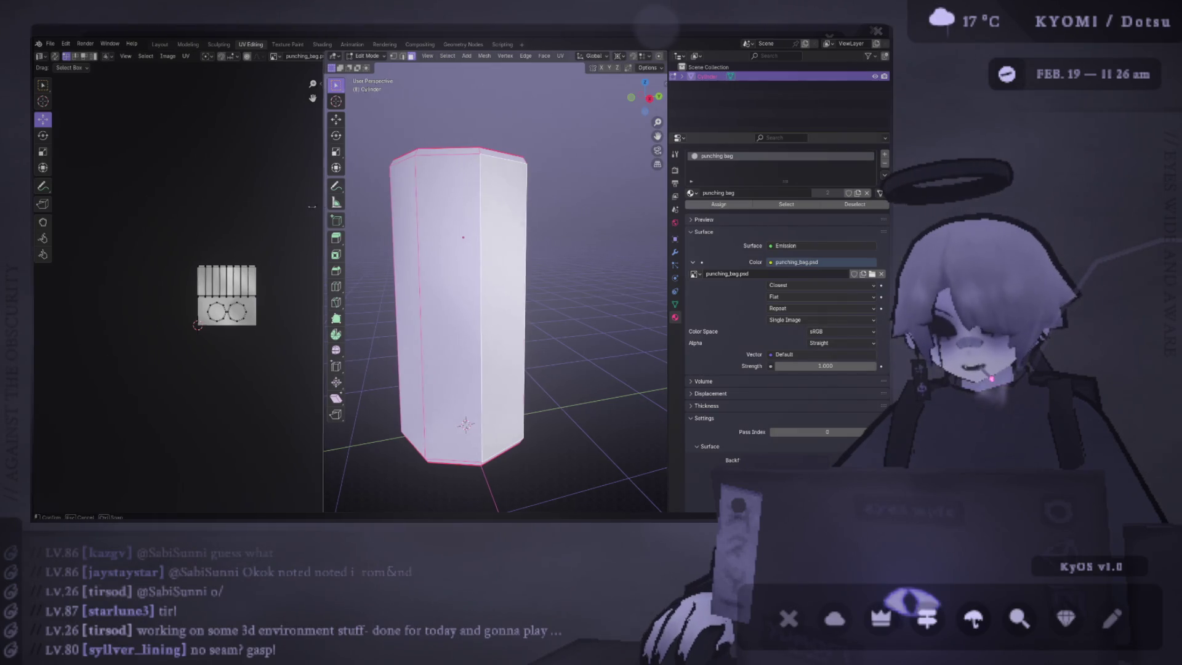
left_click_drag(325, 277, 128, 277)
key("Tab")
mouse_move(374, 247)
left_mouse_down()
mouse_move(272, 245)
mouse_move(253, 185)
mouse_move(615, 245)
mouse_move(172, 259)
mouse_move(213, 268)
left_mouse_up()
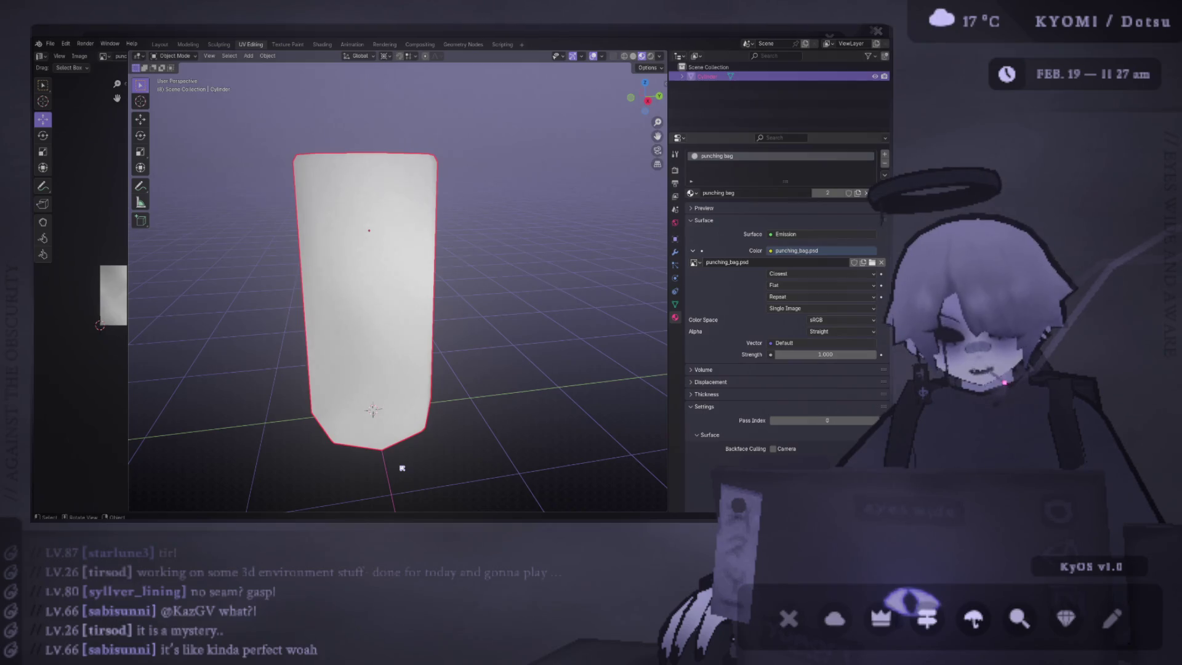
mouse_move(386, 463)
left_mouse_down()
mouse_move(317, 481)
mouse_move(331, 317)
mouse_move(308, 330)
mouse_move(216, 309)
mouse_move(320, 348)
mouse_move(253, 340)
mouse_move(325, 456)
mouse_move(402, 301)
mouse_move(376, 321)
mouse_move(334, 278)
left_mouse_up()
left_click(321, 349)
mouse_move(375, 264)
left_mouse_down()
mouse_move(231, 286)
mouse_move(443, 322)
mouse_move(462, 251)
mouse_move(410, 285)
mouse_move(369, 280)
mouse_move(422, 274)
left_mouse_up()
key("alt+Tab")
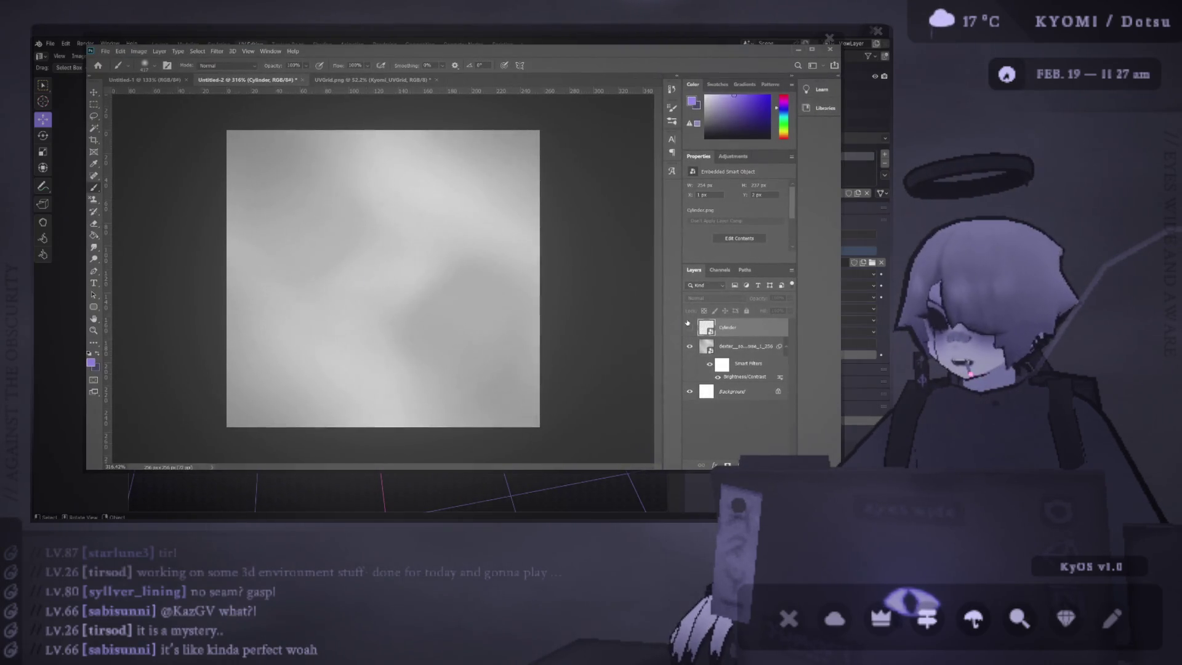
Step: Show the Cylinder layer's UV texture and add a new empty layer above it
left_click(689, 326)
scroll(332, 369, "up", 2)
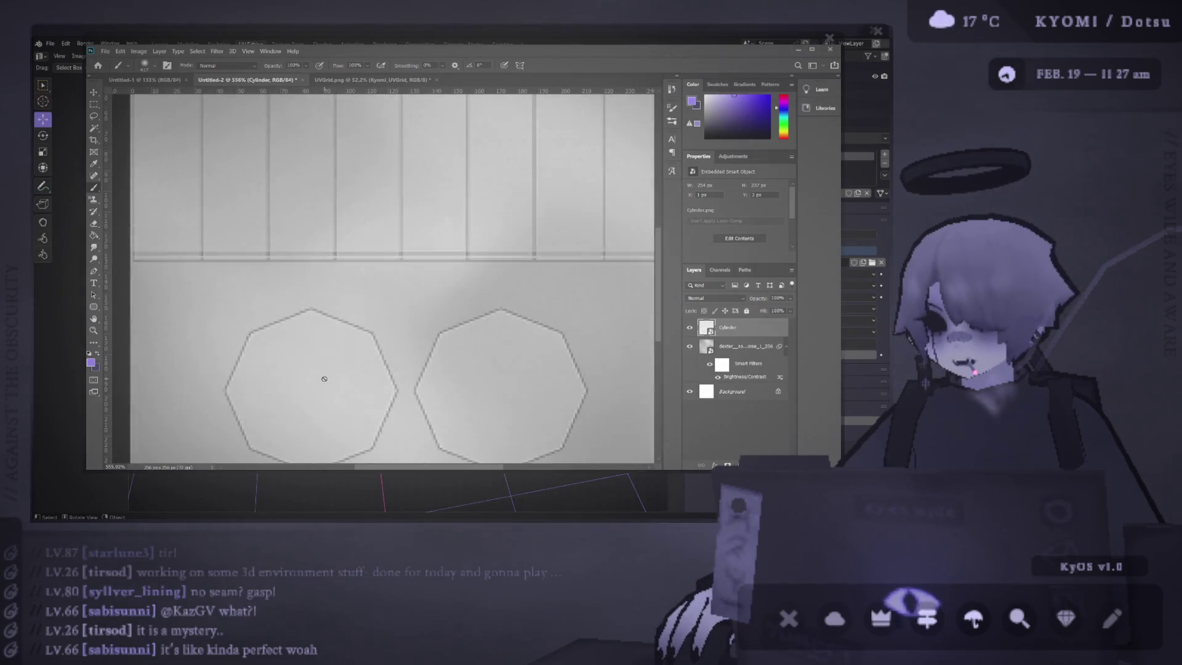
scroll(320, 372, "down", 3)
scroll(314, 368, "up", 1)
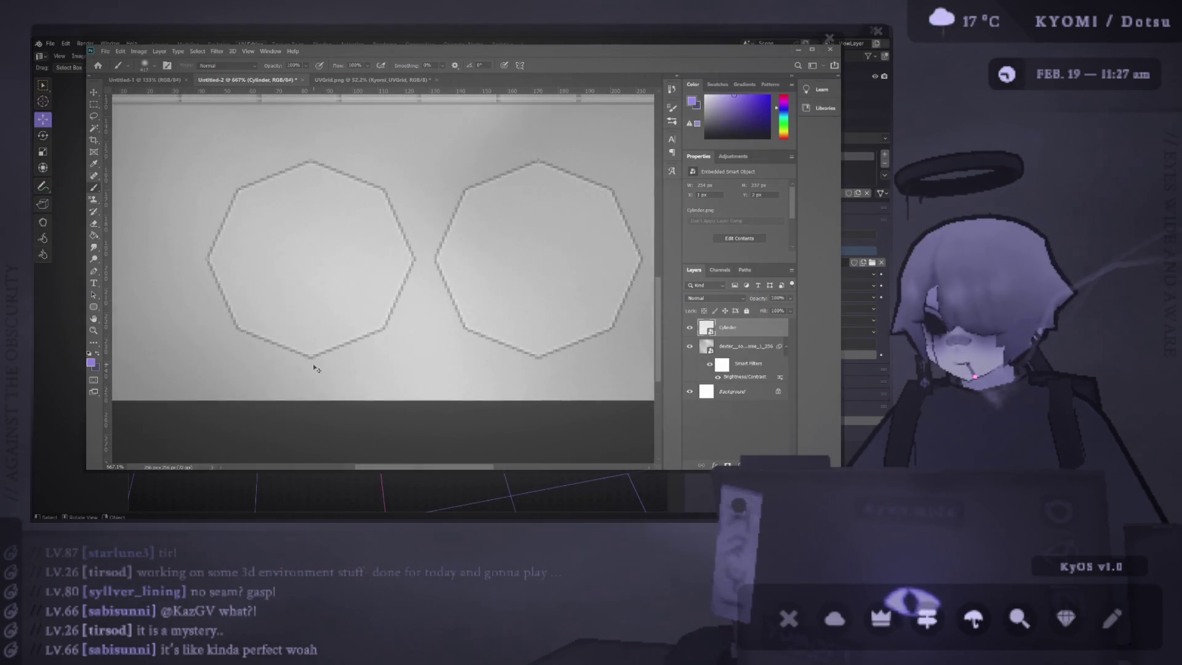
key("ctrl+shift+alt+n")
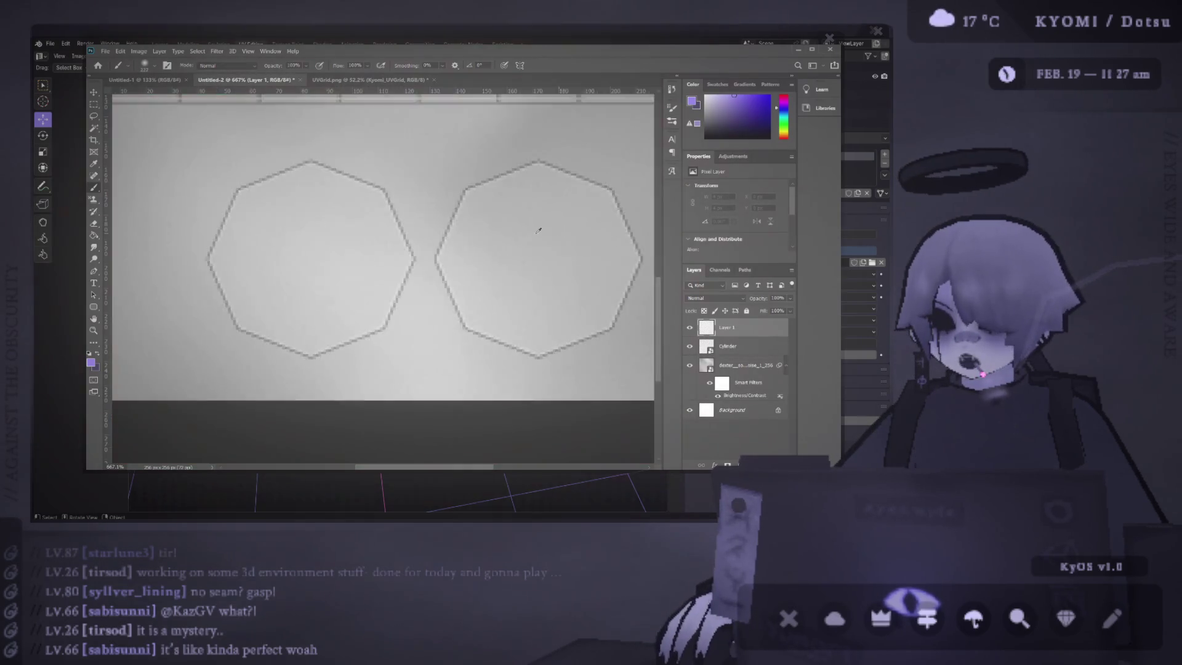
Step: Try several test brush strokes over the left octagon, undoing each one
left_click_drag(271, 168, 390, 221)
key("ctrl+z")
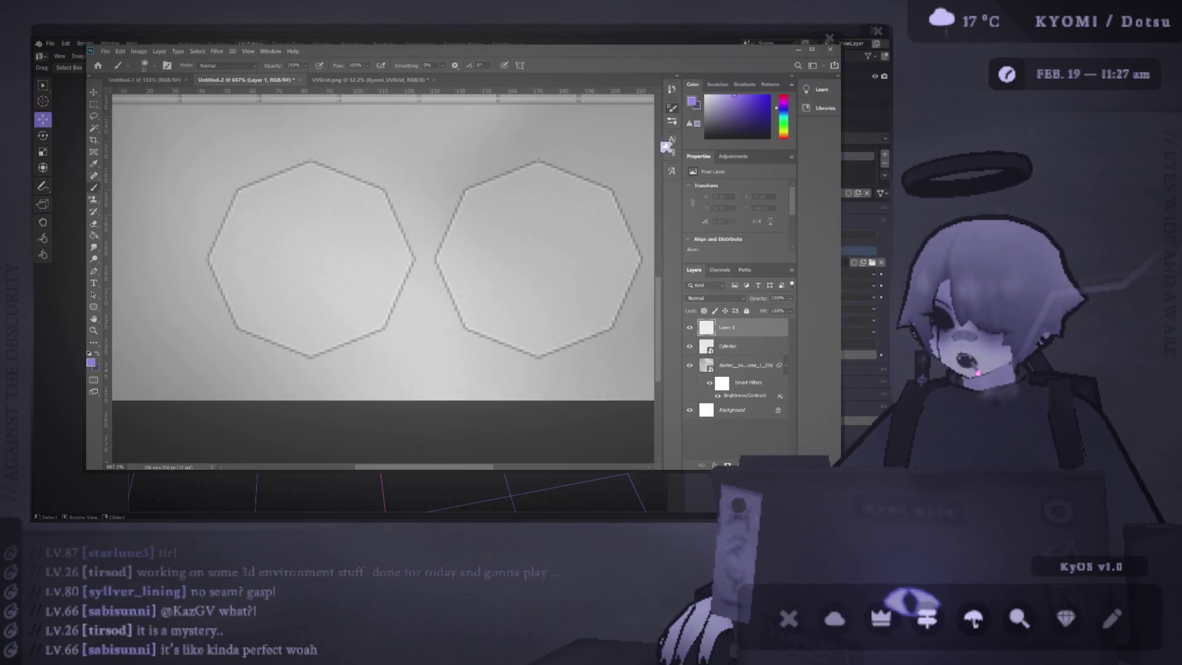
left_click_drag(352, 220, 262, 249)
key("ctrl+z")
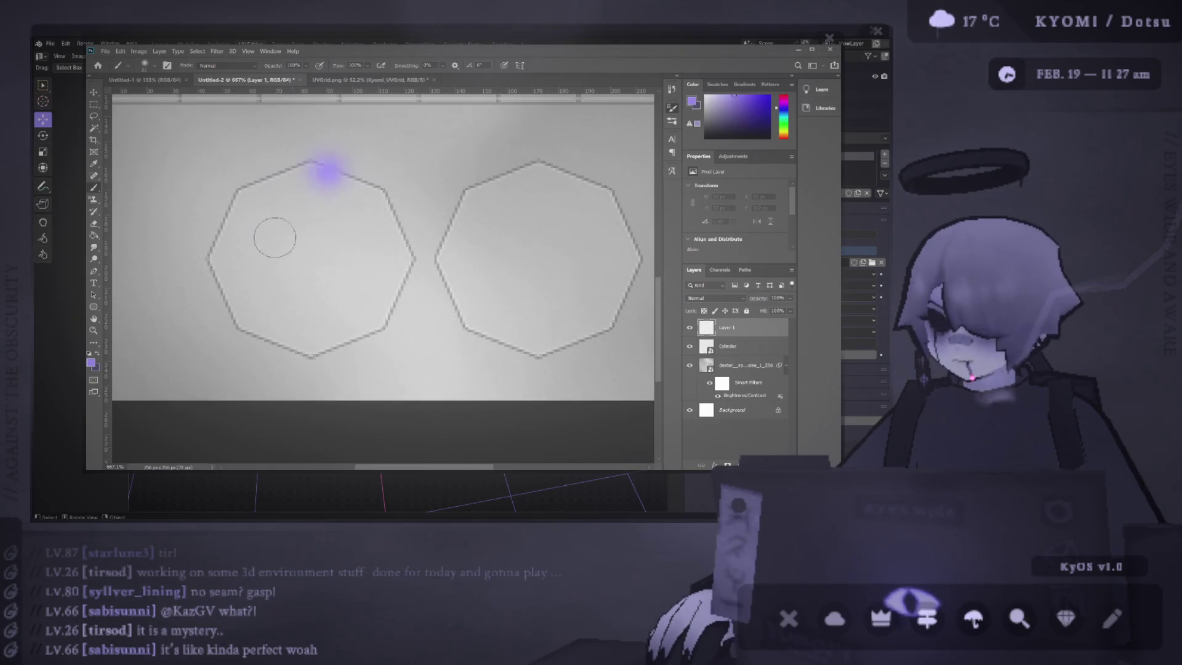
left_click_drag(330, 155, 234, 292)
key("ctrl+z")
left_click(321, 244)
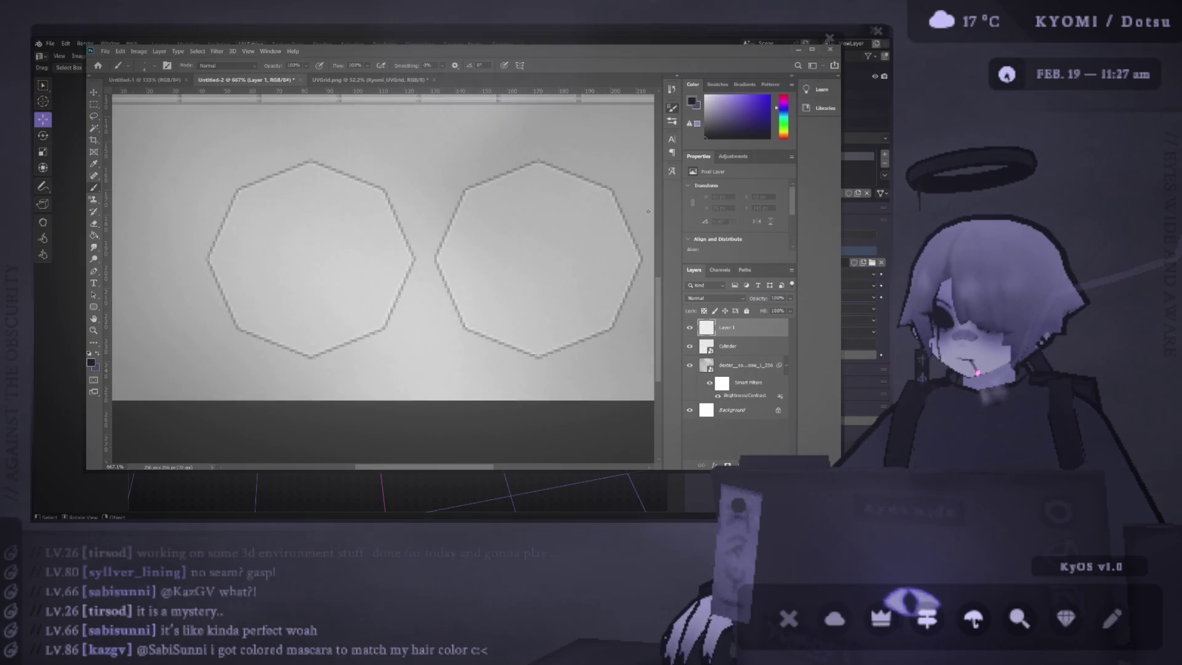
left_click_drag(302, 191, 198, 284)
left_click_drag(256, 212, 227, 290)
key("ctrl+z")
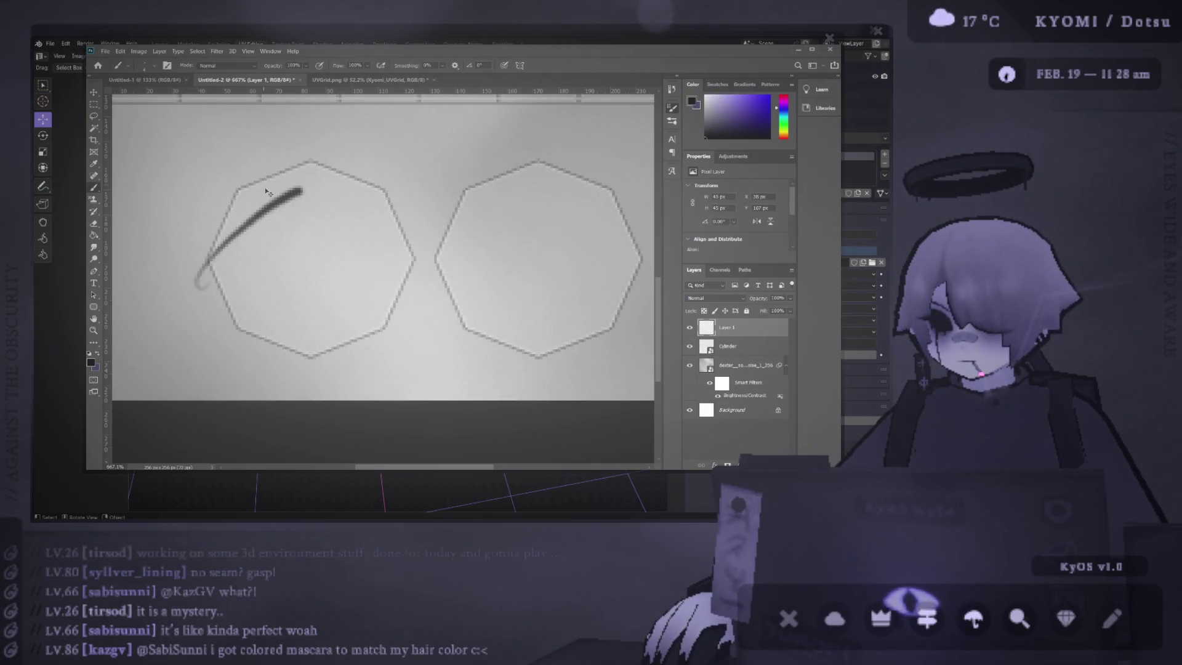
key("ctrl+z")
left_click(268, 191)
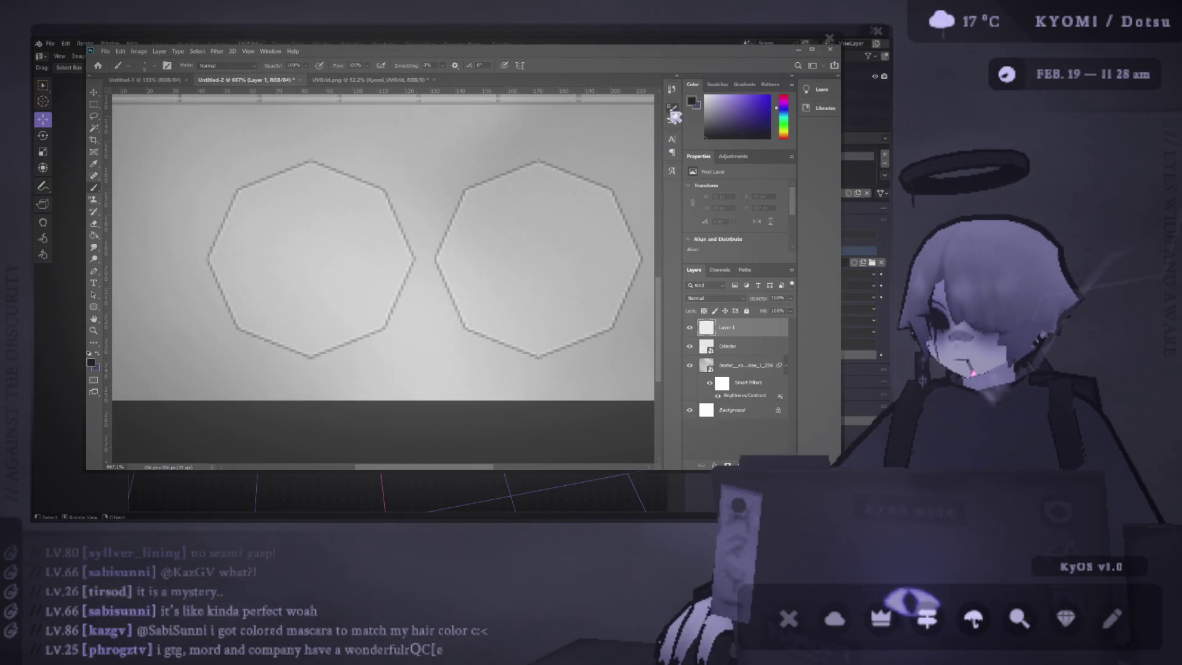
left_click_drag(261, 175, 219, 195)
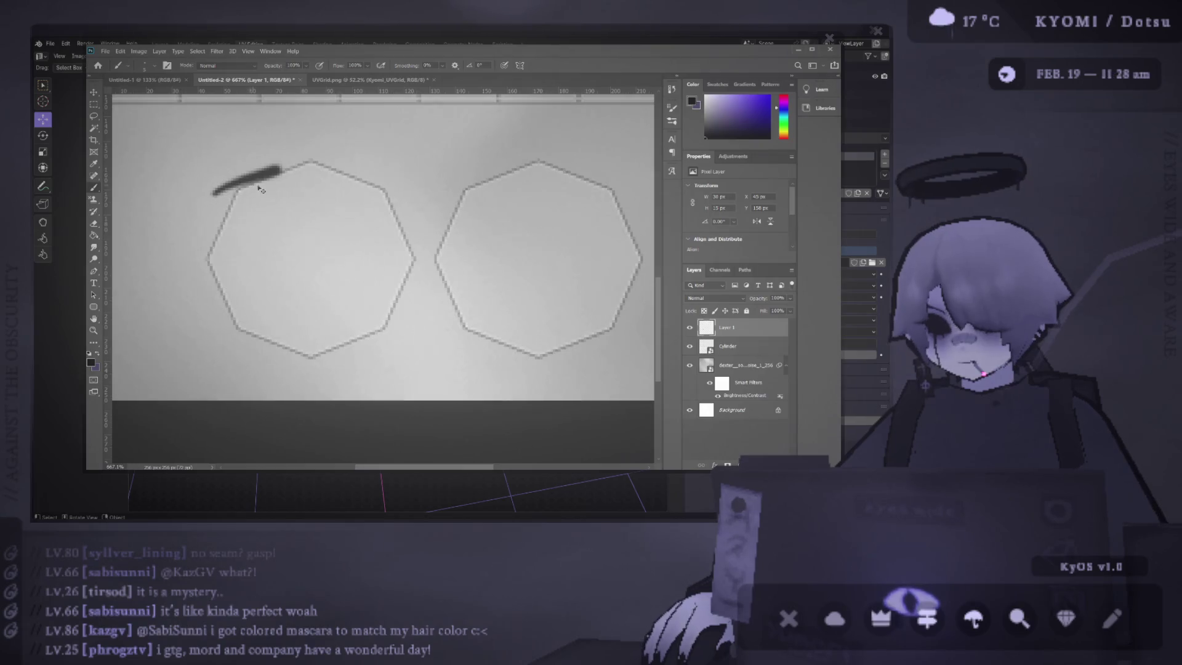
key("ctrl+z")
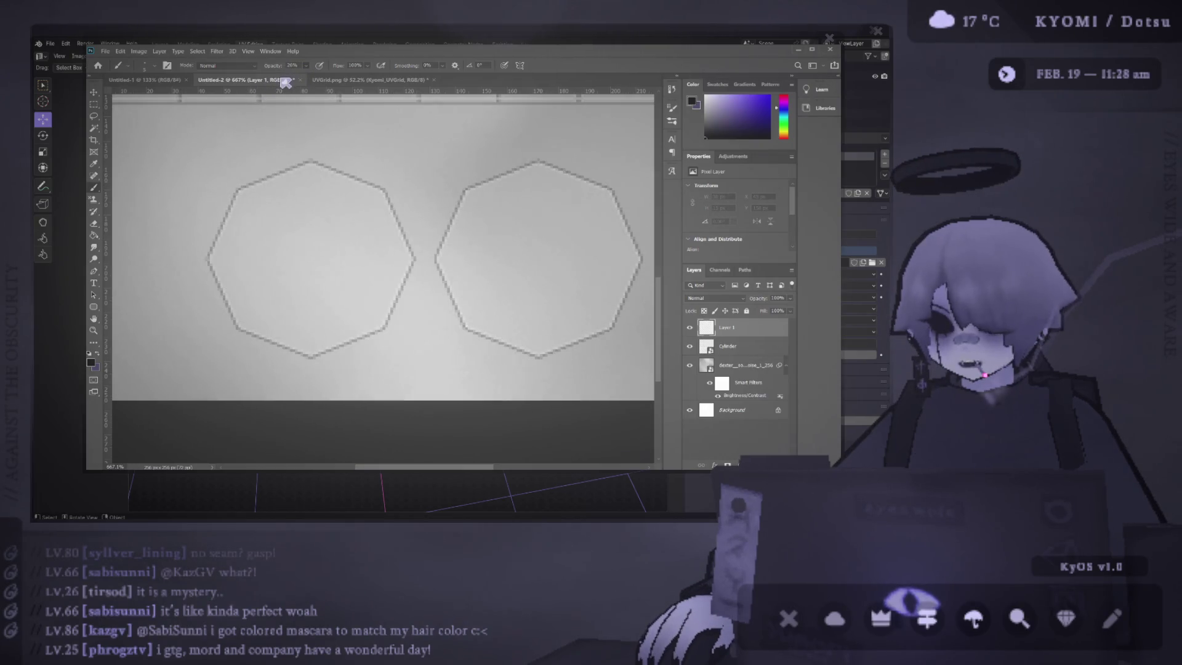
Step: Trace the left octagon's upper-left, right and upper-right edges with dark strokes
mouse_move(240, 193)
left_mouse_down()
mouse_move(217, 243)
mouse_move(231, 317)
mouse_move(265, 345)
mouse_move(382, 369)
mouse_move(288, 378)
mouse_move(376, 324)
mouse_move(356, 365)
left_mouse_up()
left_click_drag(410, 248, 394, 321)
left_click_drag(380, 191, 430, 267)
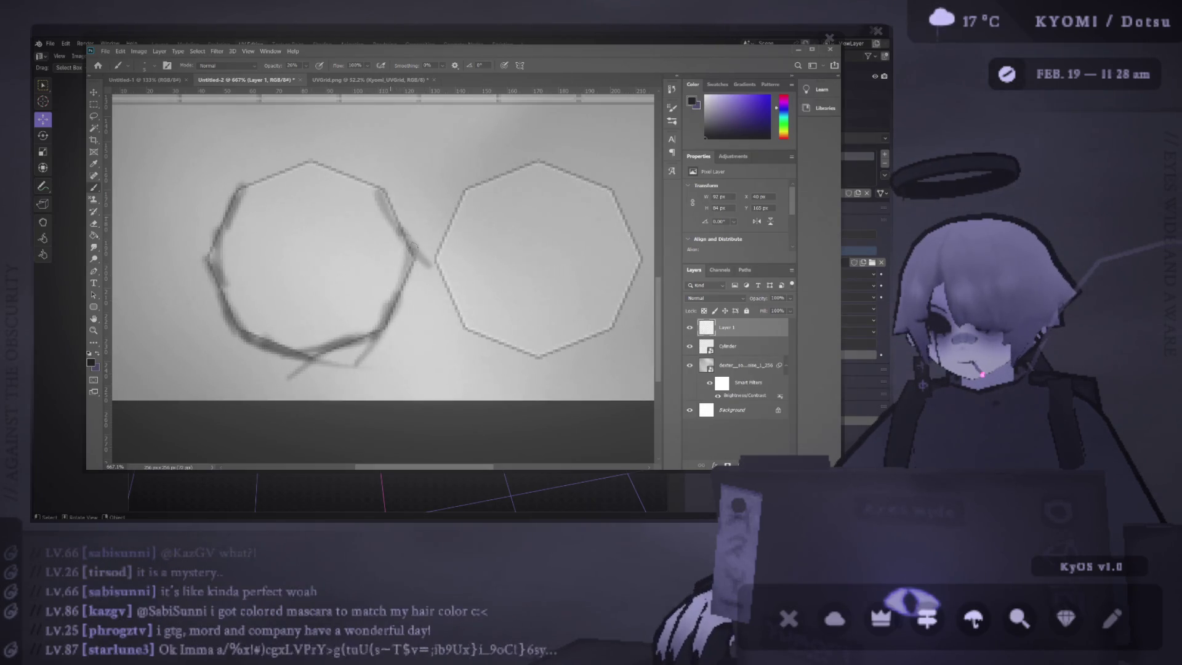
mouse_move(388, 196)
left_mouse_down()
mouse_move(289, 154)
mouse_move(203, 196)
left_mouse_up()
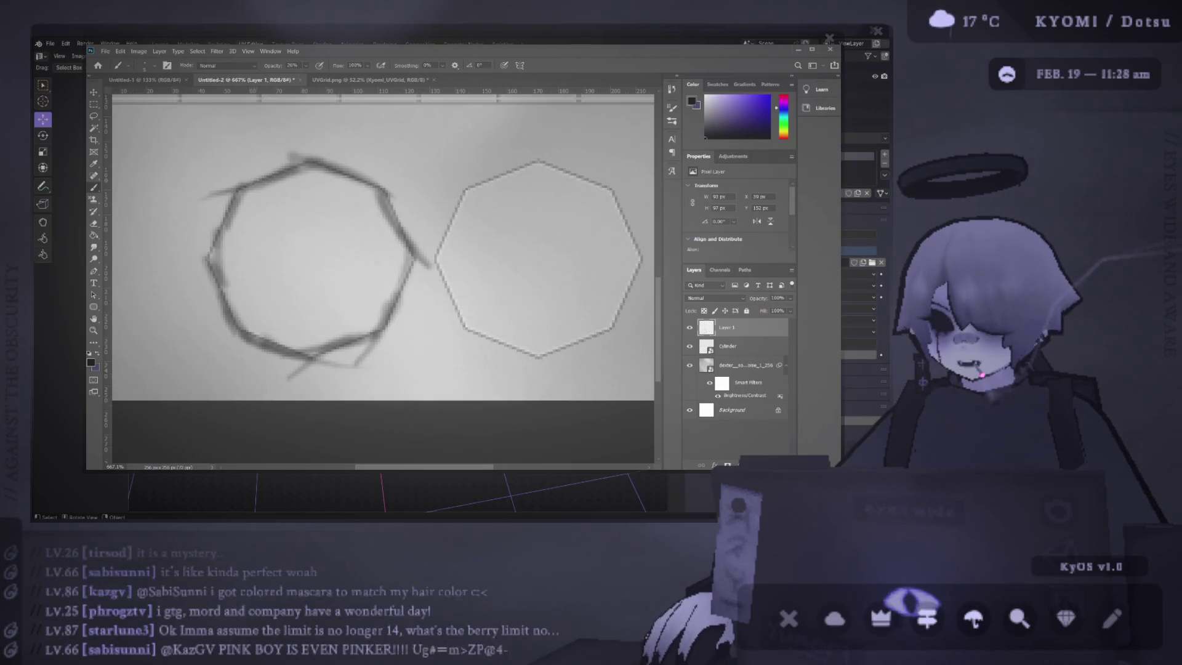
scroll(218, 263, "down", 2)
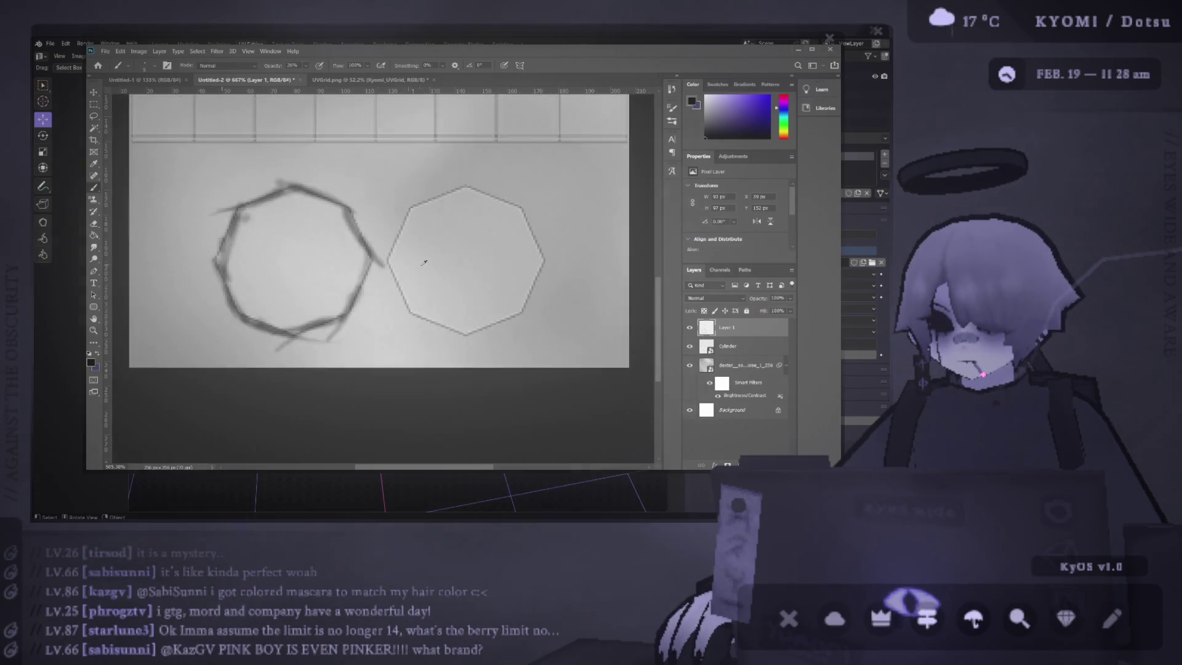
scroll(370, 259, "up", 2)
Step: Trace the right octagon's left, top, right and bottom-right edges with dark strokes
left_click_drag(362, 261, 395, 333)
mouse_move(363, 277)
left_mouse_down()
mouse_move(394, 192)
mouse_move(483, 157)
left_mouse_up()
mouse_move(395, 191)
left_mouse_down()
mouse_move(471, 158)
mouse_move(542, 185)
left_mouse_up()
left_click_drag(470, 163, 566, 232)
mouse_move(527, 183)
left_mouse_down()
mouse_move(576, 255)
mouse_move(536, 322)
left_mouse_up()
left_click_drag(562, 257, 527, 336)
mouse_move(557, 278)
left_mouse_down()
mouse_move(510, 346)
mouse_move(474, 350)
left_mouse_up()
mouse_move(548, 311)
left_mouse_down()
mouse_move(455, 354)
mouse_move(394, 317)
left_mouse_up()
Step: Darken the remaining edges of both octagons and add a faint stroke along the left top
mouse_move(452, 354)
left_mouse_down()
mouse_move(378, 320)
mouse_move(462, 352)
left_mouse_up()
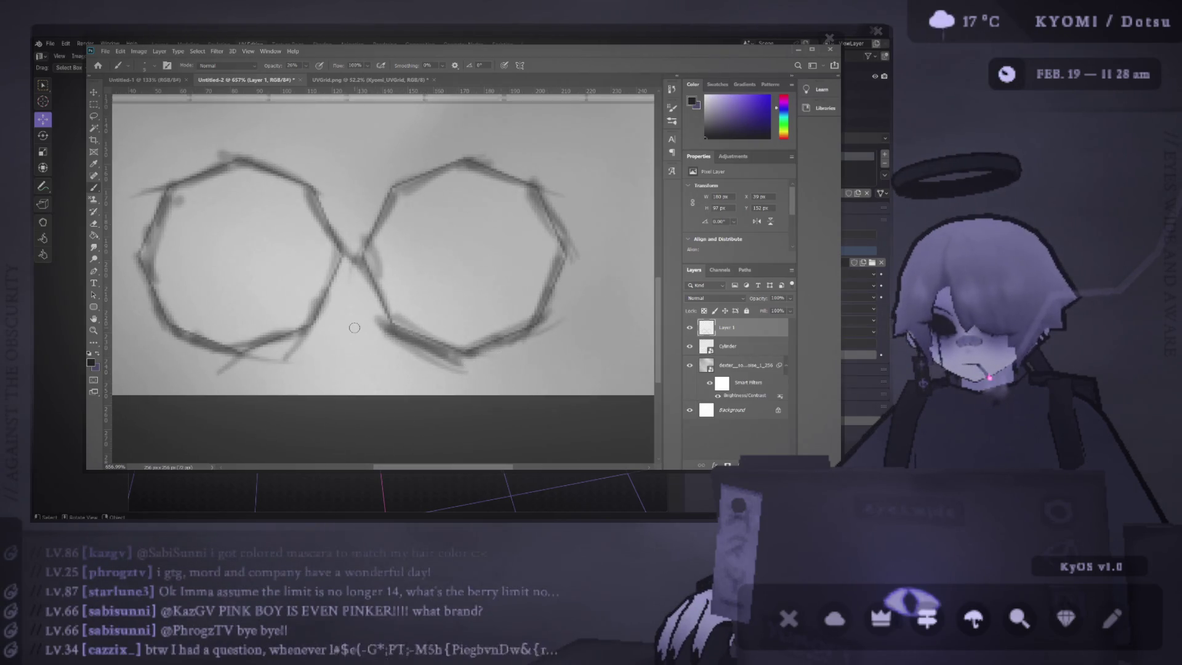
left_click_drag(369, 260, 401, 333)
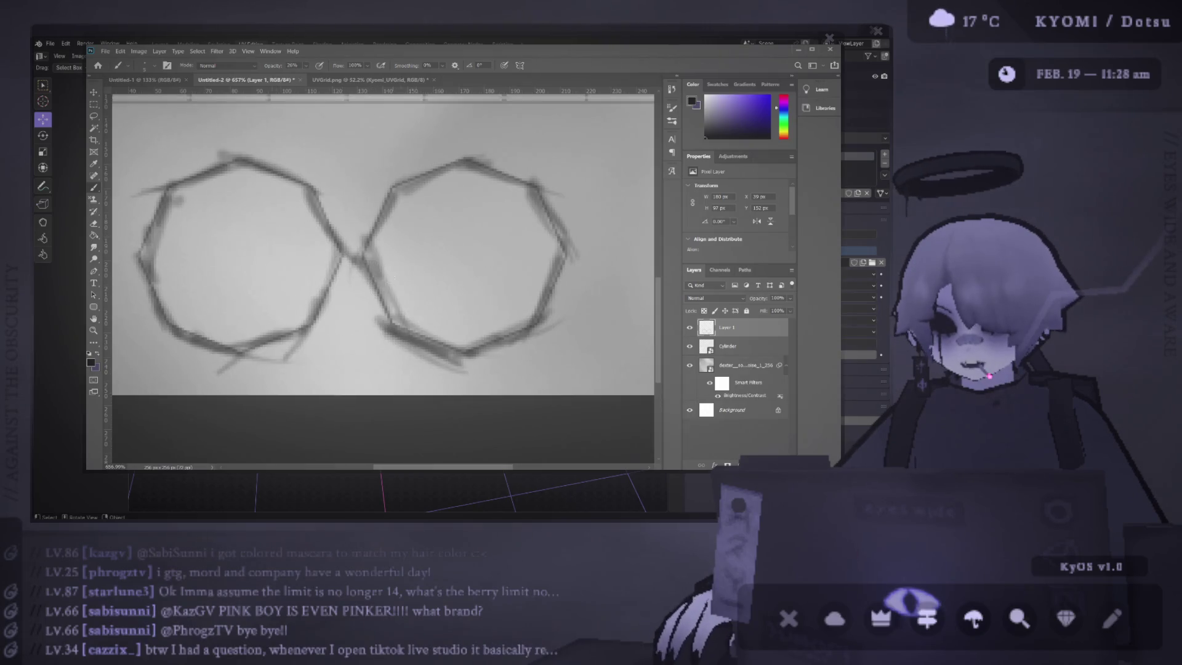
left_click_drag(346, 248, 394, 322)
left_click_drag(342, 252, 295, 353)
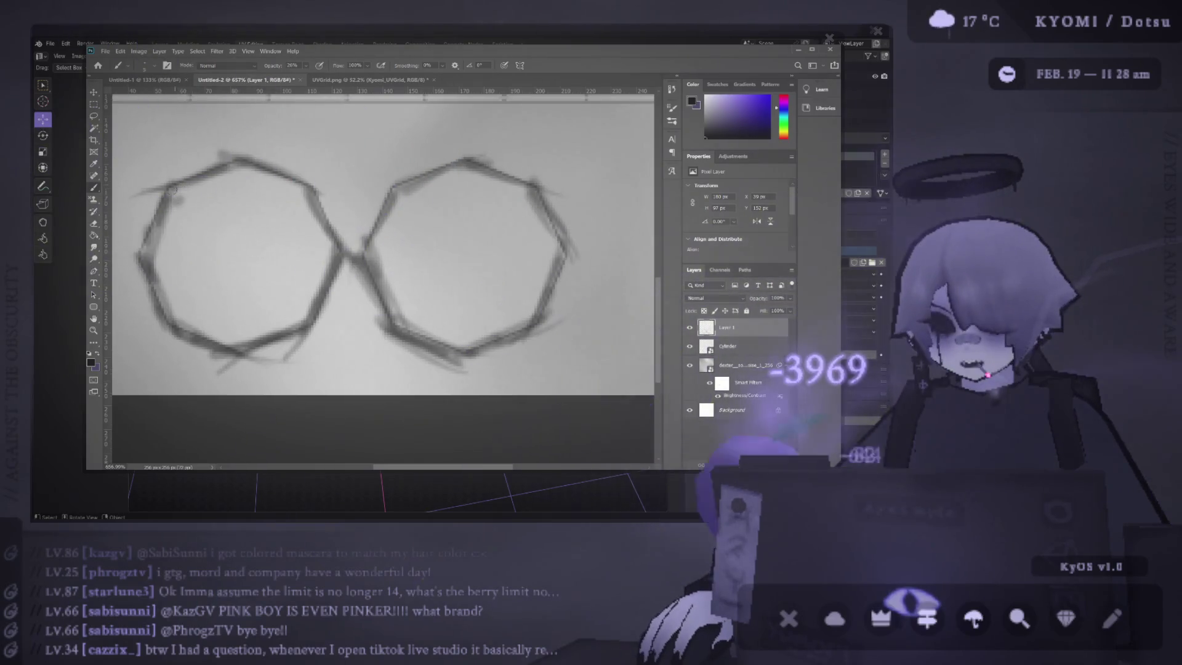
left_click_drag(163, 197, 294, 136)
scroll(175, 284, "down", 3)
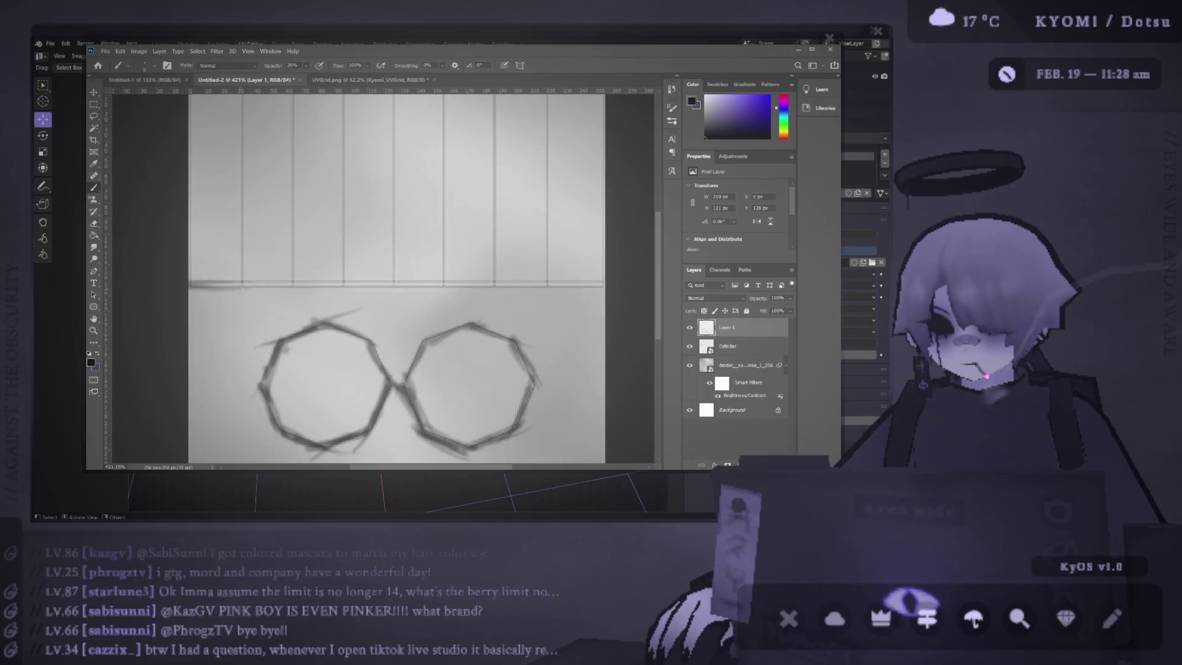
Step: Paint a dark horizontal seam line across the canvas above the octagons
scroll(242, 290, "up", 3)
mouse_move(397, 283)
left_mouse_down()
mouse_move(216, 283)
mouse_move(556, 287)
mouse_move(327, 300)
mouse_move(287, 287)
mouse_move(433, 279)
left_mouse_up()
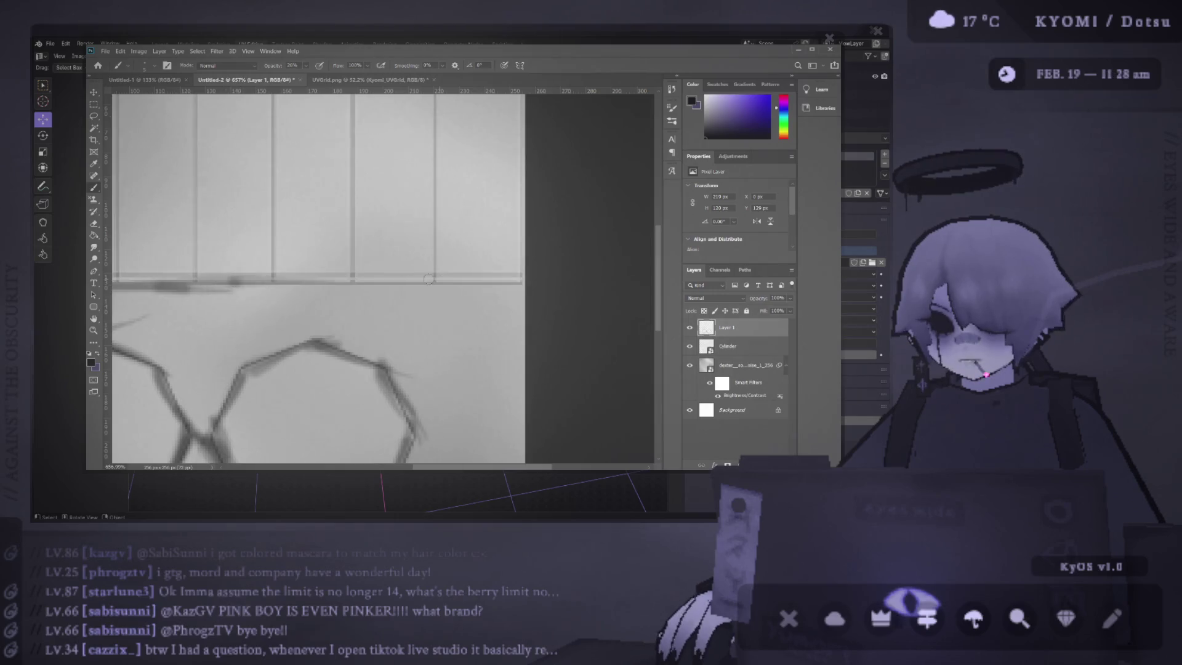
left_click_drag(265, 287, 511, 276)
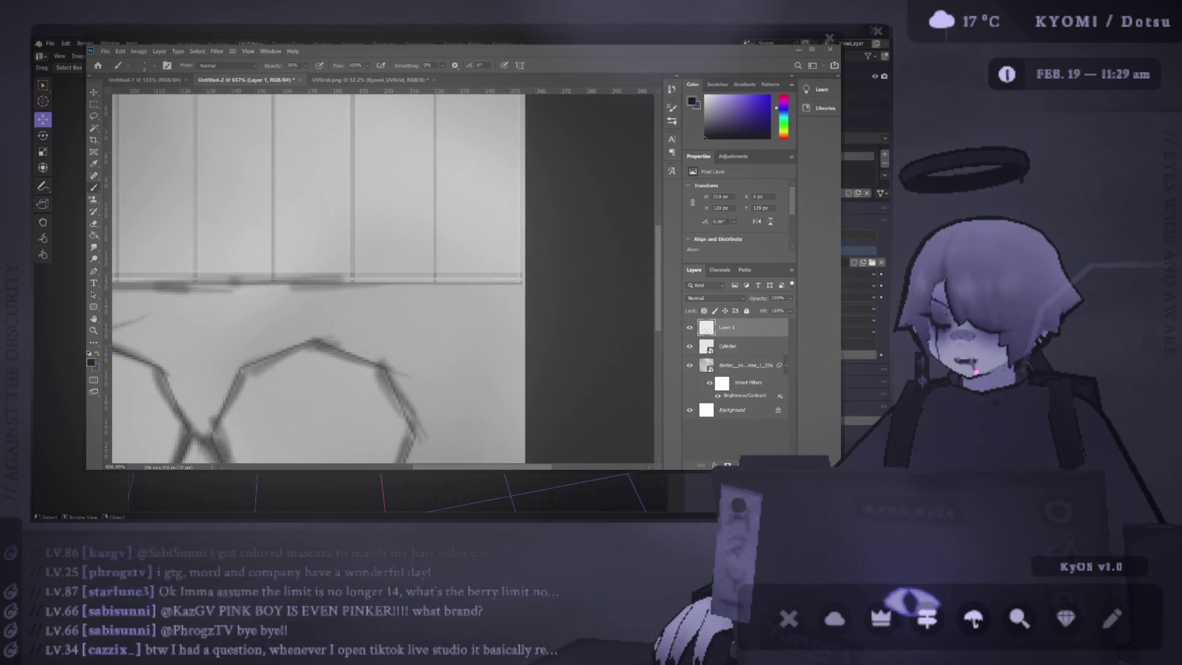
mouse_move(398, 289)
left_mouse_down()
mouse_move(338, 280)
mouse_move(520, 283)
mouse_move(123, 279)
left_mouse_up()
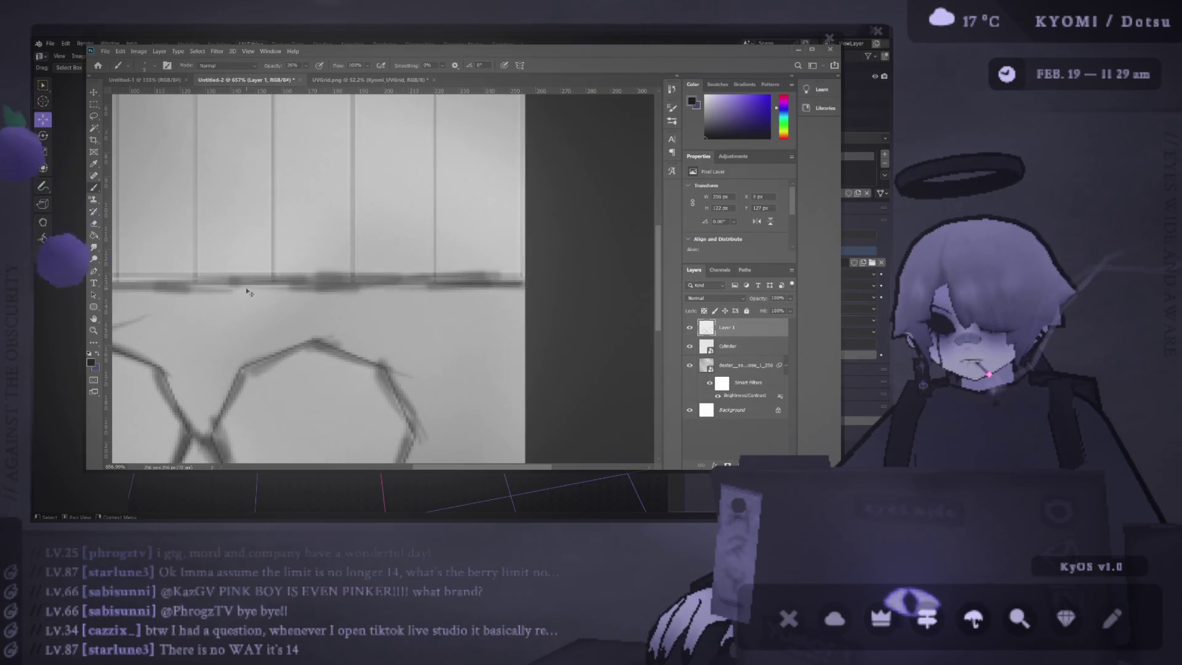
Step: Scroll left, right and vertically across the canvas to review the seam line and octagons
scroll(139, 277, "left", 3)
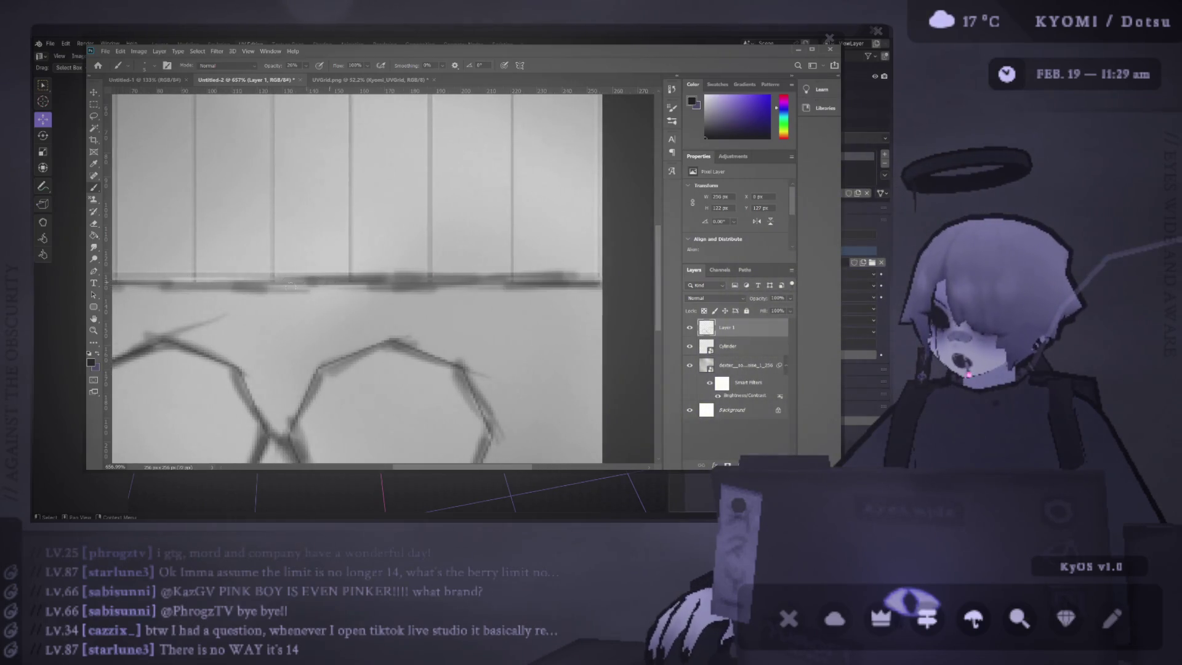
scroll(320, 286, "left", 3)
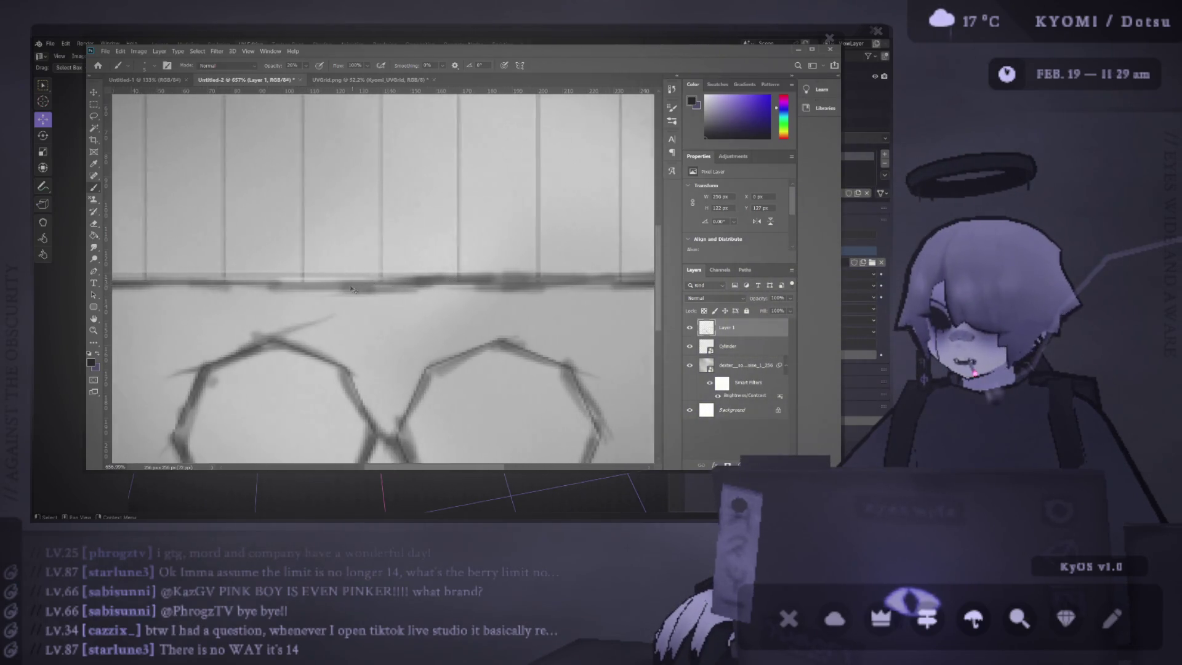
scroll(351, 288, "left", 3)
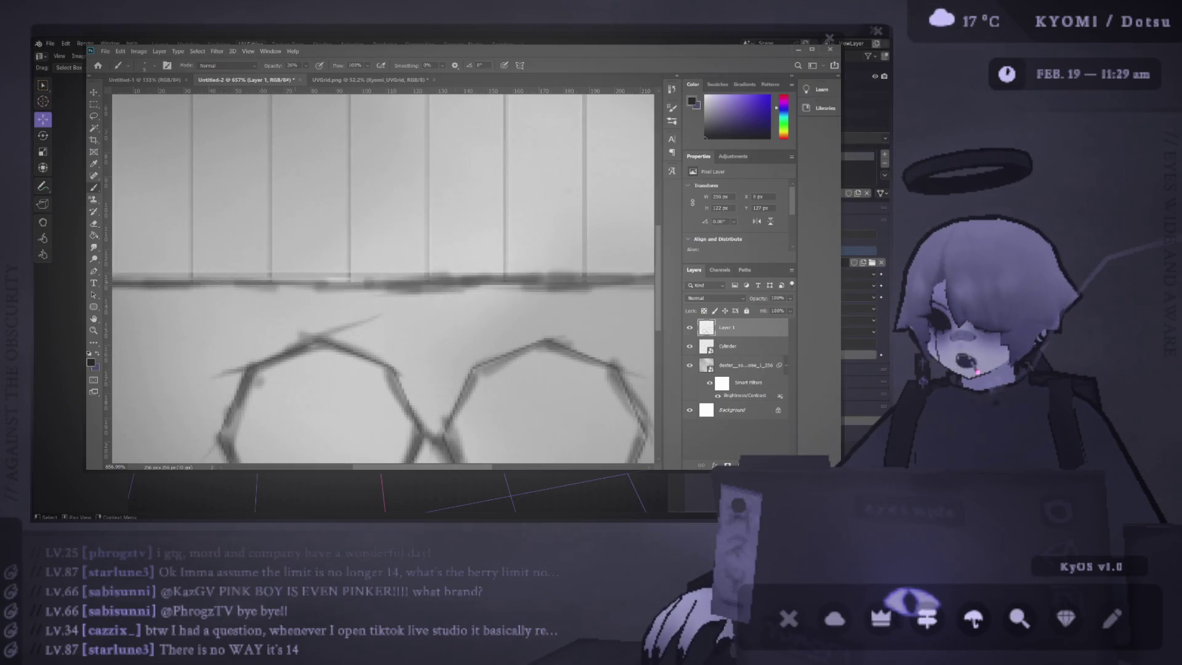
scroll(369, 283, "left", 3)
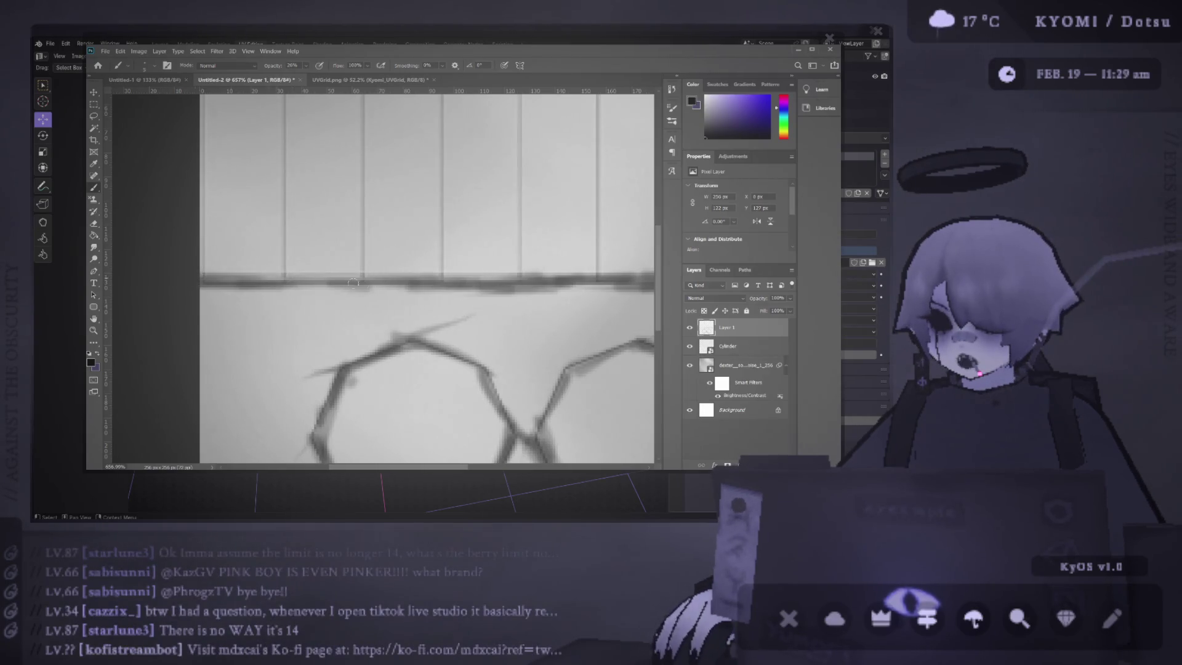
scroll(283, 286, "right", 3)
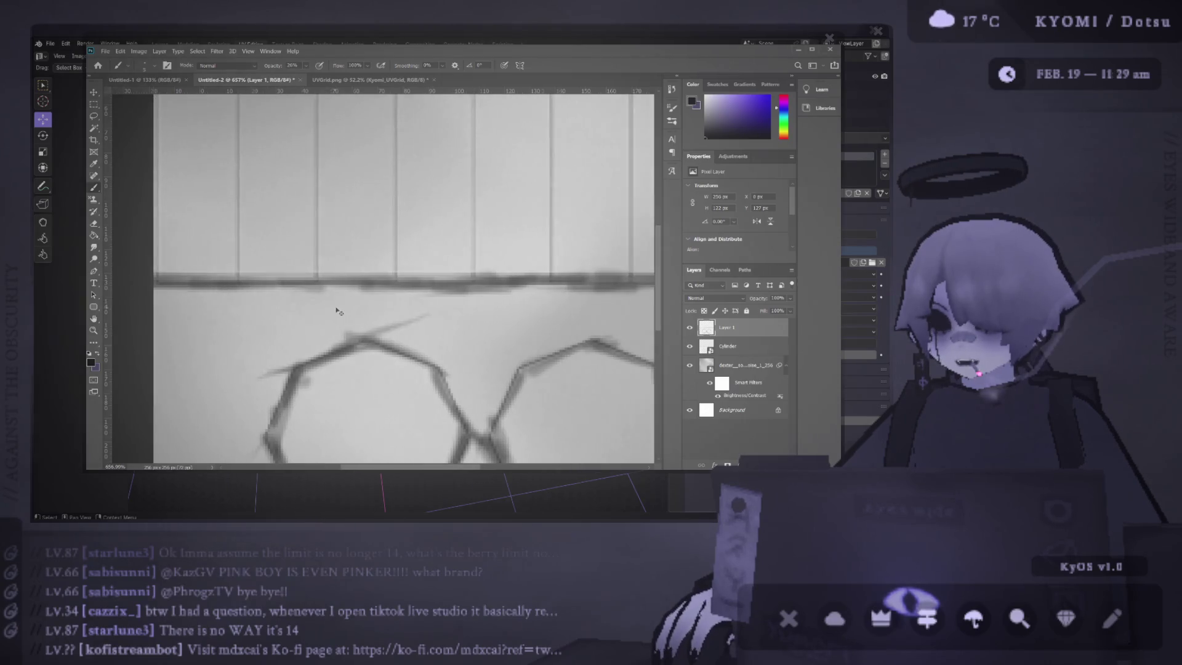
scroll(383, 292, "right", 6)
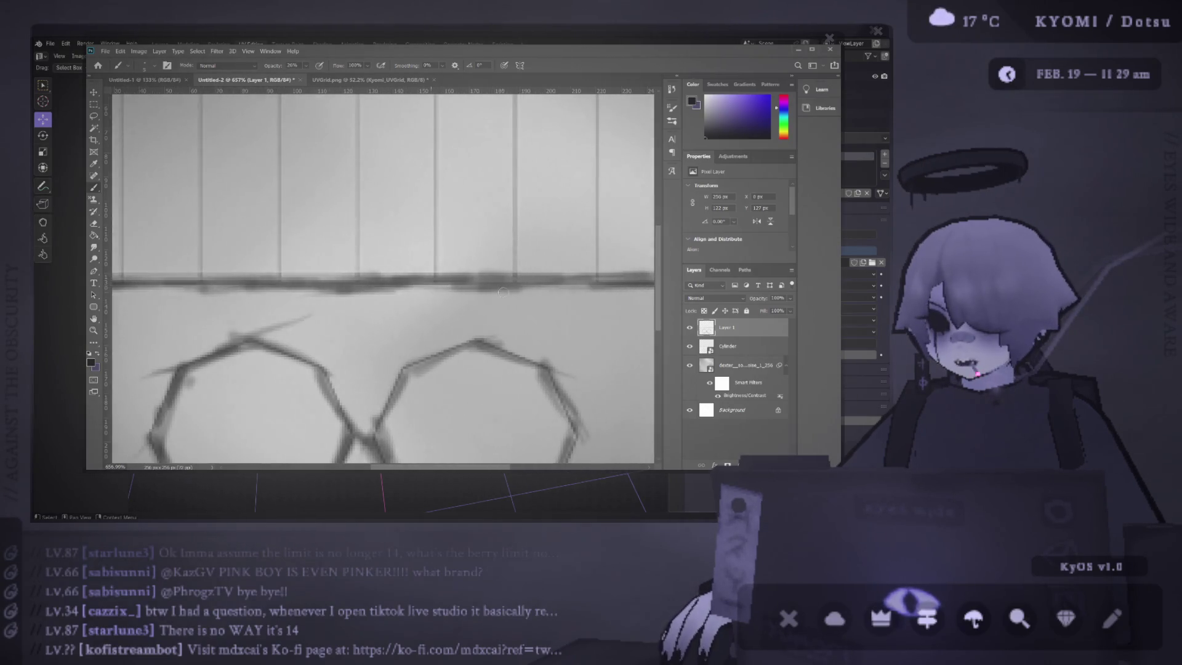
scroll(451, 304, "right", 1)
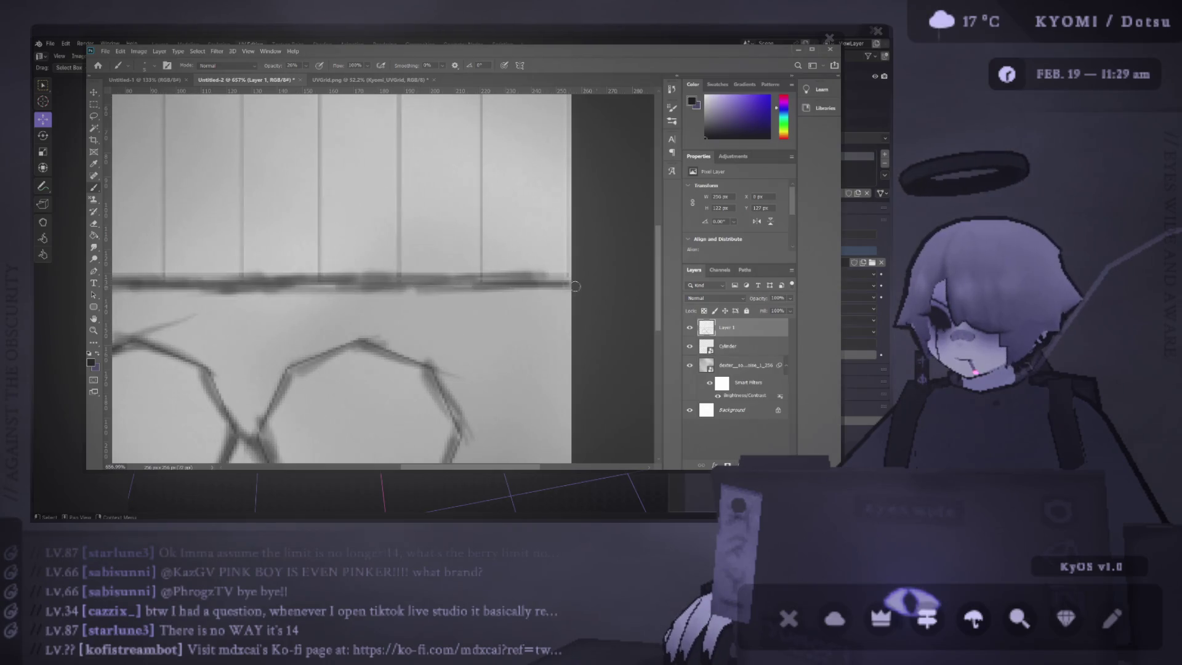
scroll(368, 282, "right", 1)
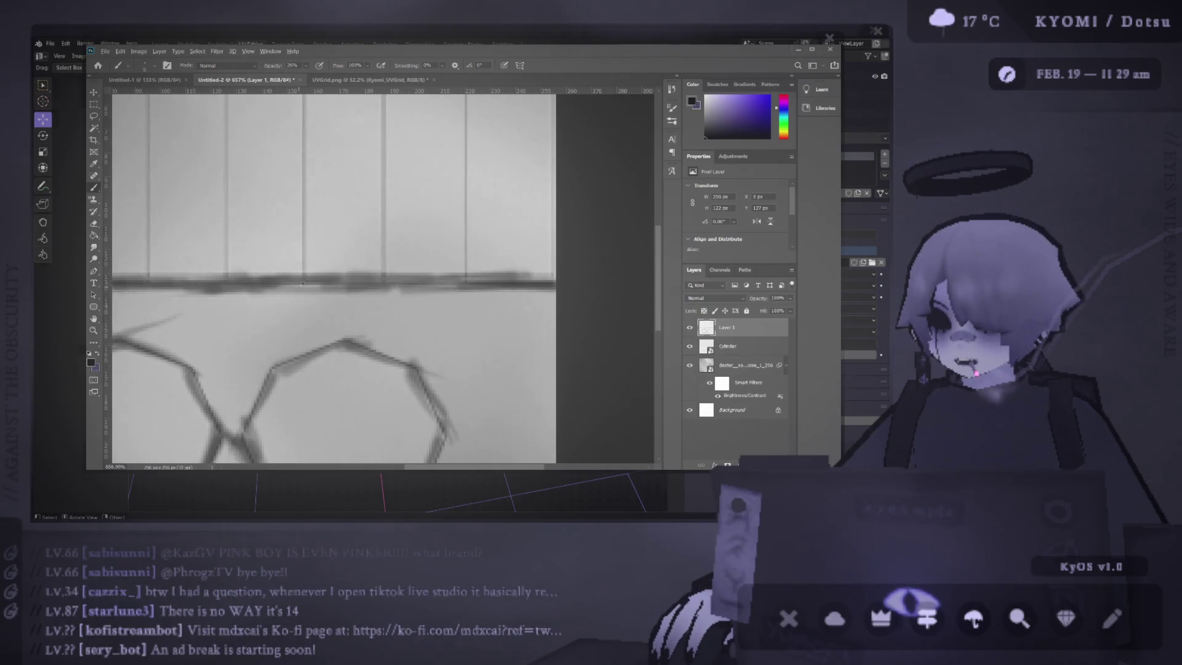
scroll(277, 284, "down", 4)
scroll(186, 285, "up", 3)
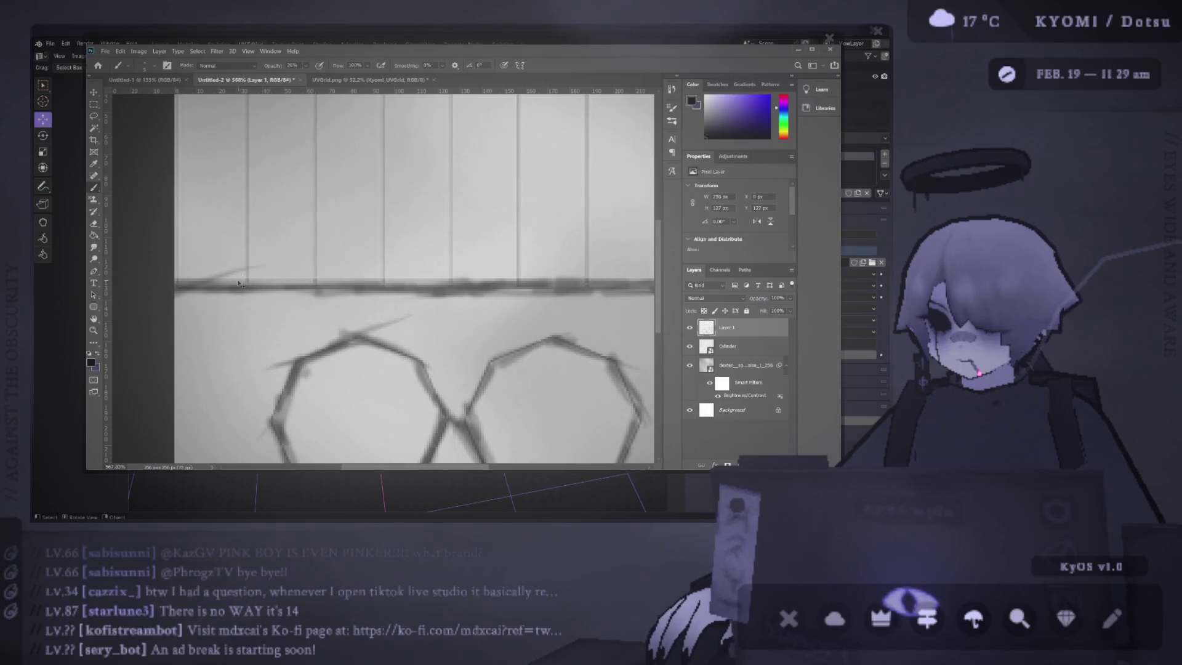
scroll(300, 295, "down", 2)
scroll(300, 298, "up", 2)
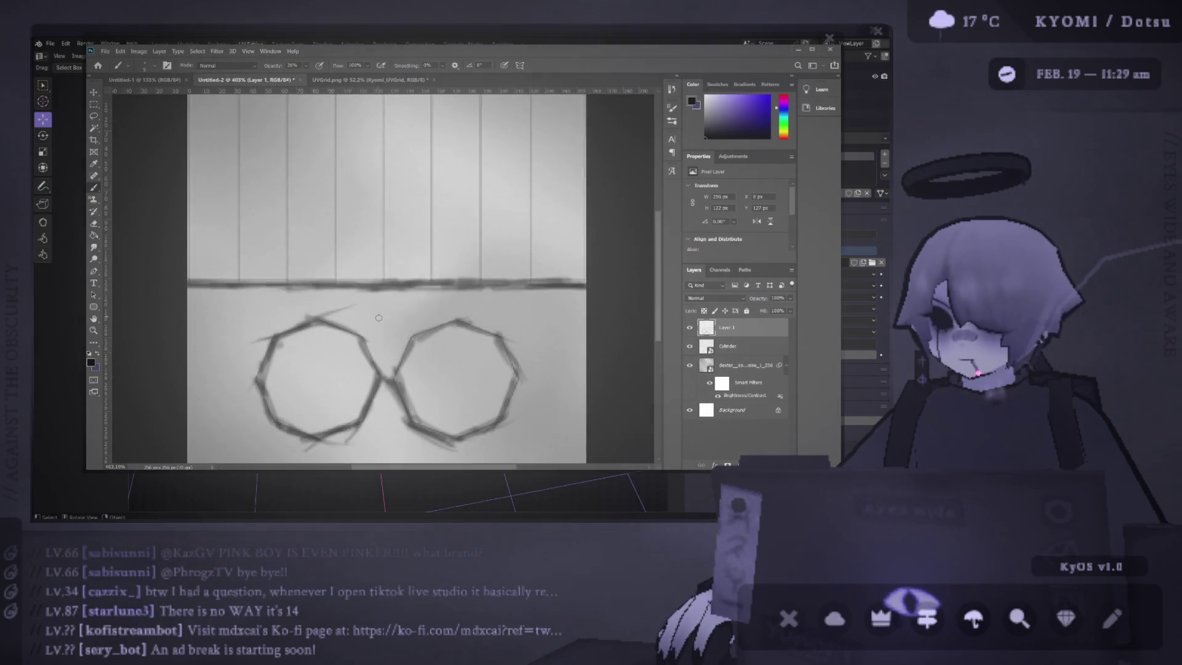
scroll(243, 122, "down", 1)
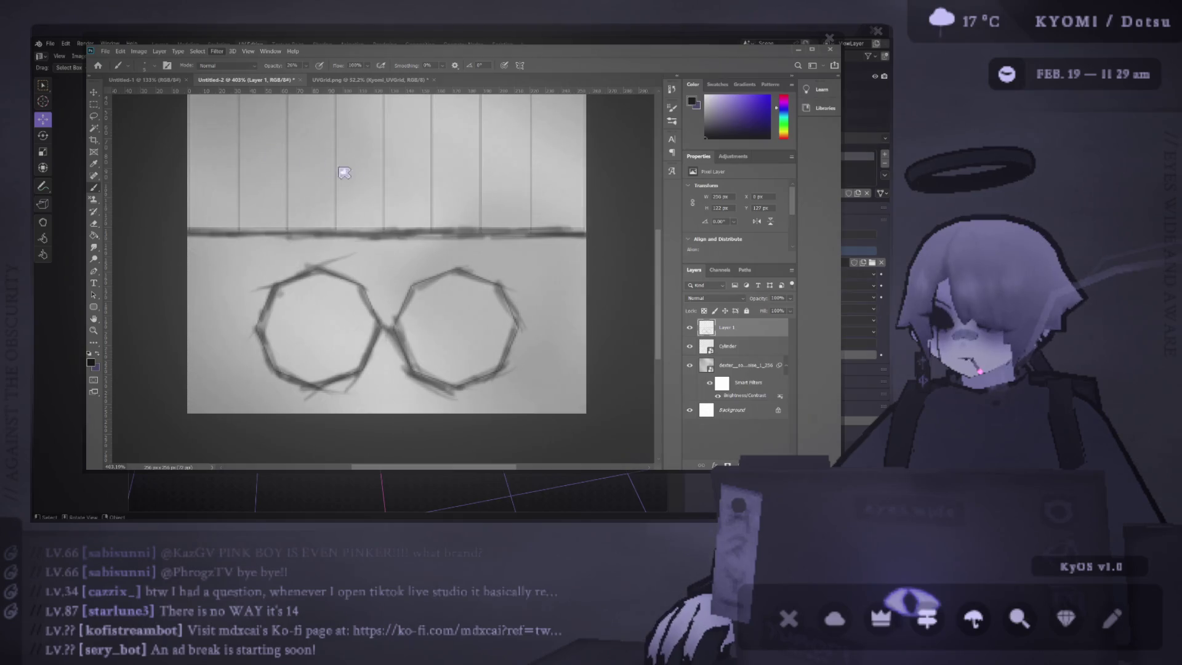
Step: Set the octagon sketch layer's blend mode to Soft Light
key("space")
key("ctrl+shift+z")
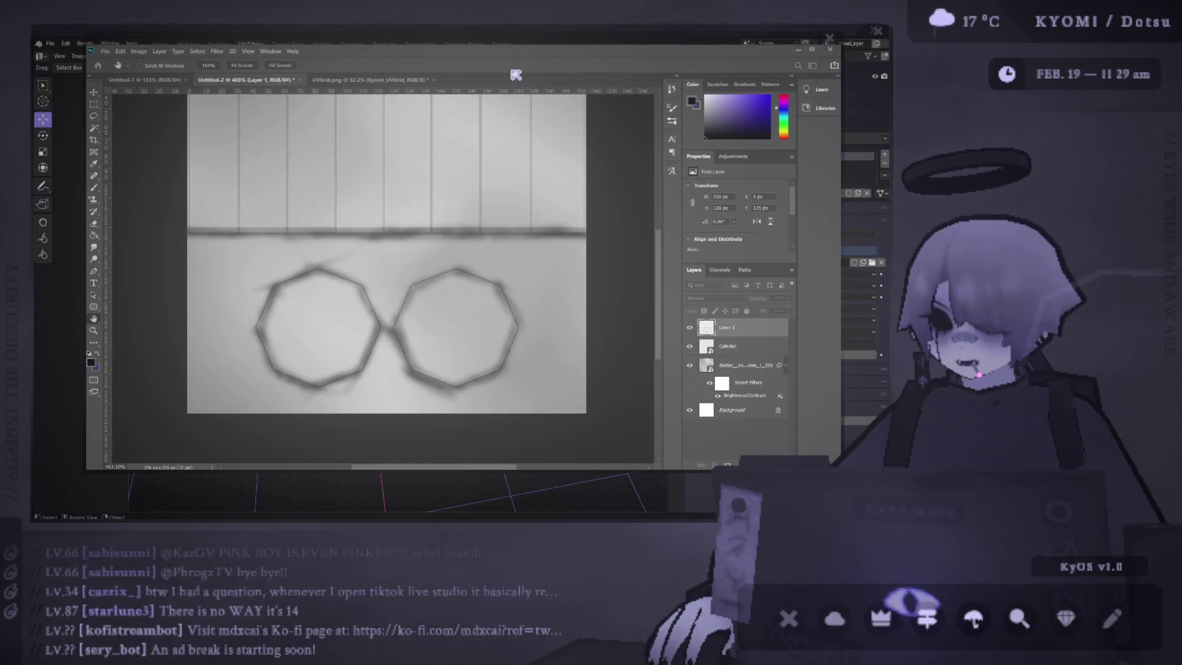
key("b")
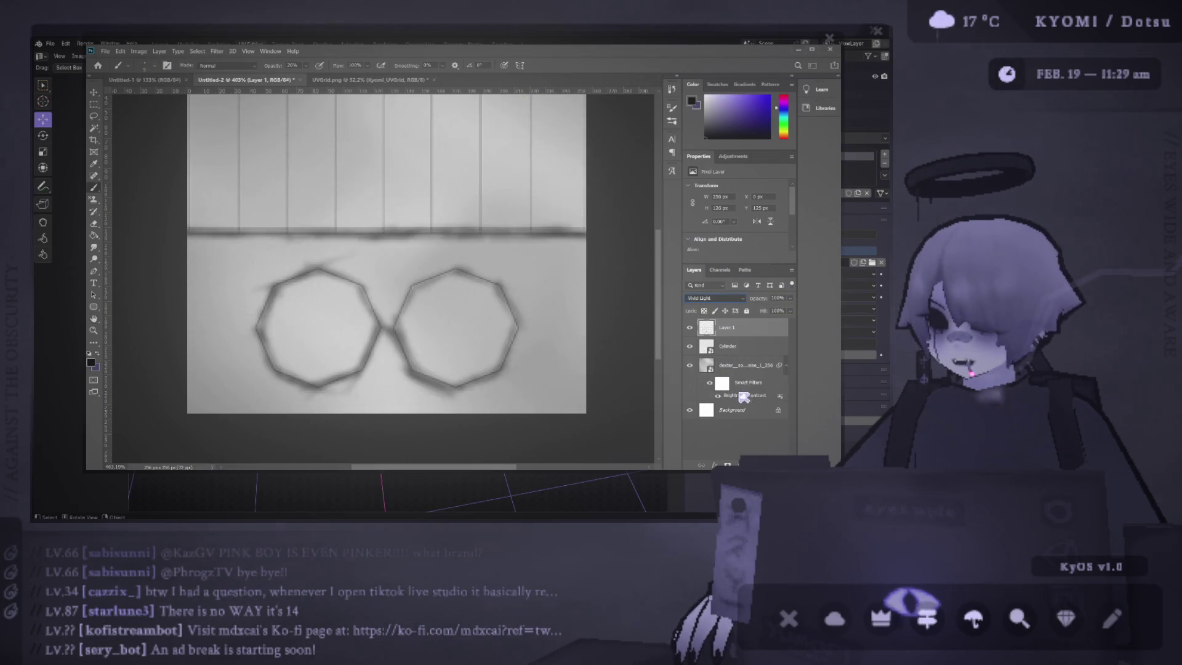
key("Up")
key("Up")
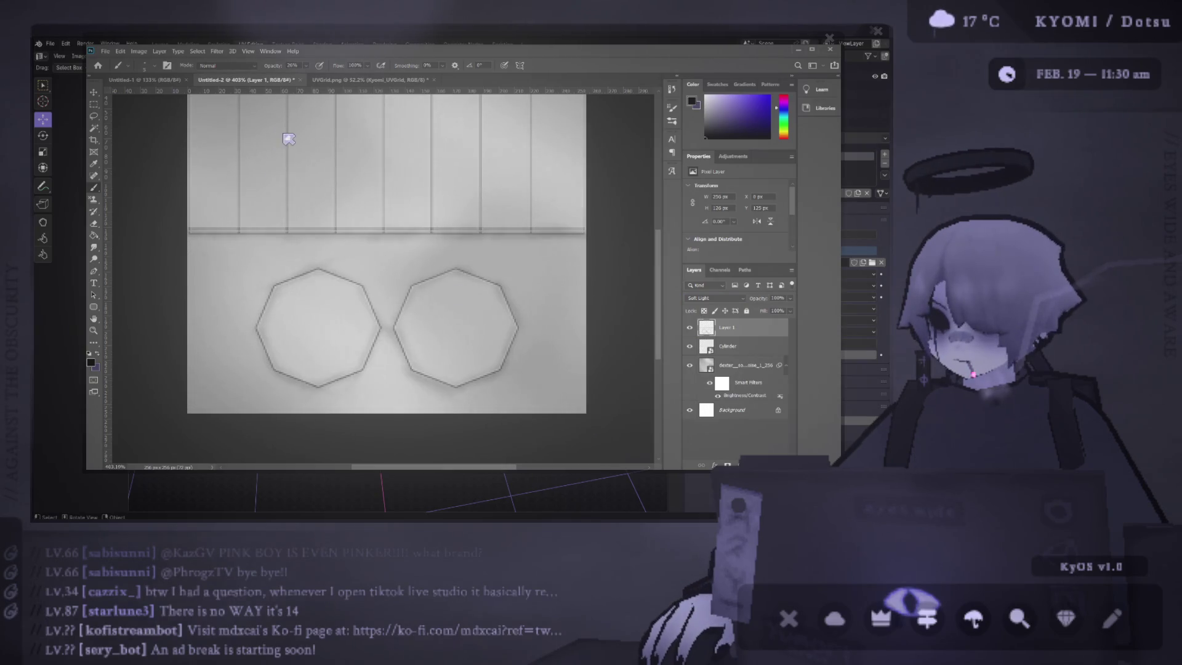
left_click_drag(392, 253, 350, 210)
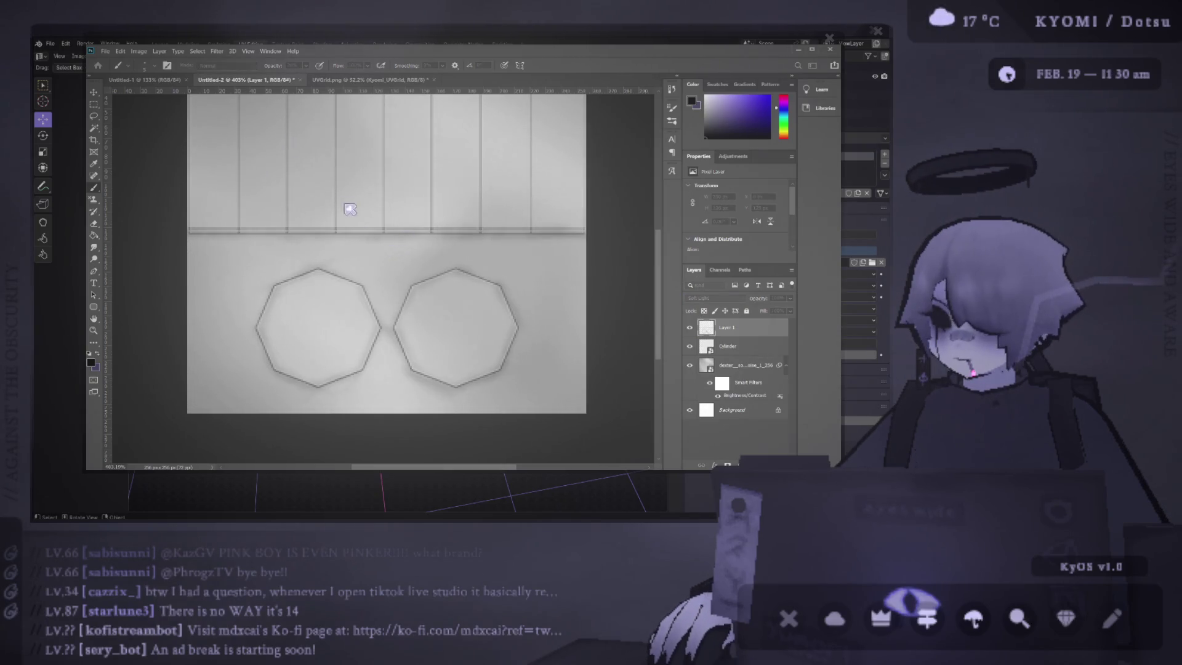
Step: Hide the Cylinder layer and view the cylinder from the side in Blender
left_click(690, 346)
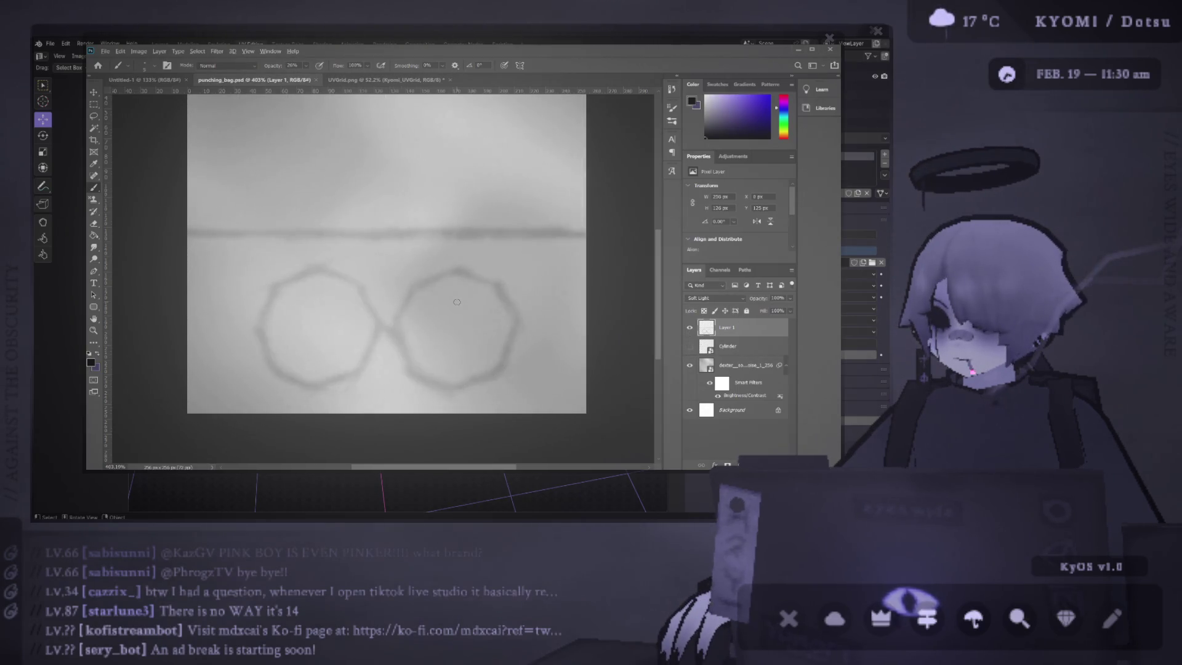
key("alt+Tab")
mouse_move(160, 271)
left_mouse_down()
mouse_move(259, 228)
mouse_move(481, 261)
mouse_move(469, 261)
mouse_move(460, 346)
mouse_move(369, 325)
left_mouse_up()
Step: Zoom in on the textured cylinder in Blender, then return to the punching_bag texture
scroll(375, 340, "up", 2)
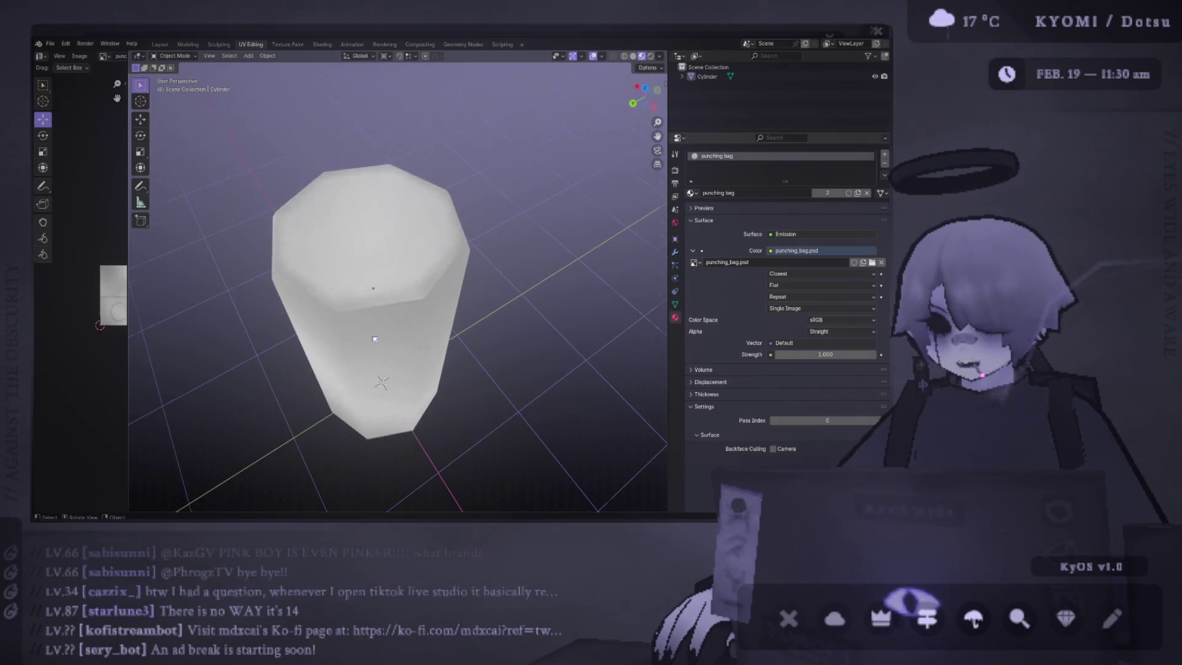
key("alt+Tab")
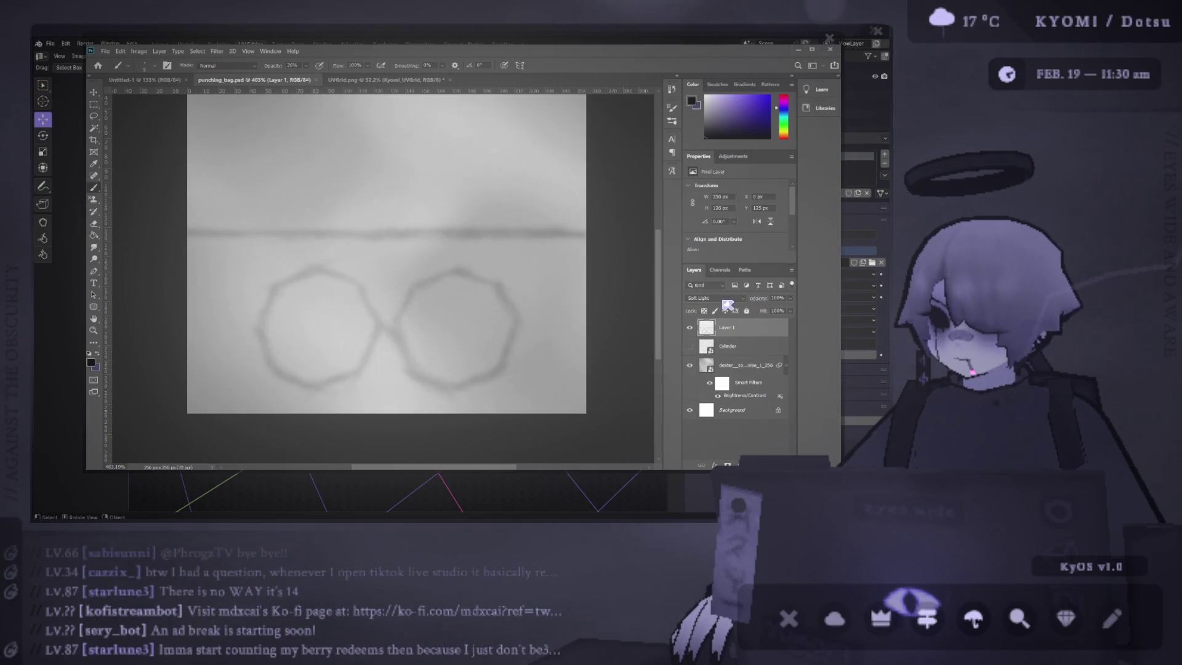
Step: Duplicate Layer 1 to darken the strokes, then frame the cylinder in Blender to check it
key("ctrl+j")
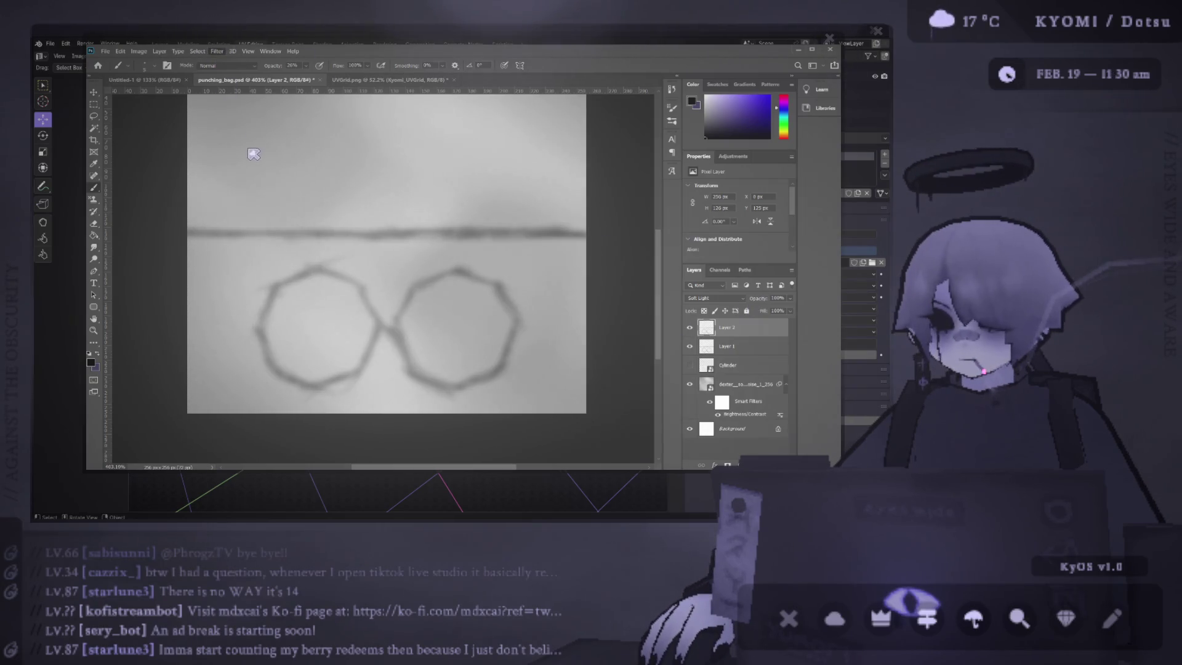
key("space")
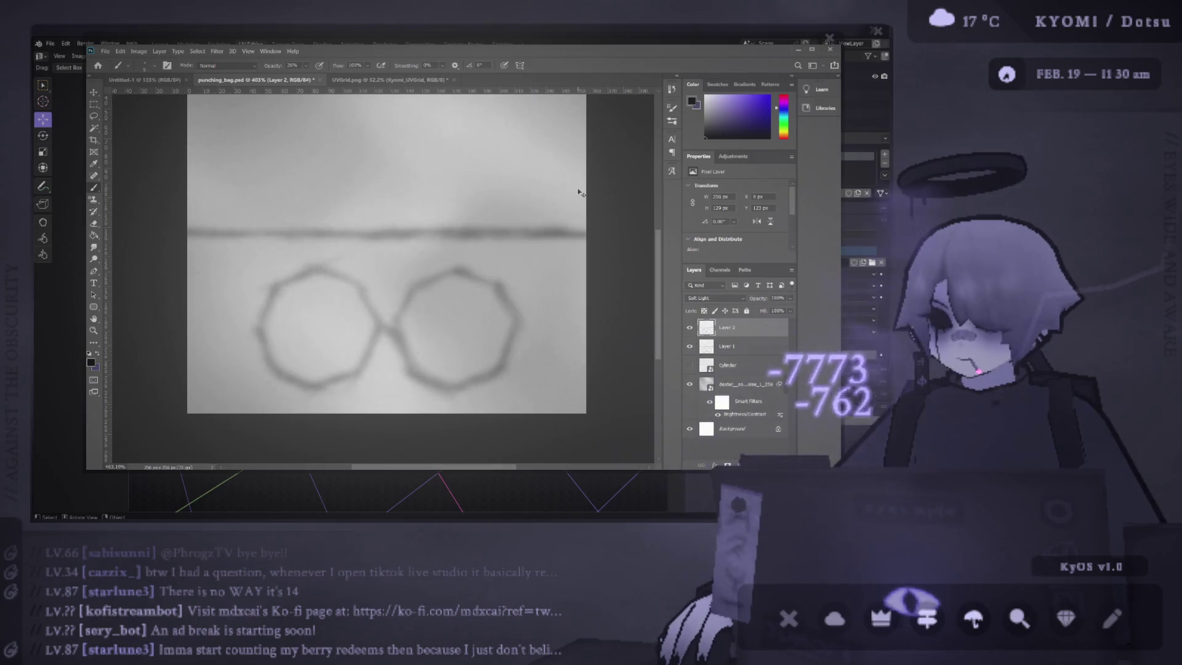
key("alt+Tab")
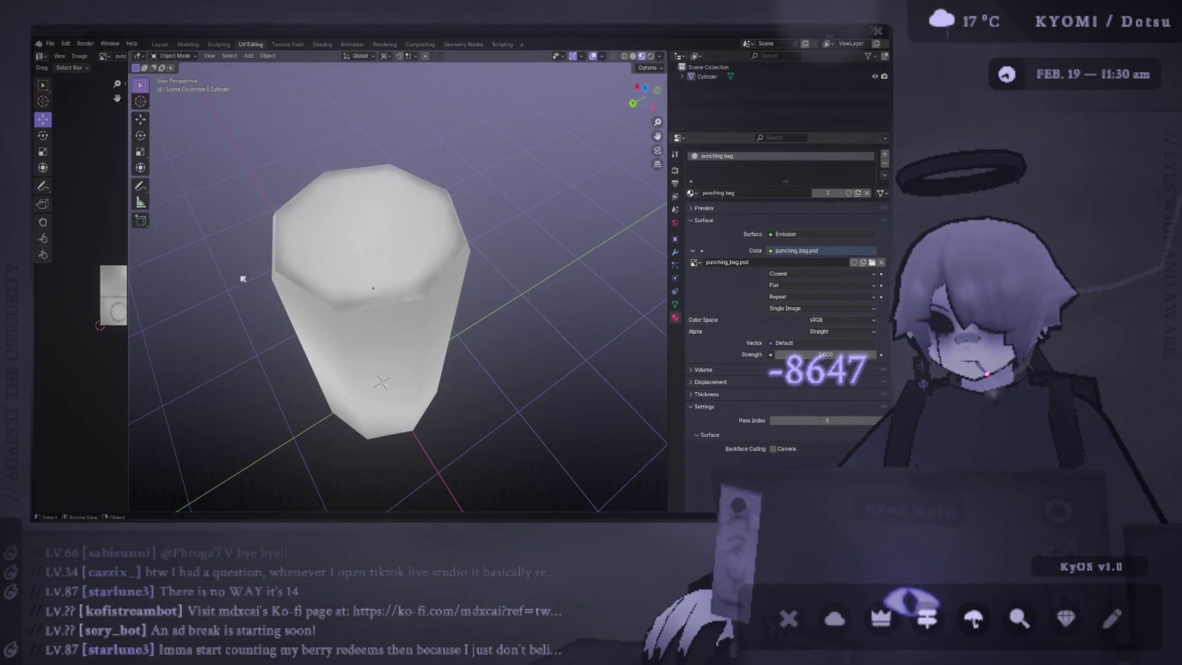
left_click_drag(330, 263, 382, 237)
scroll(382, 236, "down", 2)
left_click(383, 236)
key("KP_Decimal")
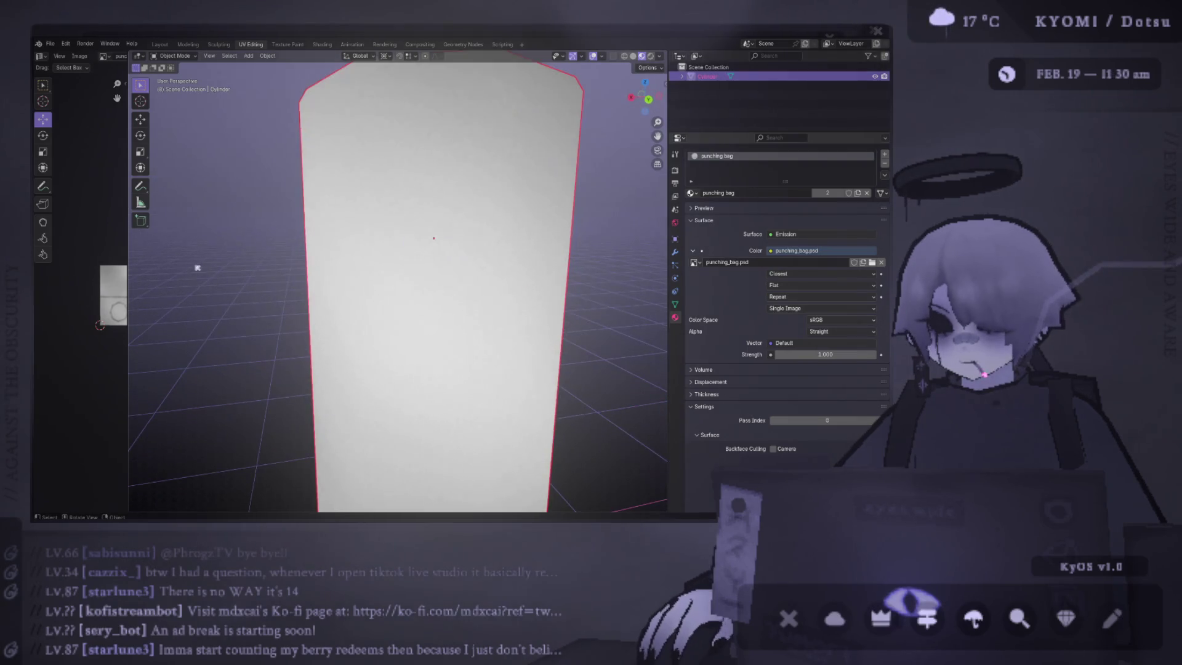
key("alt+Tab")
scroll(404, 364, "up", 3)
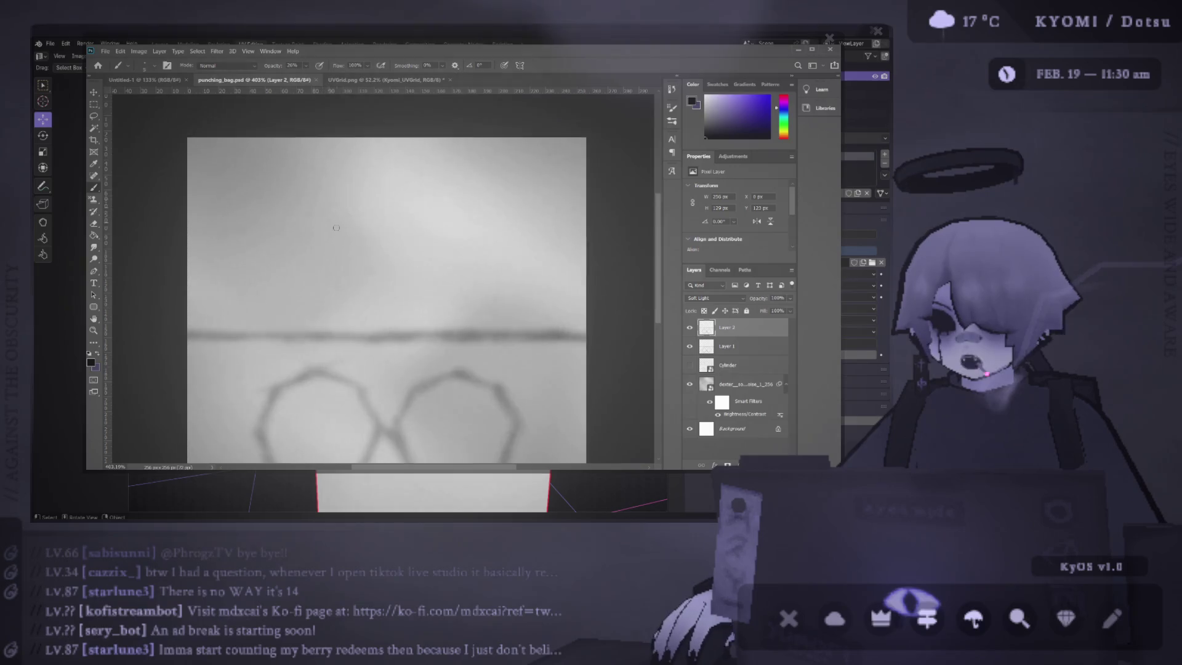
Step: Copy the horizontal line band onto a new layer and move it to the texture's top edge
key("v")
key("m")
left_click_drag(179, 343, 604, 371)
key("ctrl+j")
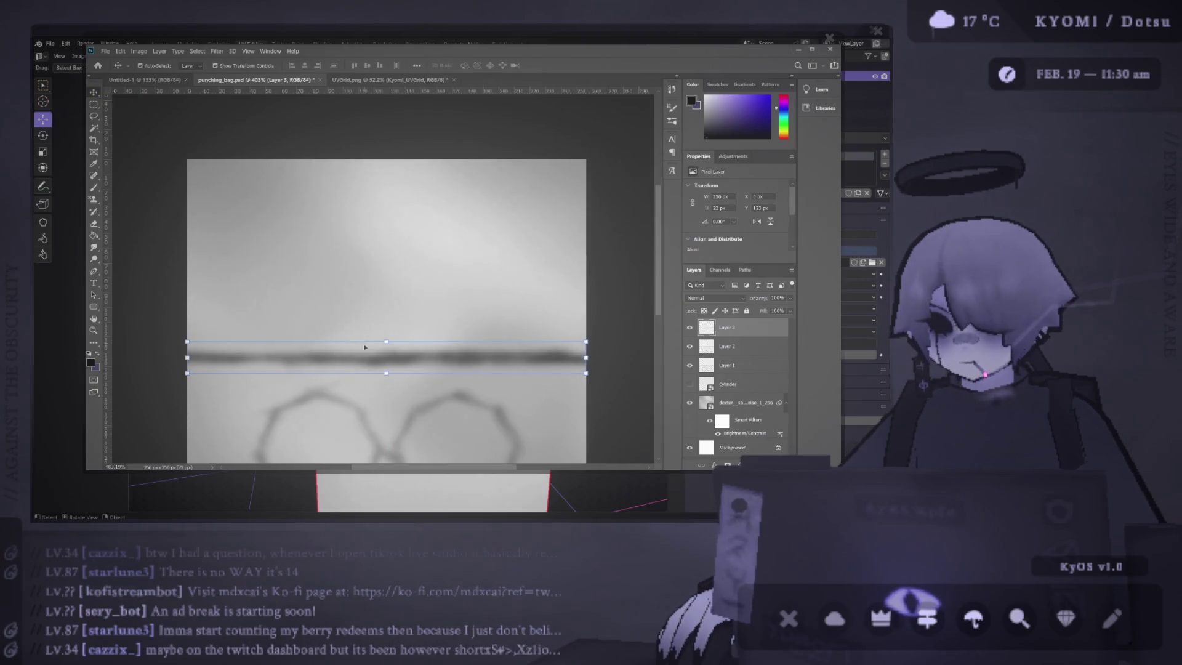
mouse_move(366, 358)
left_mouse_down()
mouse_move(545, 170)
mouse_move(582, 164)
mouse_move(582, 148)
left_mouse_up()
left_click(368, 125)
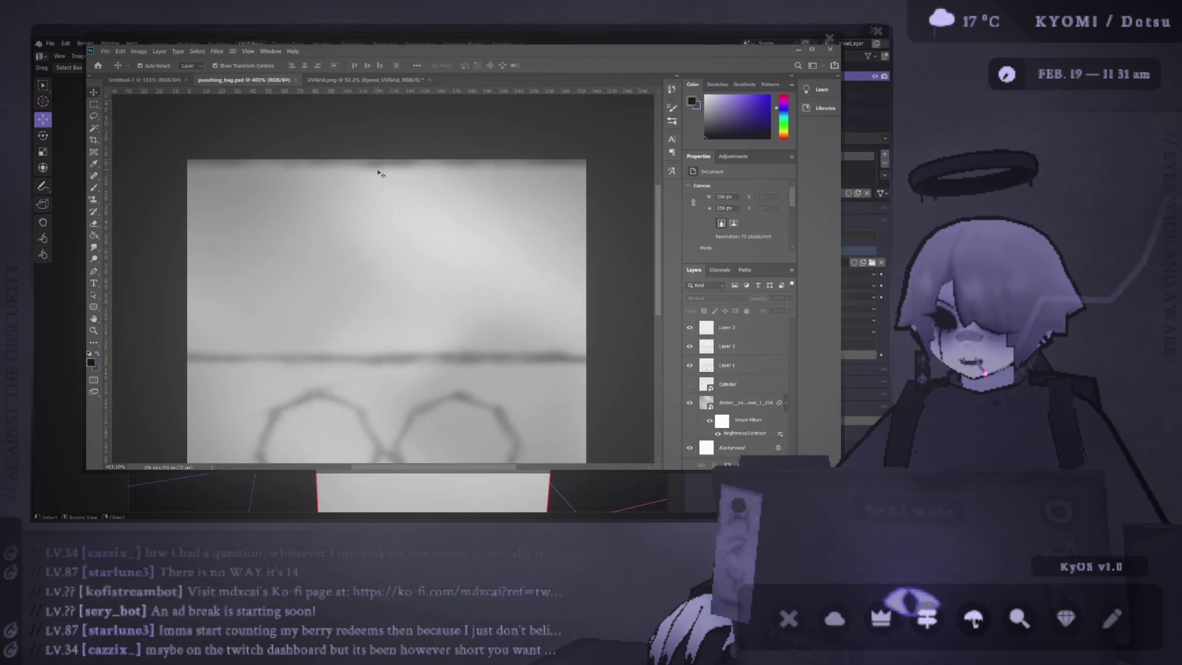
Step: Preview the updated texture on the cylinder from a lower front view in Blender
key("alt+Tab")
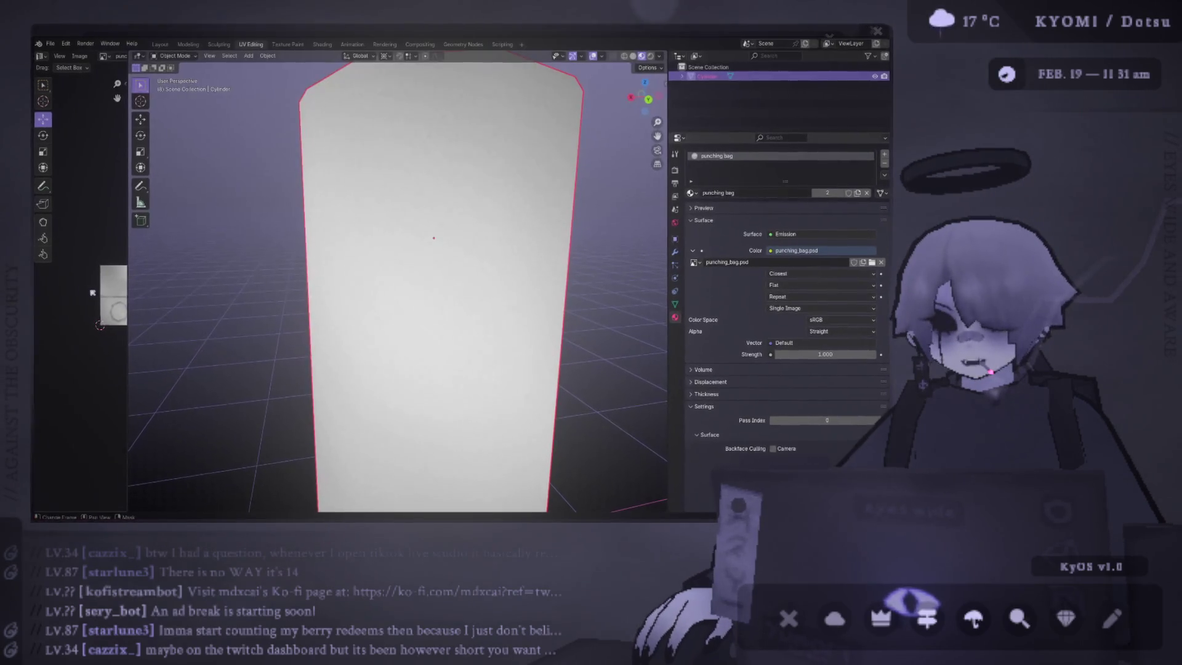
scroll(311, 320, "down", 5)
left_click(312, 321)
mouse_move(312, 321)
left_mouse_down()
mouse_move(316, 184)
mouse_move(288, 197)
left_mouse_up()
key("alt+Tab")
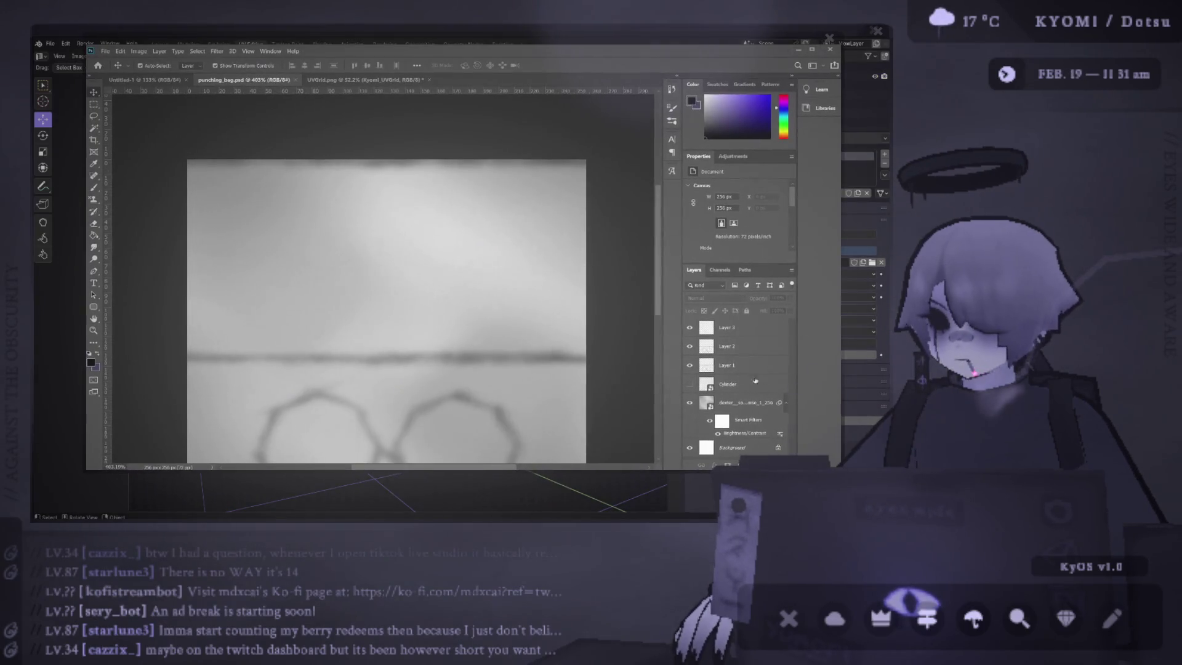
Step: Merge Layers 1–3 into one sketch layer and change its blend mode
left_click(717, 326)
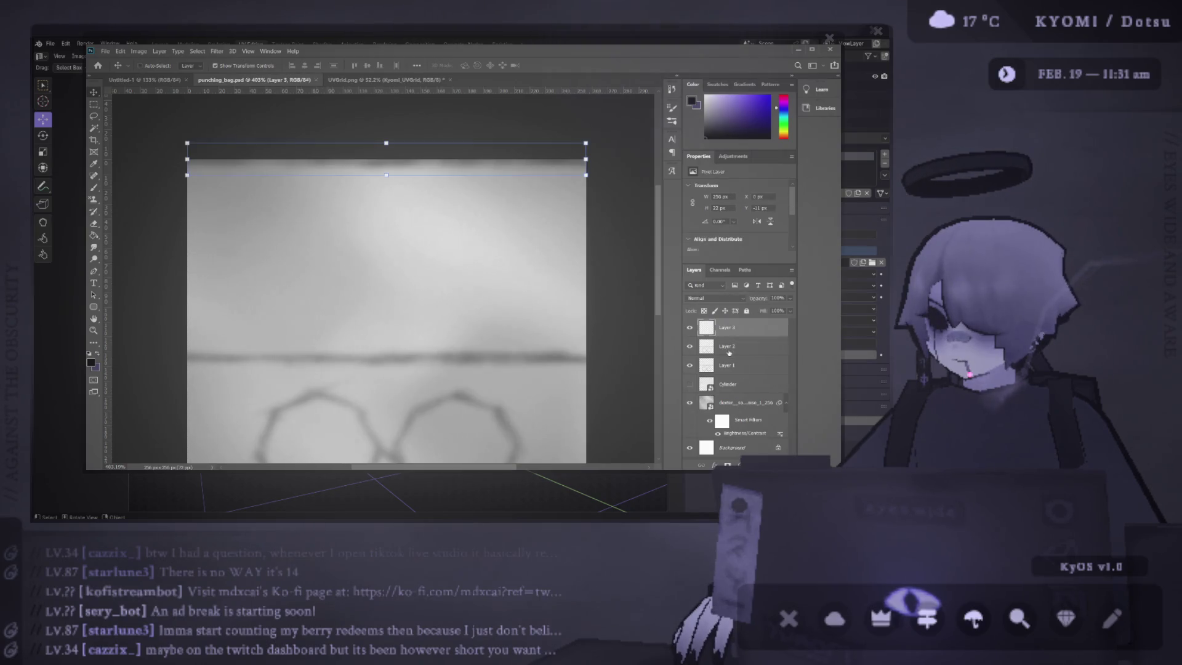
left_click(726, 346, "shift")
left_click(731, 366, "shift")
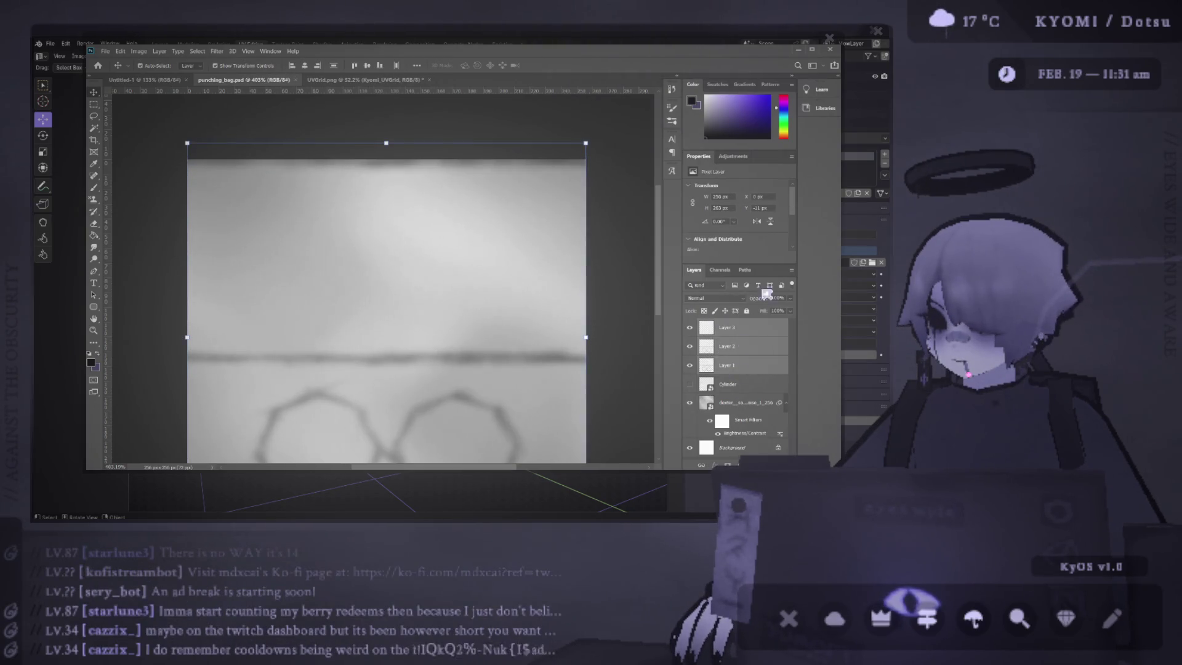
key("ctrl+e")
key("shift+alt+z")
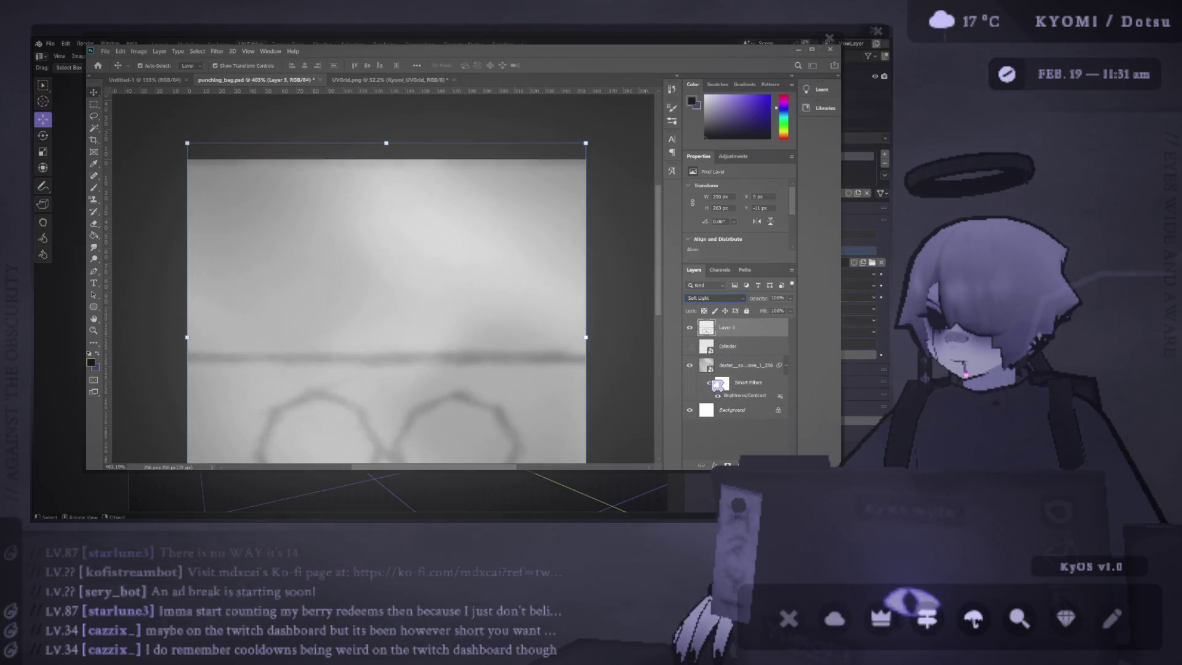
Step: Look down on the cylinder in Blender to check the merged result
key("alt+Tab")
key("alt+Tab")
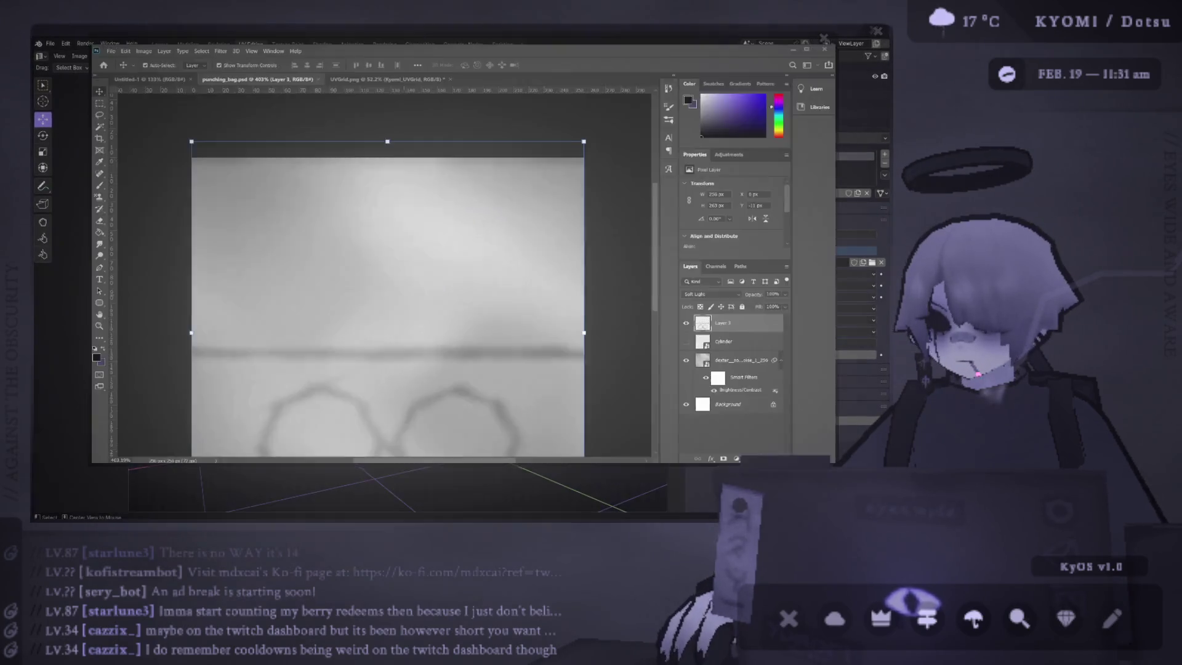
key("alt+Tab")
mouse_move(394, 320)
left_mouse_down()
mouse_move(430, 313)
mouse_move(429, 237)
mouse_move(602, 267)
mouse_move(406, 265)
left_mouse_up()
scroll(429, 237, "down", 4)
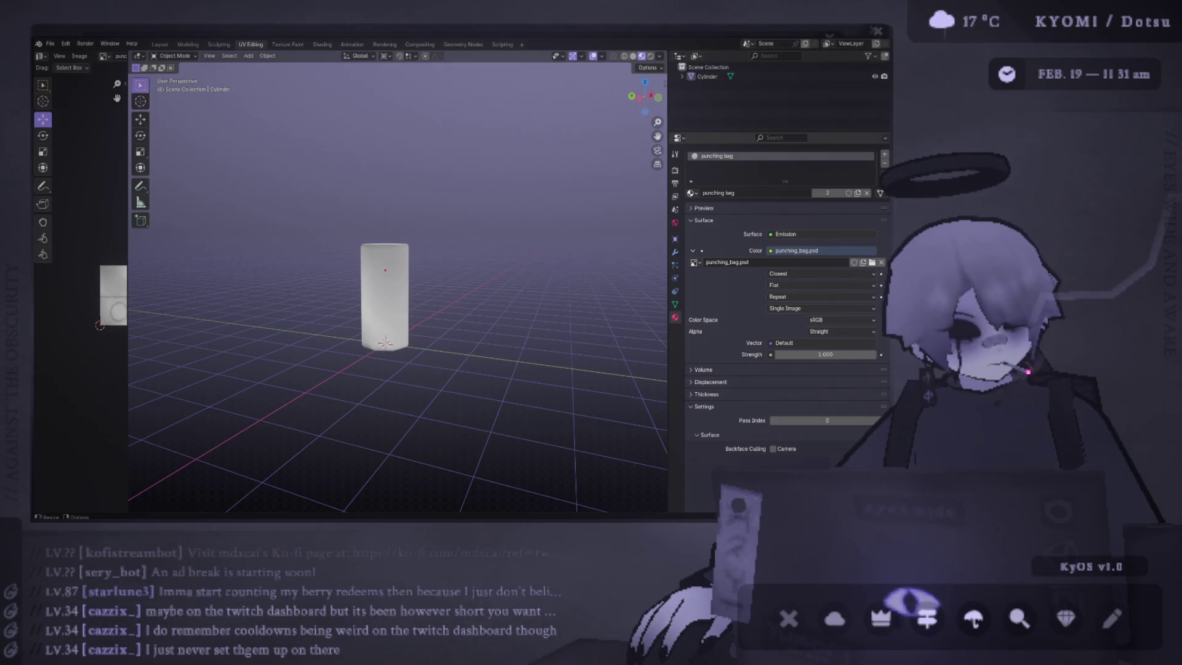
Step: Resize the texture preview and 3D panes, and orbit the cylinder upright and from above
key("alt+Tab")
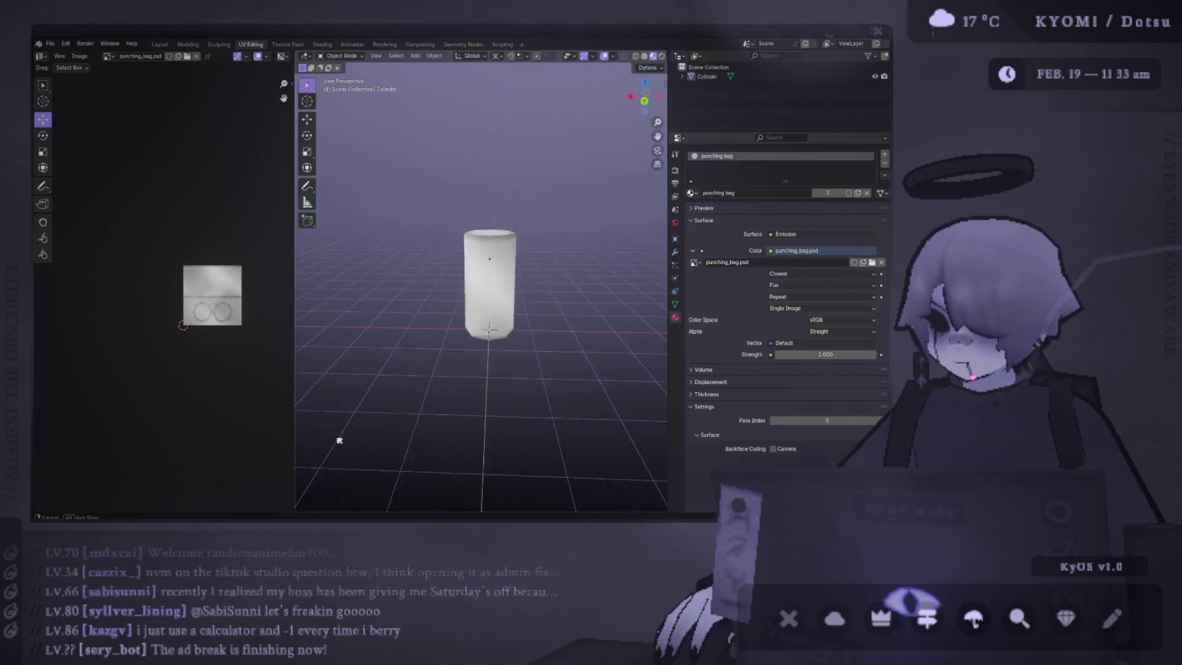
scroll(490, 333, "up", 4)
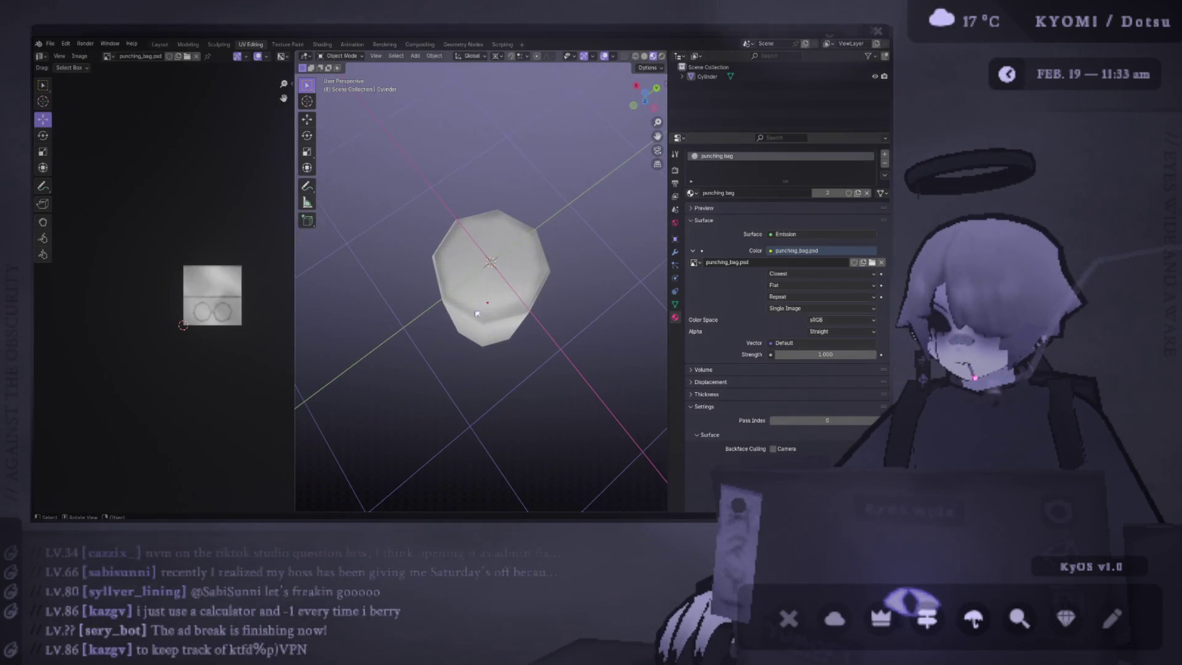
left_click_drag(295, 202, 362, 246)
scroll(159, 264, "up", 5)
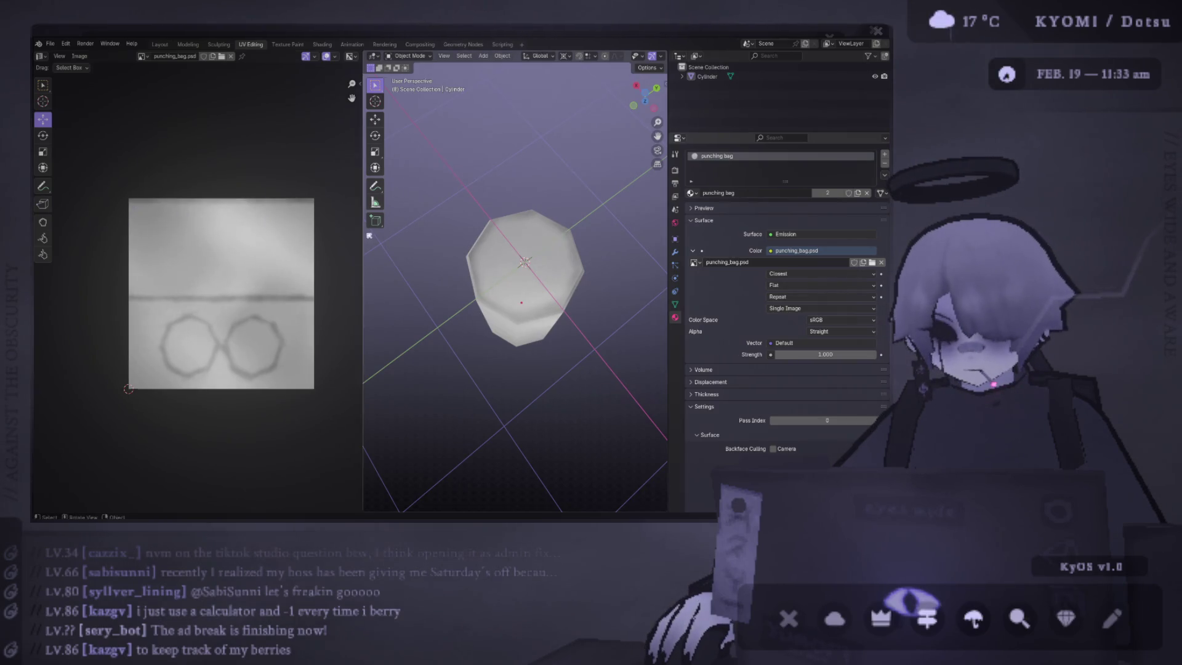
left_click_drag(362, 234, 285, 236)
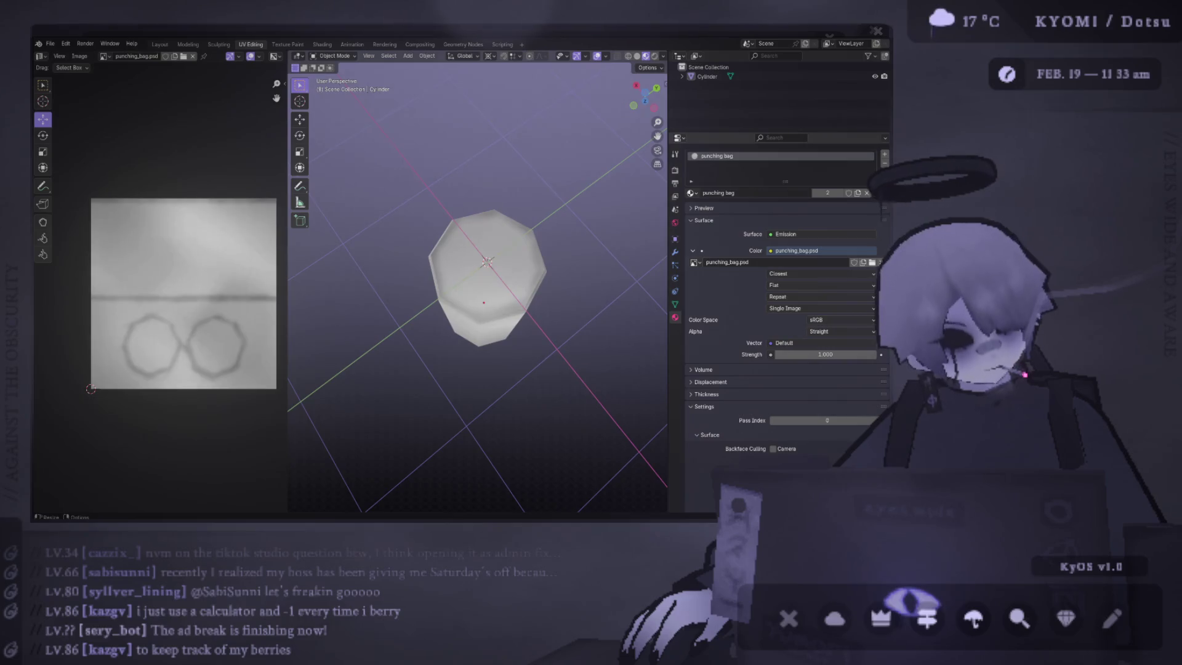
left_click_drag(430, 252, 524, 140)
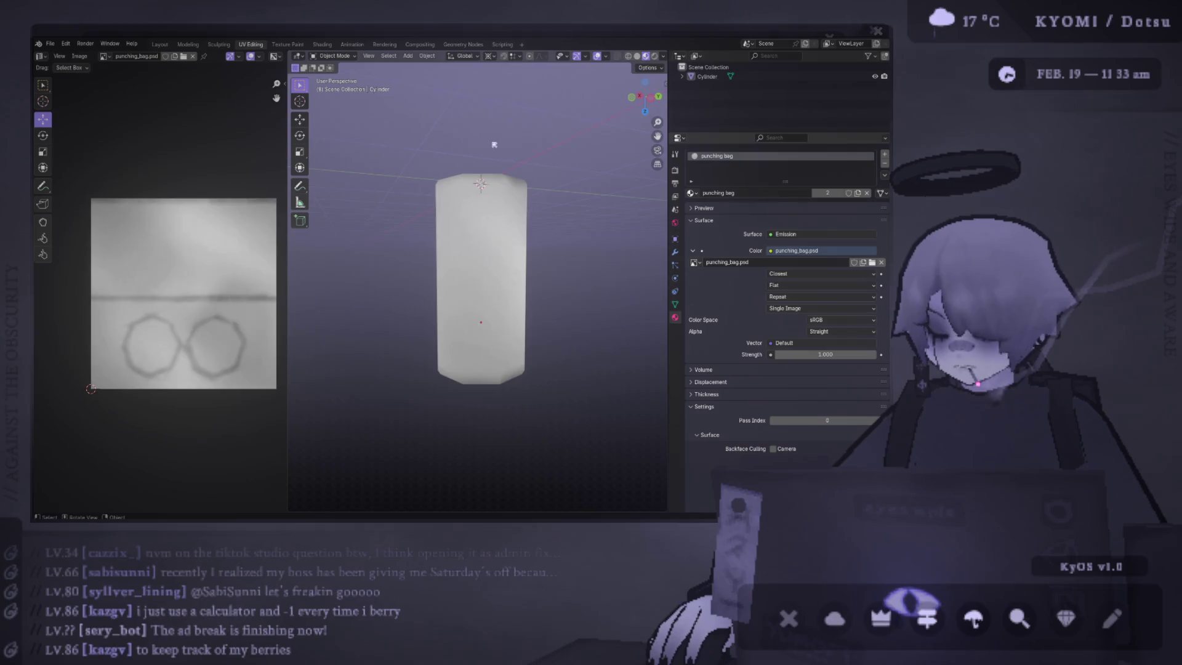
left_click_drag(216, 231, 190, 230)
mouse_move(474, 259)
left_mouse_down()
mouse_move(468, 388)
mouse_move(484, 351)
mouse_move(530, 407)
mouse_move(532, 455)
mouse_move(544, 123)
left_mouse_up()
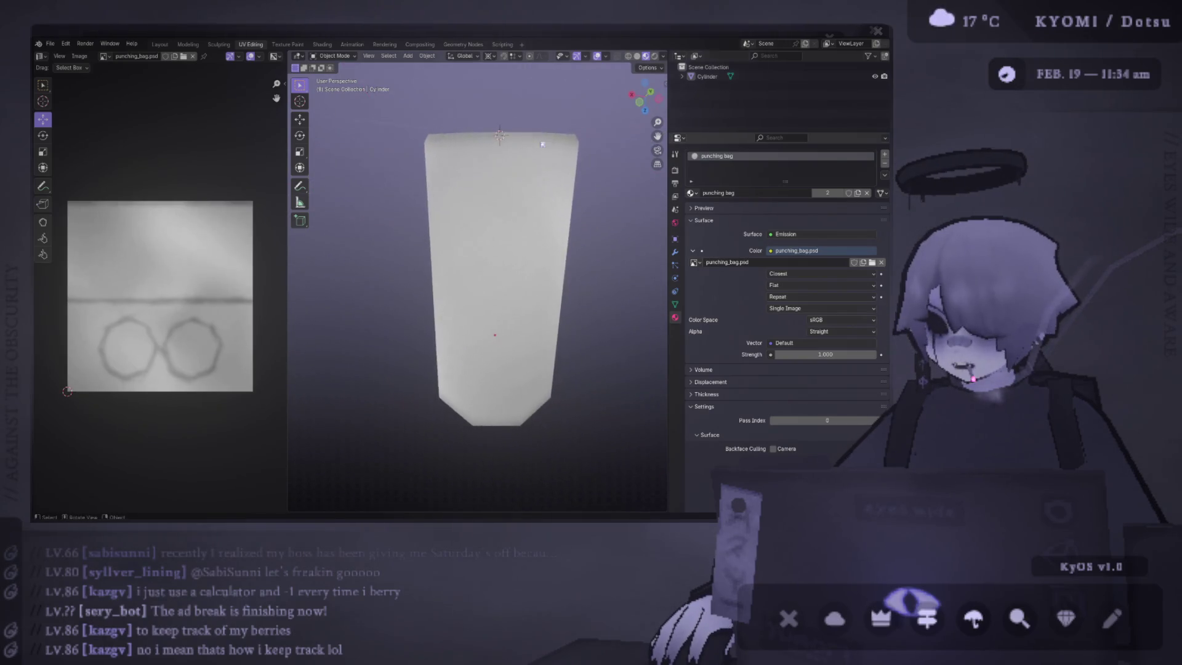
key("alt+Tab")
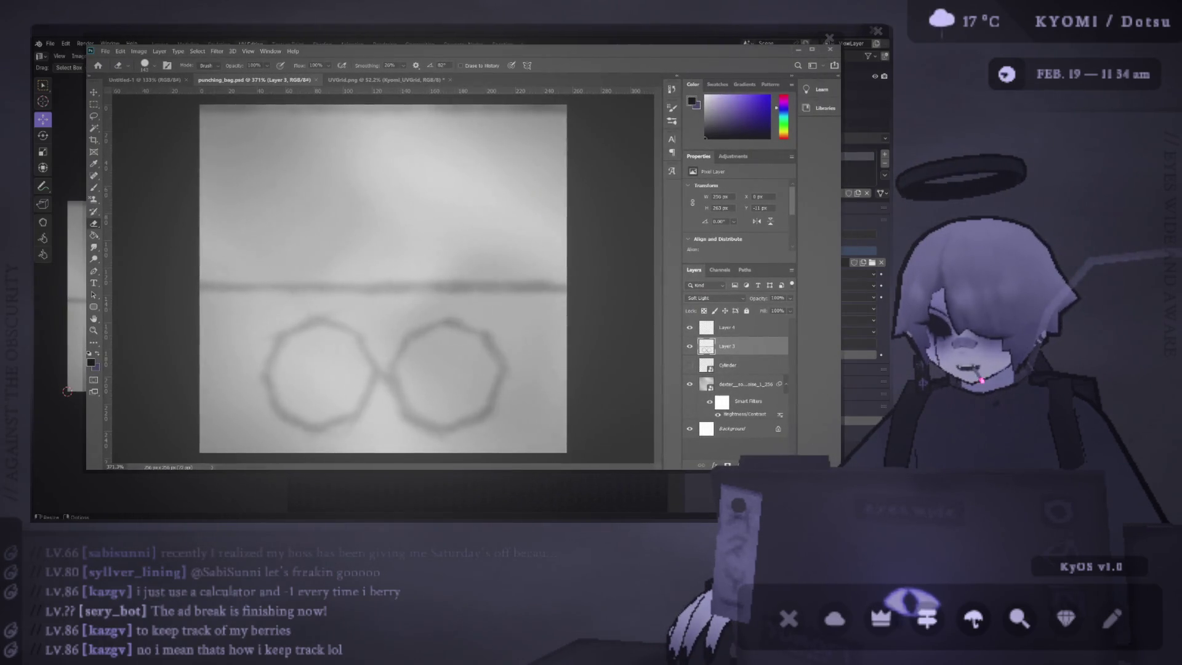
Step: Undo an accidental layer shift and sample a light grey from the canvas with the brush
key("v")
left_click(469, 373)
key("ctrl+z")
key("e")
key("b")
left_click(342, 364, "alt")
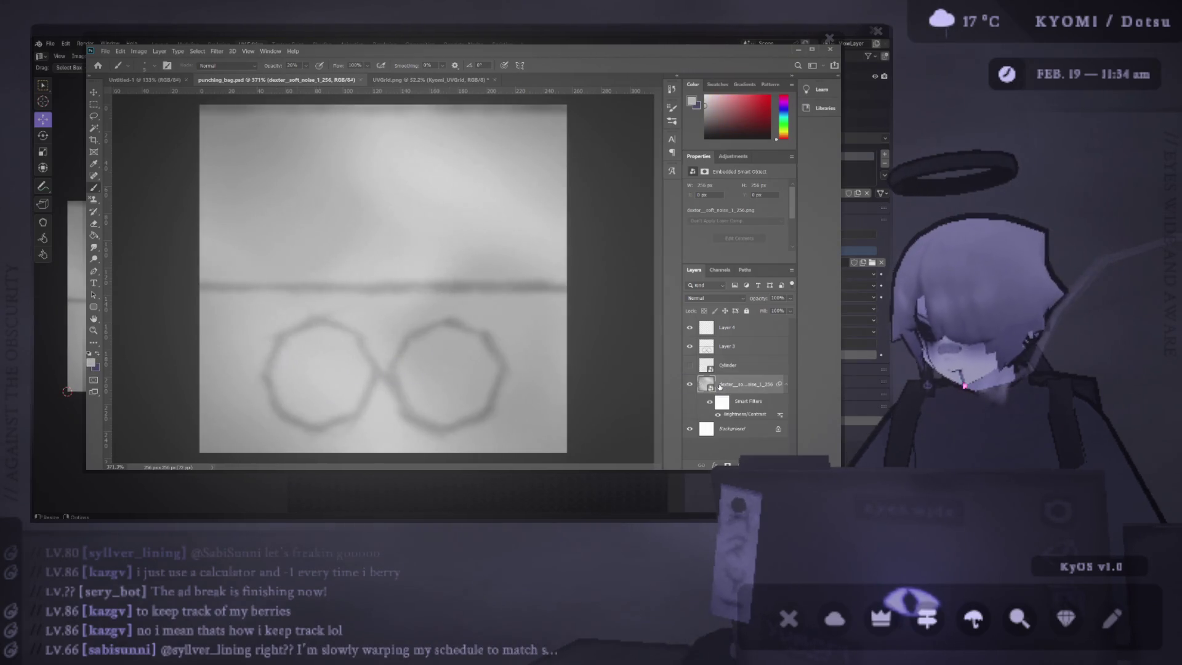
Step: Paint light grey on a new layer over the right octagon, then view the whole cylinder in Blender
key("ctrl+shift+alt+n")
left_click(447, 370)
key("bracketleft")
key("bracketleft")
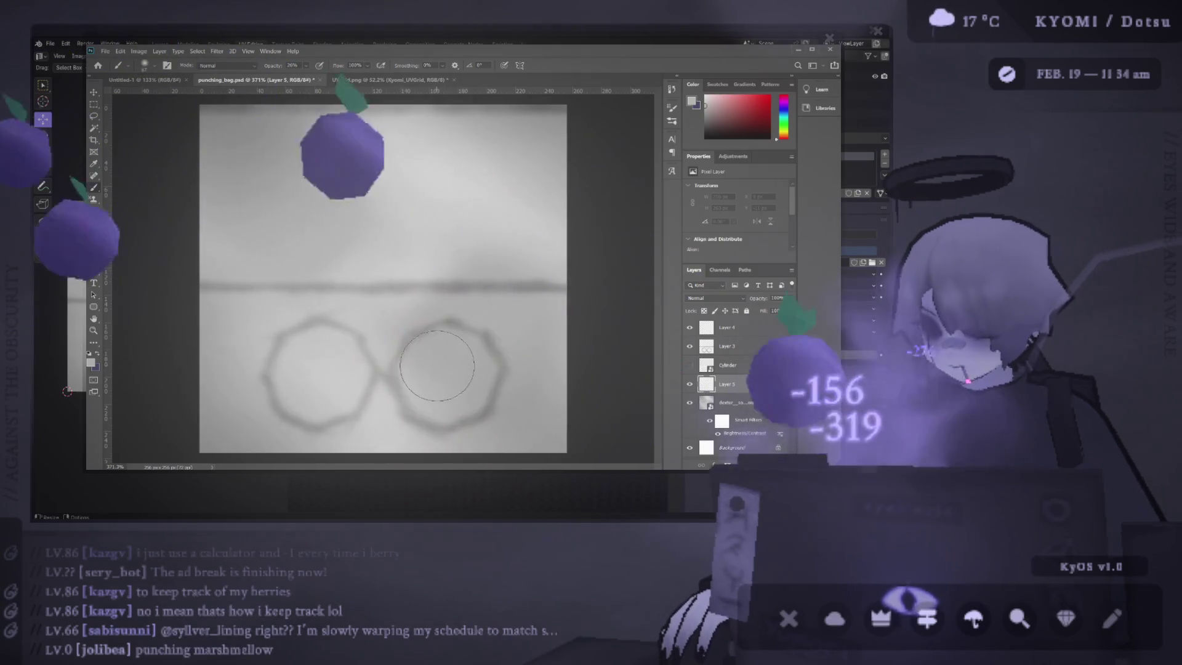
left_click_drag(448, 378, 436, 356)
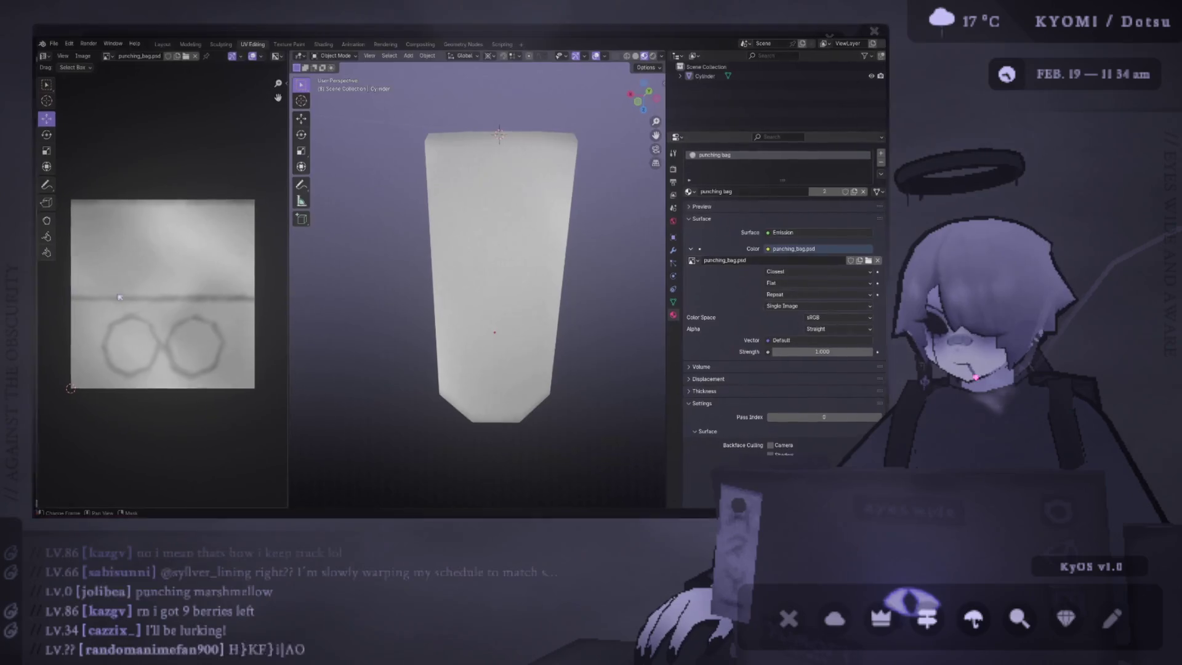
left_click(77, 290)
mouse_move(518, 336)
left_mouse_down()
mouse_move(486, 290)
mouse_move(443, 320)
mouse_move(409, 309)
mouse_move(333, 338)
mouse_move(426, 317)
left_mouse_up()
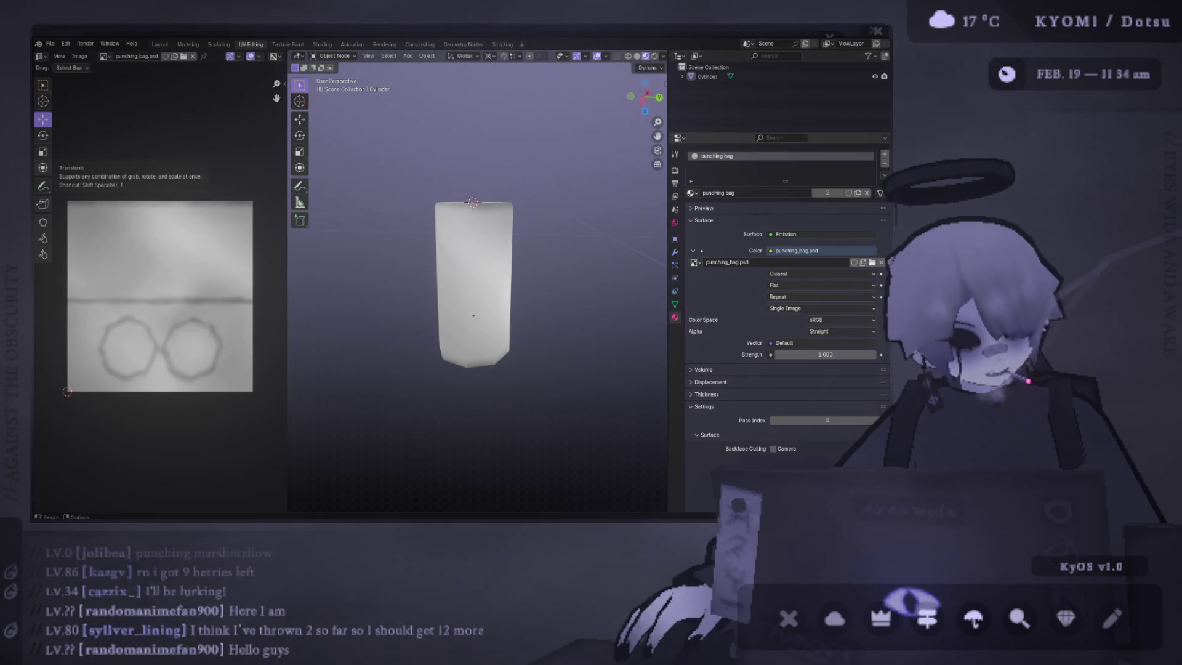
Step: Compare the Blender preview with the texture, then add empty Layer 6 for seam lines
key("alt+Tab")
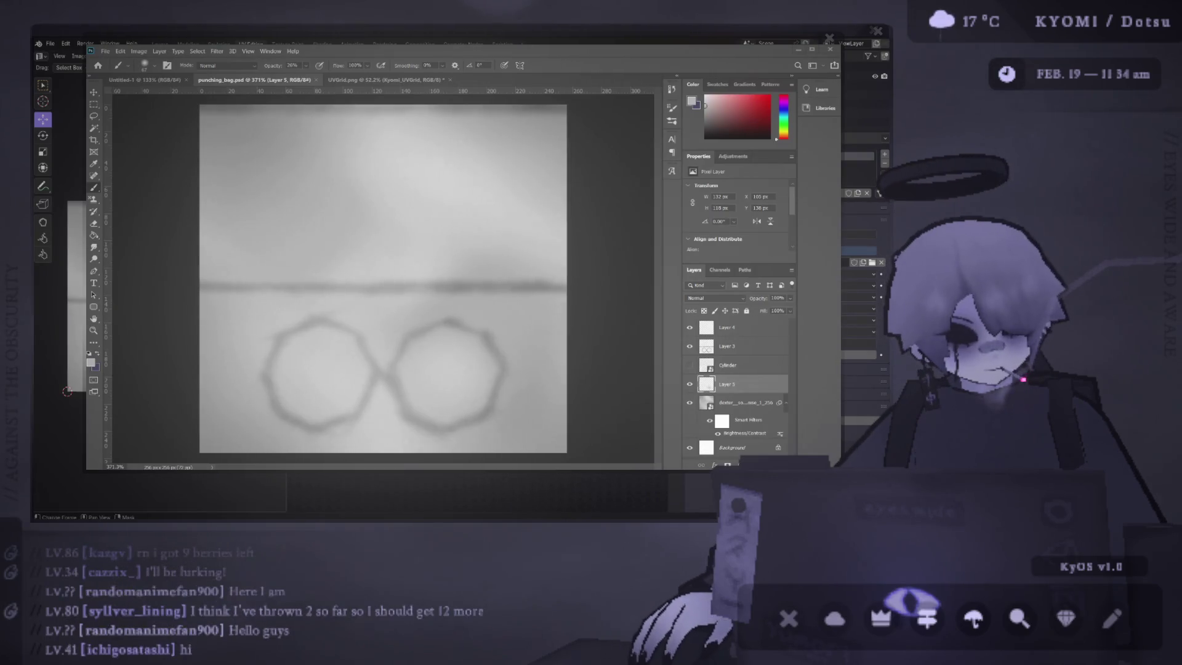
key("alt+Tab")
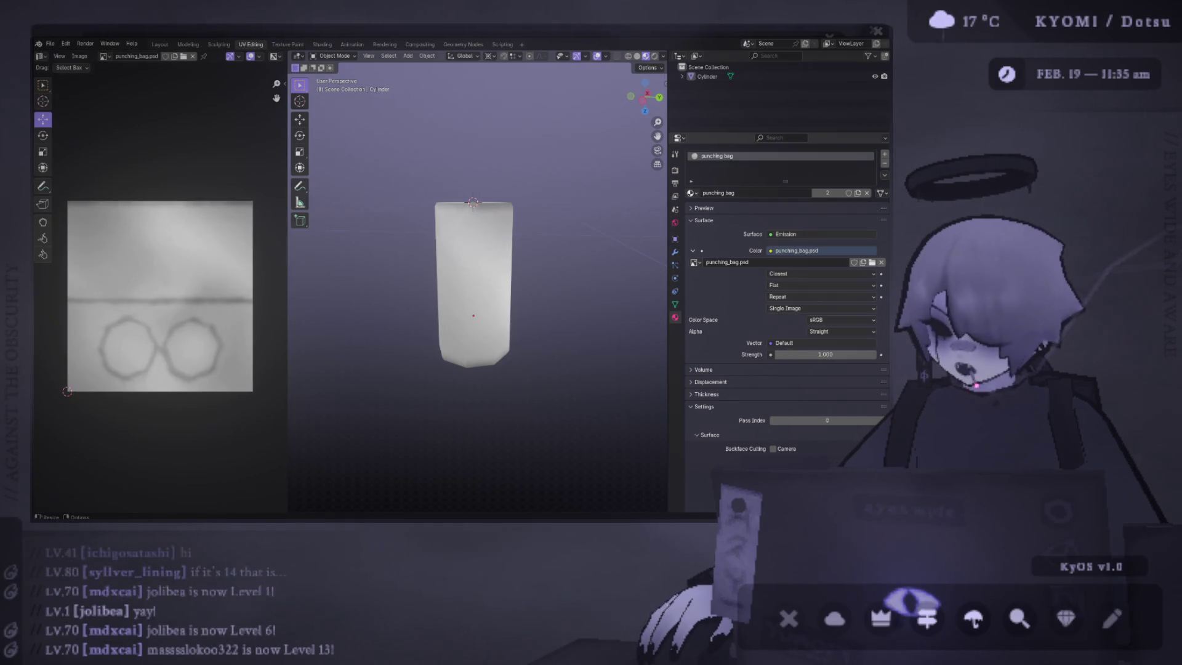
key("alt+Tab")
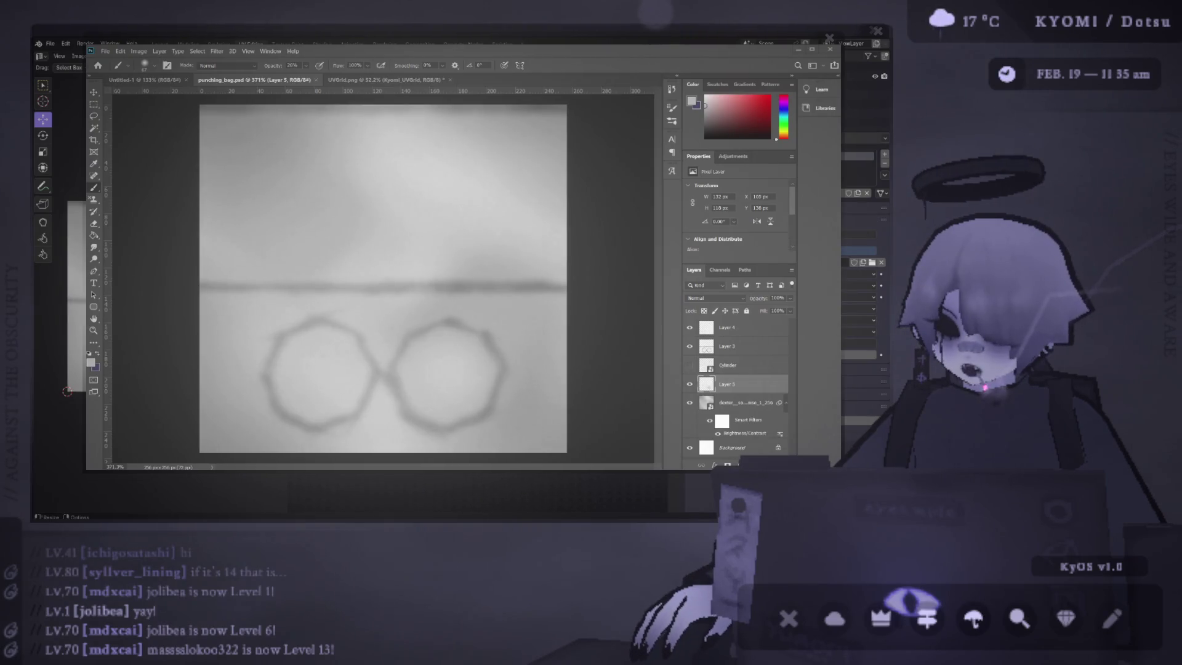
key("alt+Tab")
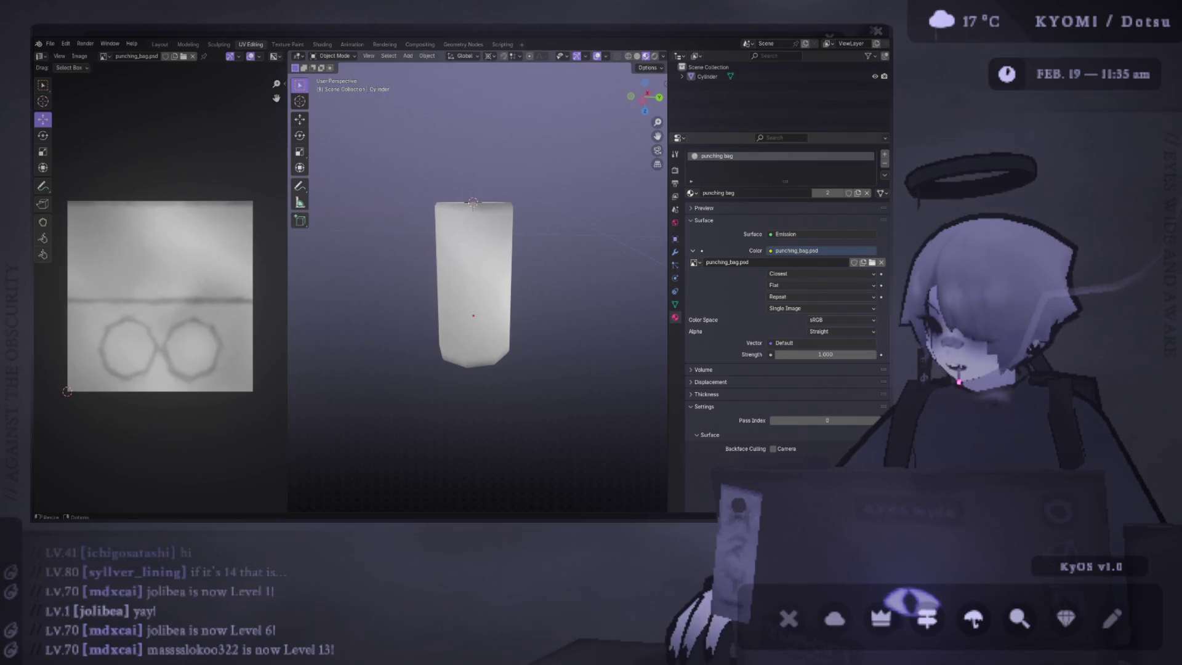
key("alt+Tab")
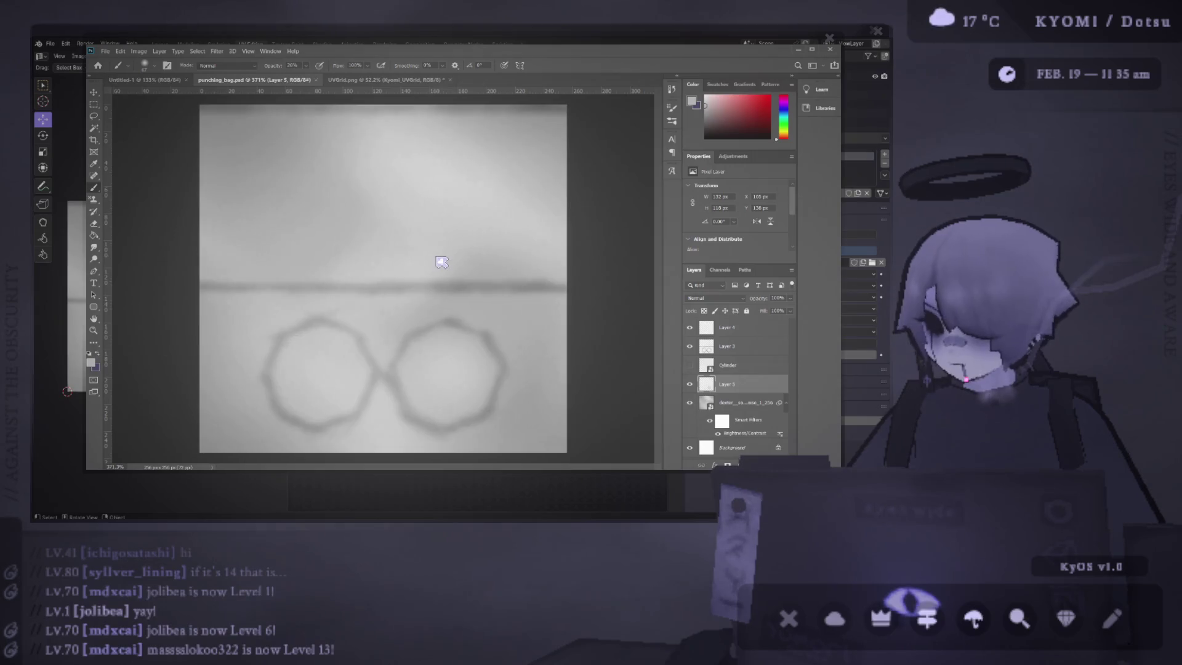
key("ctrl+shift+alt+n")
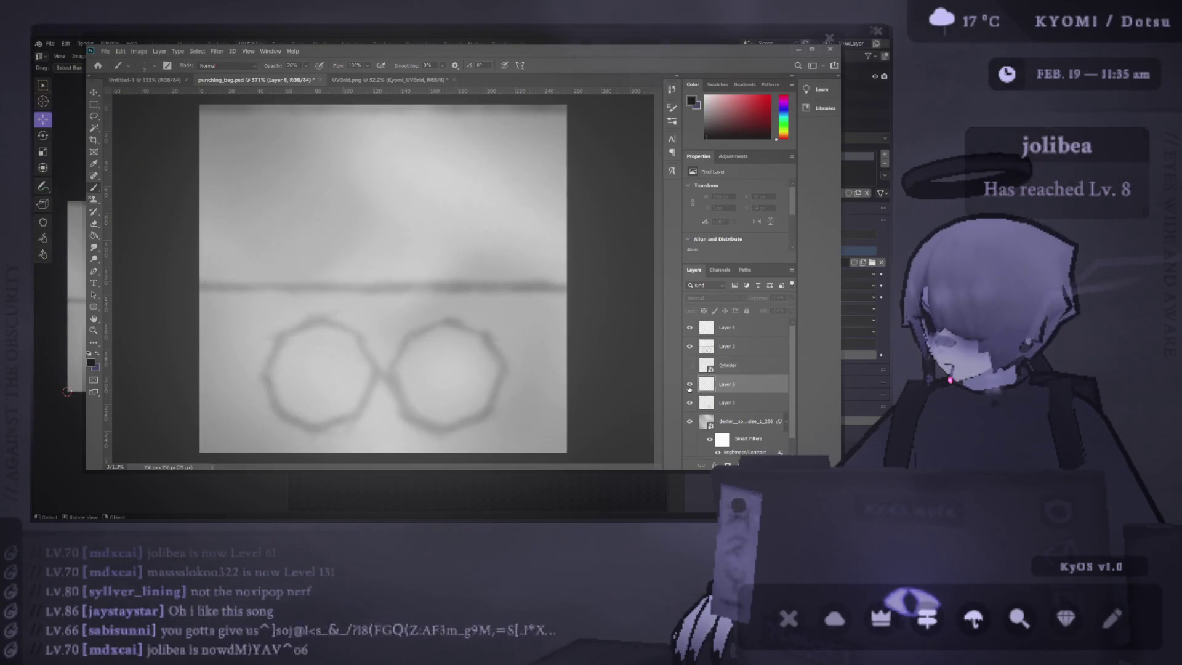
Step: Paint trial dark horizontal and diagonal lines across the upper texture
scroll(298, 177, "up", 1)
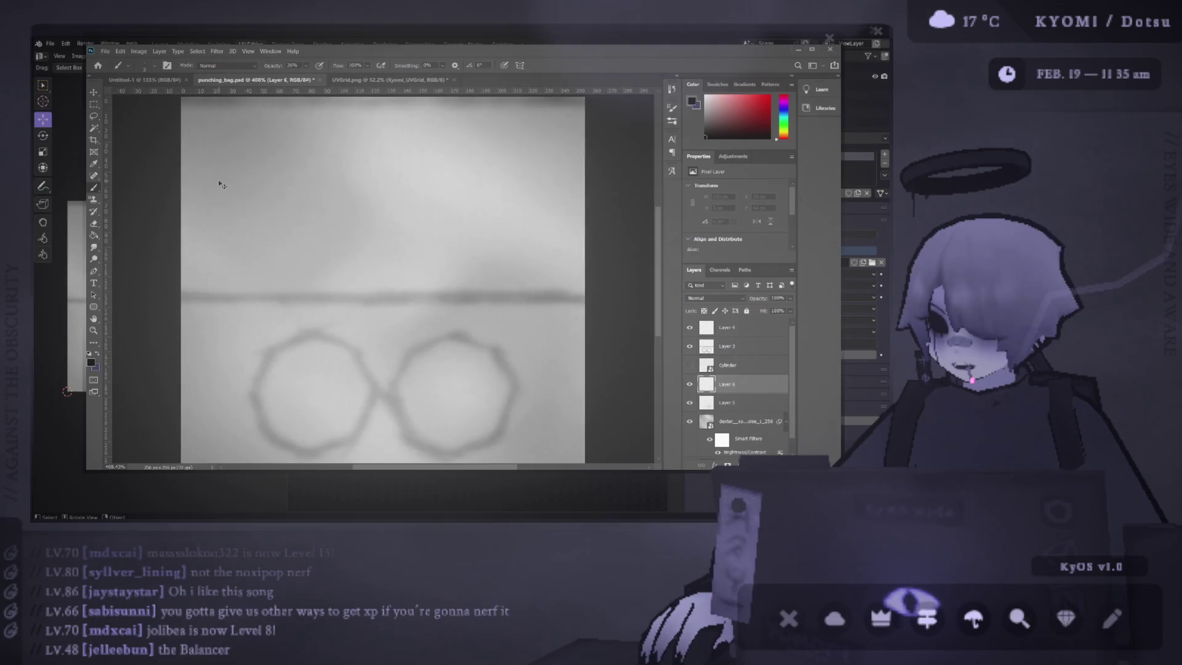
scroll(218, 179, "up", 3)
scroll(381, 258, "right", 1)
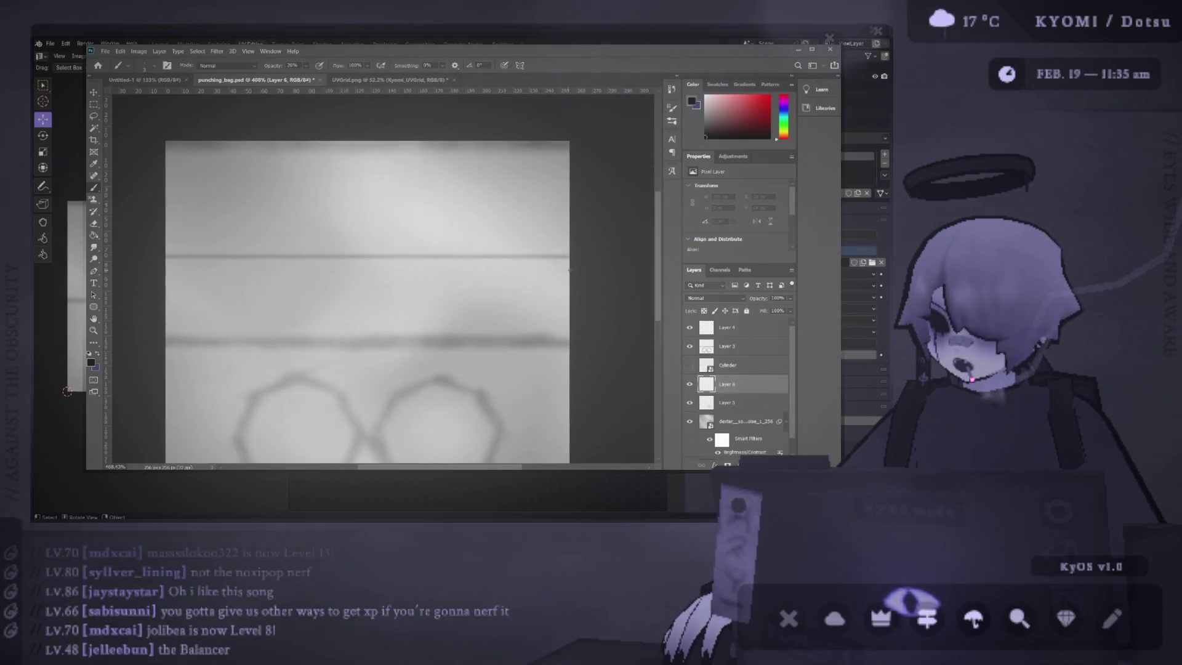
left_click_drag(381, 258, 382, 240)
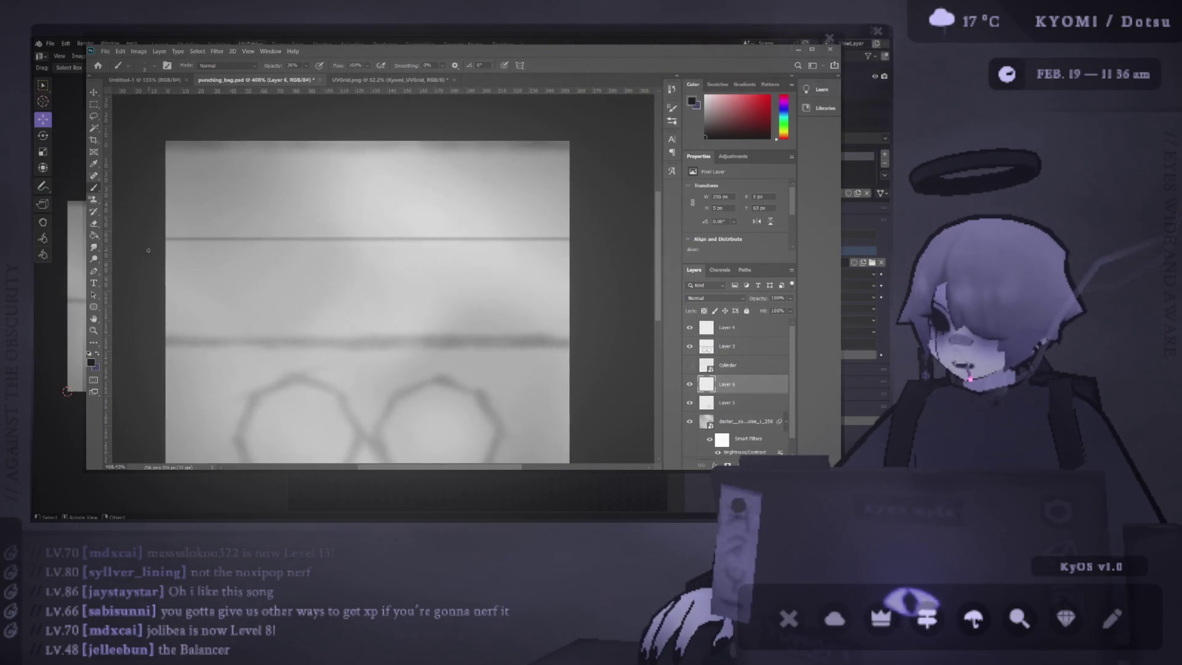
left_click_drag(154, 249, 601, 250)
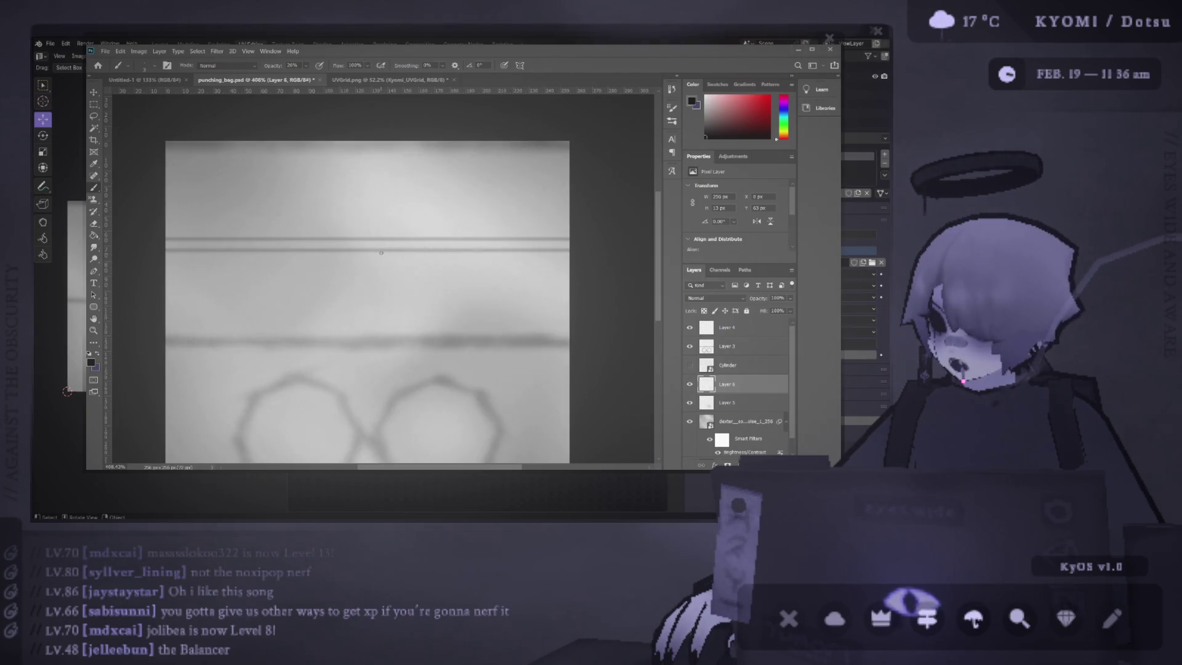
left_click_drag(383, 250, 569, 289)
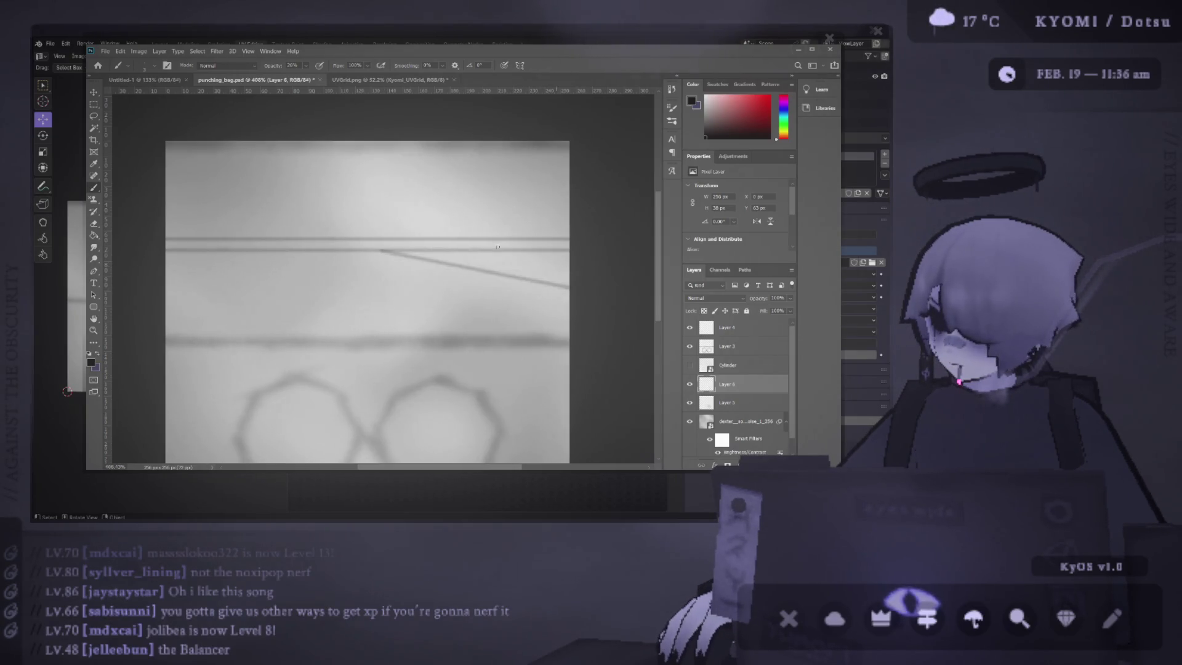
left_click_drag(417, 250, 598, 284)
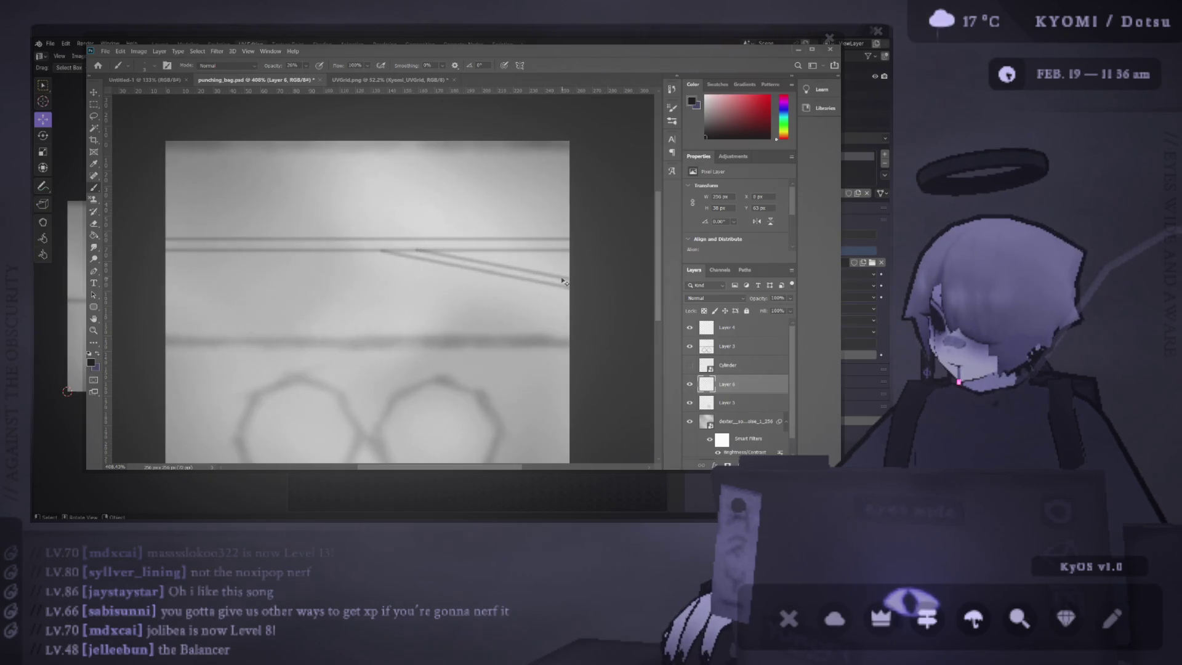
Step: Undo the diagonal strokes, retry straight lines, and paint two horizontal seam lines
key("ctrl+z")
key("ctrl+z")
scroll(351, 252, "down", 2)
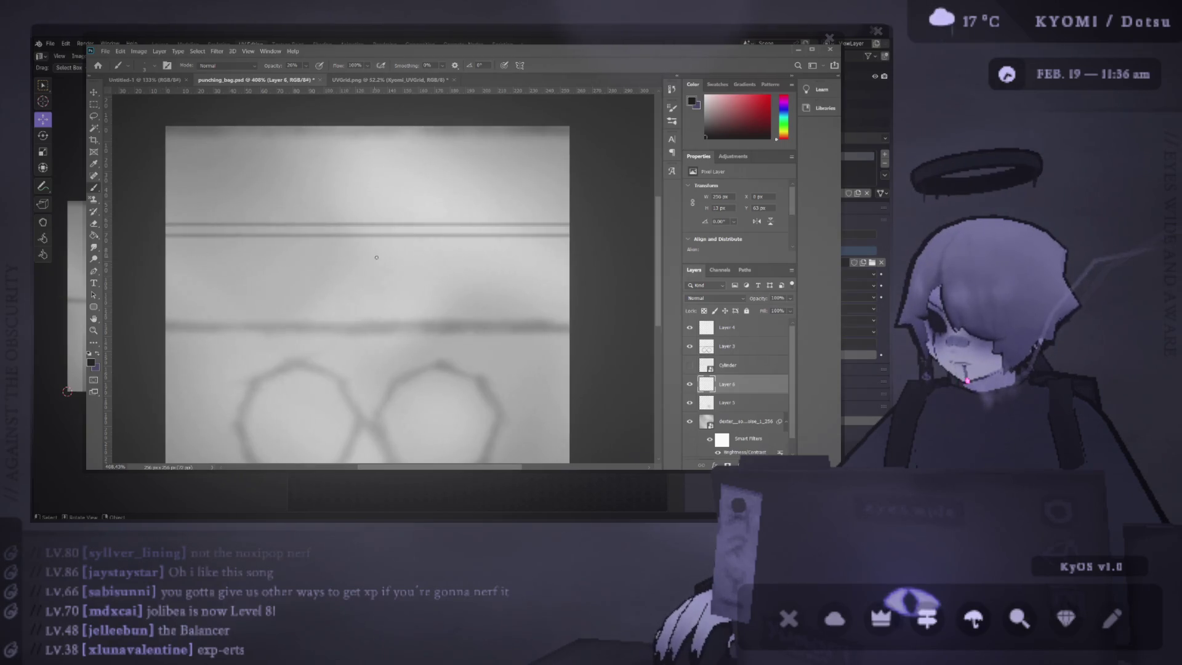
left_click_drag(376, 256, 169, 249)
key("ctrl+z")
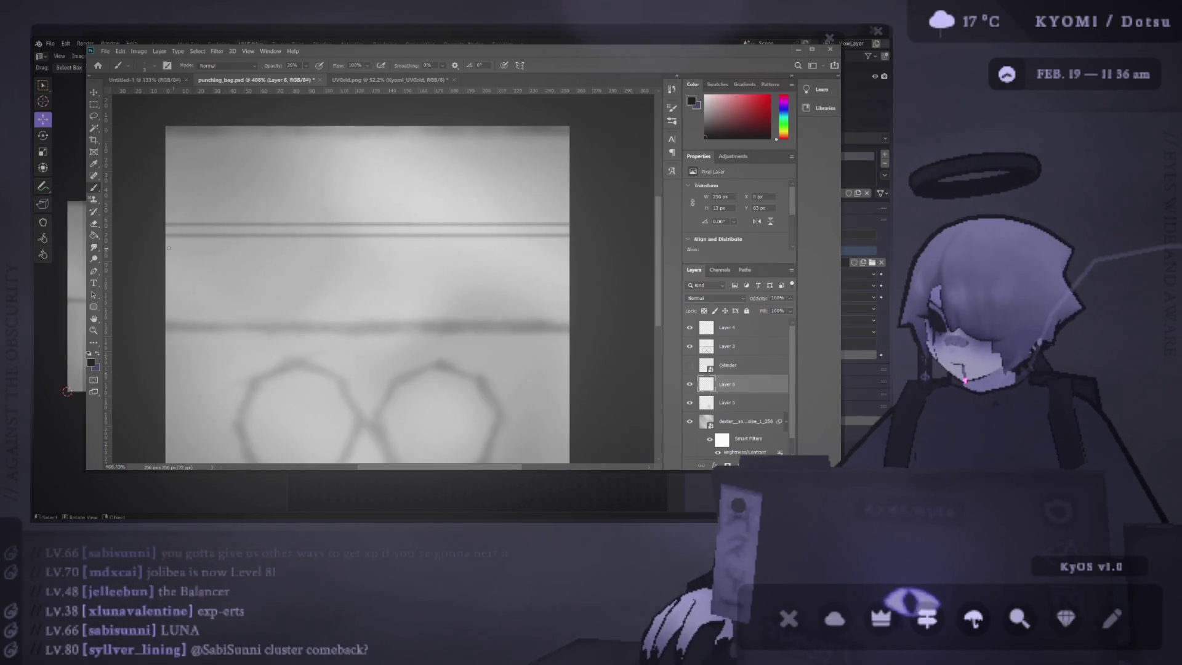
left_click(646, 260, "shift")
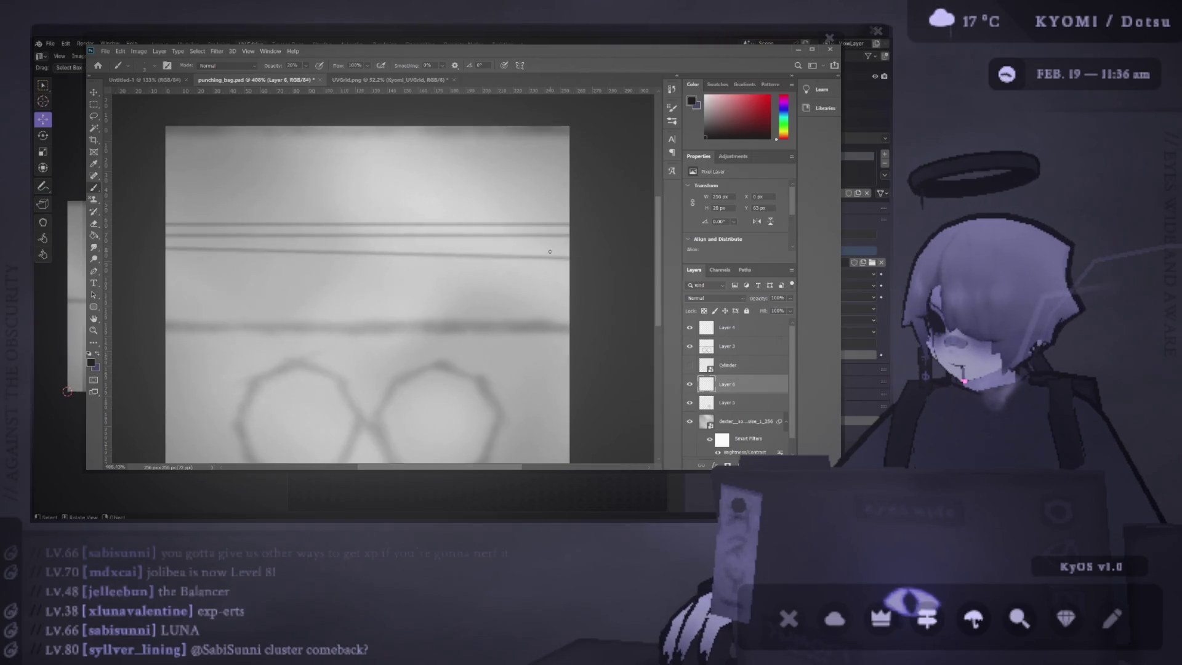
key("e")
key("bracketleft")
key("bracketleft")
key("bracketleft")
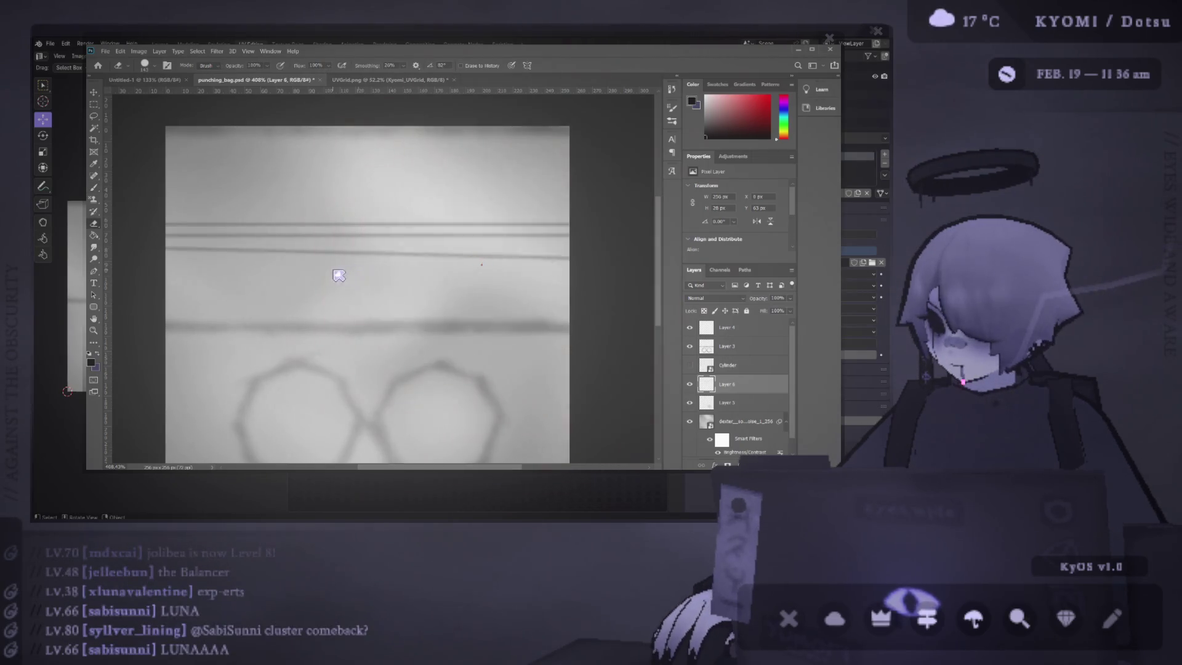
key("b")
key("ctrl+z")
mouse_move(157, 254)
left_mouse_down()
mouse_move(610, 253)
mouse_move(305, 289)
mouse_move(131, 293)
left_mouse_up()
Step: Erase short gaps in the upper new line, then undo the erase and lower line
key("e")
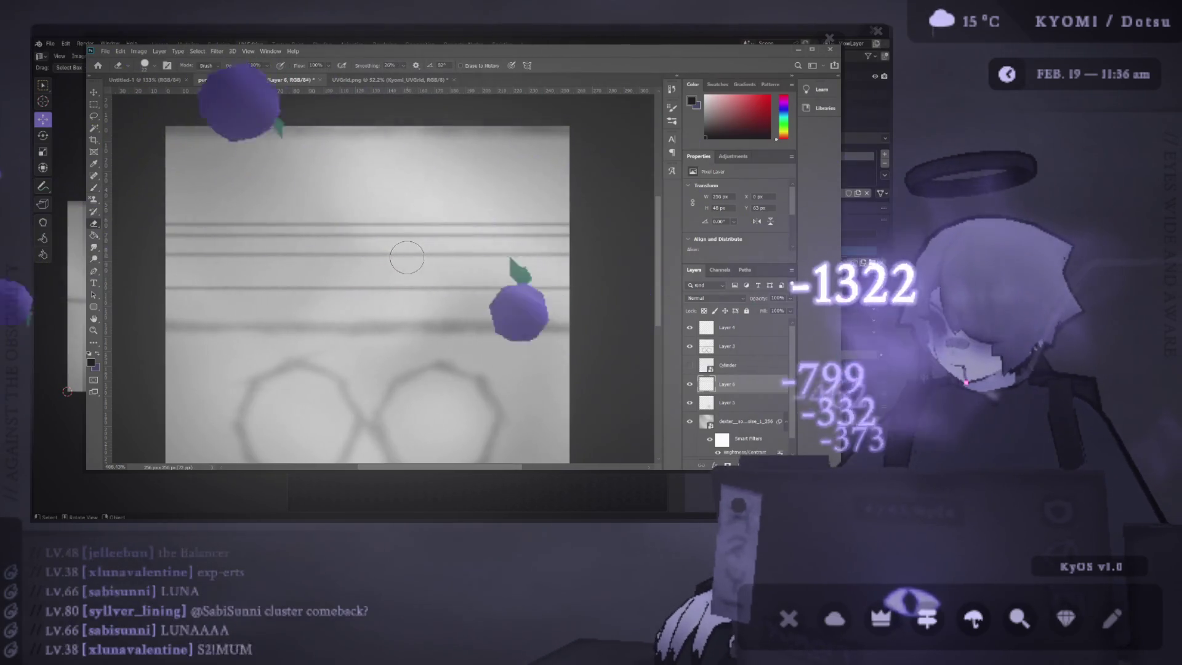
mouse_move(409, 257)
left_mouse_down()
mouse_move(449, 253)
mouse_move(369, 258)
left_mouse_up()
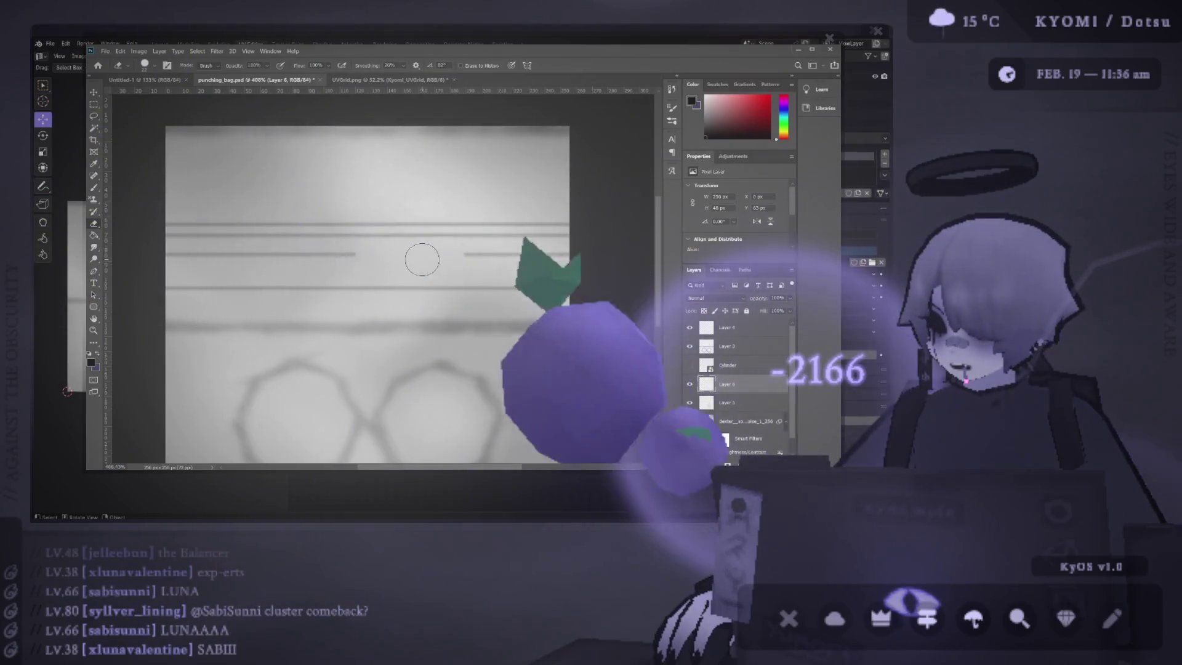
key("b")
key("ctrl+z")
key("e")
left_click(476, 254)
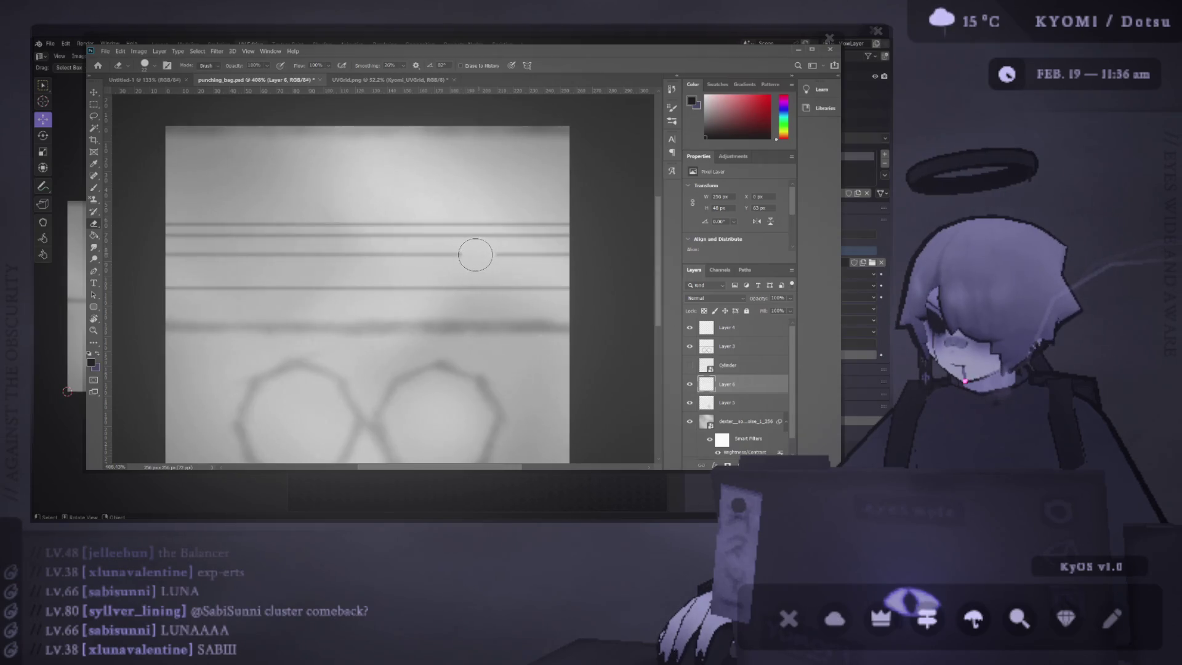
key("b")
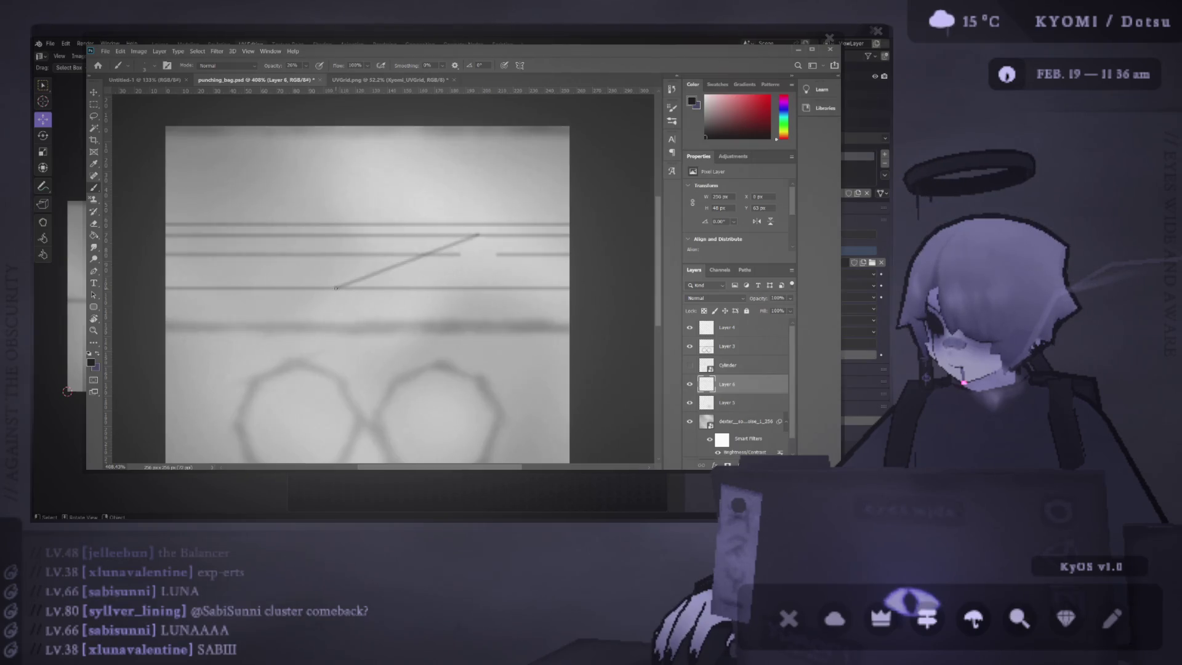
key("ctrl+z")
key("ctrl+z")
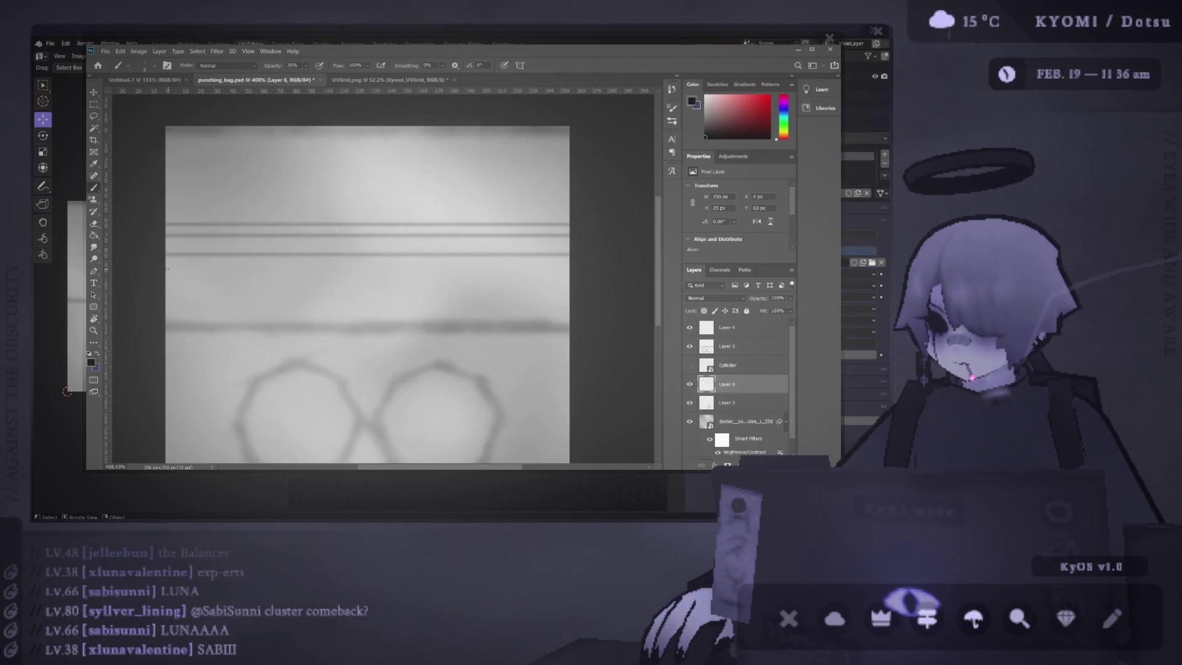
Step: Undo all remaining dark horizontal strokes and set brush opacity to 100%
left_click_drag(152, 271, 634, 287)
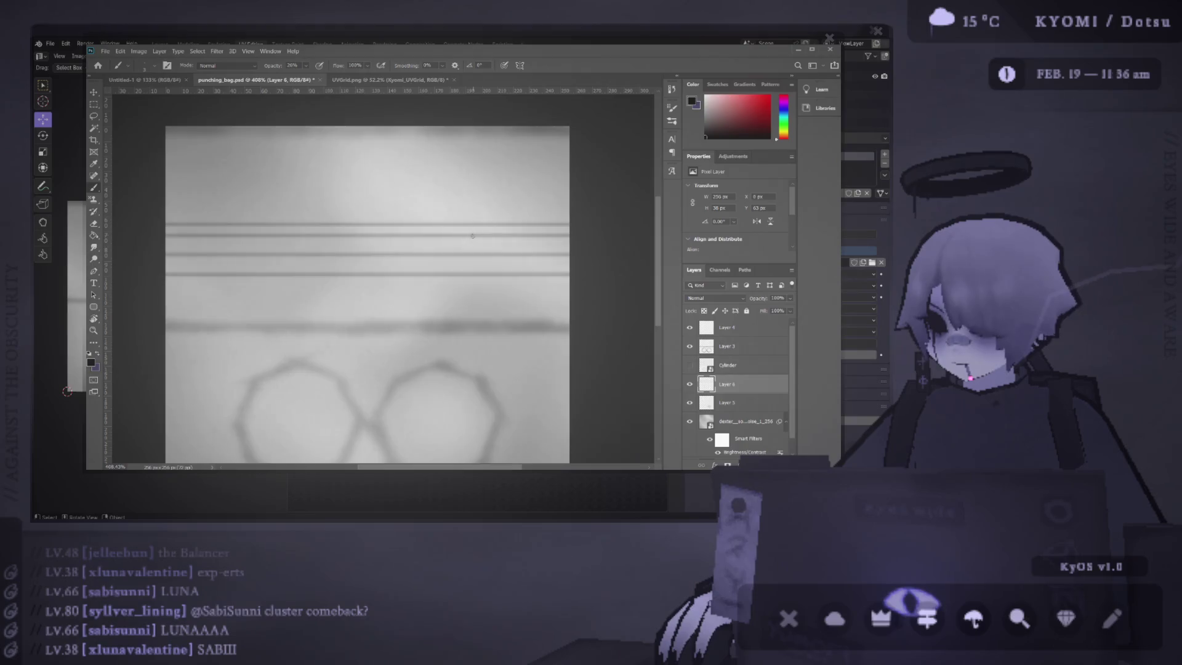
key("ctrl+z")
key("ctrl+z")
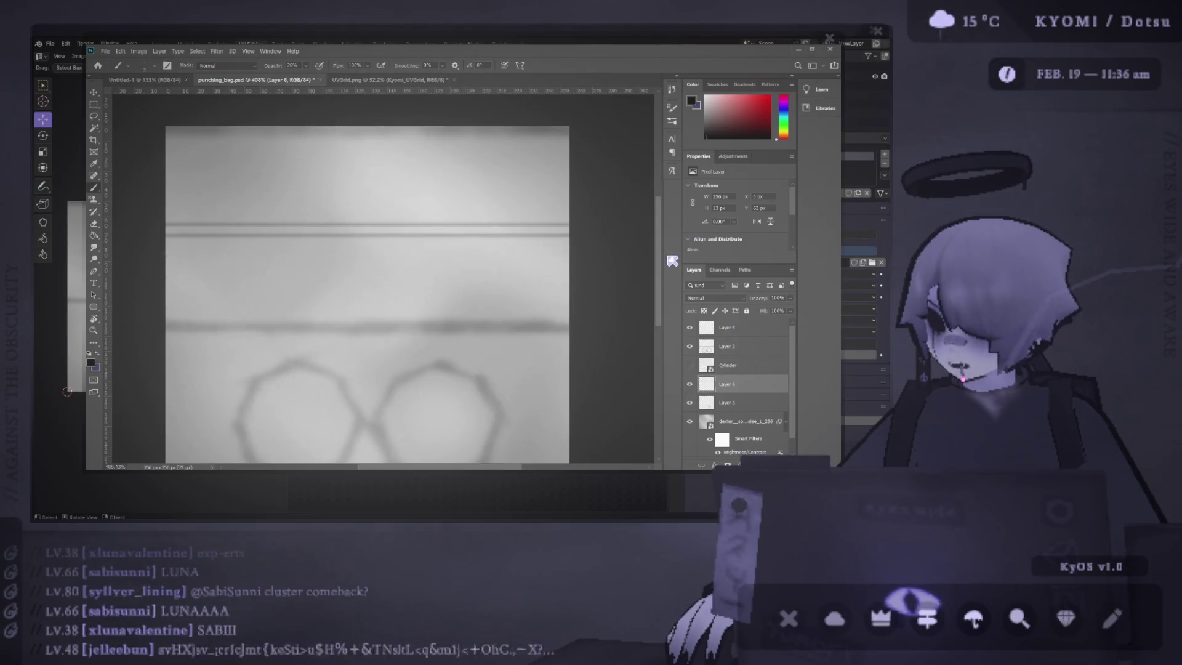
key("ctrl+z")
key("ctrl+z")
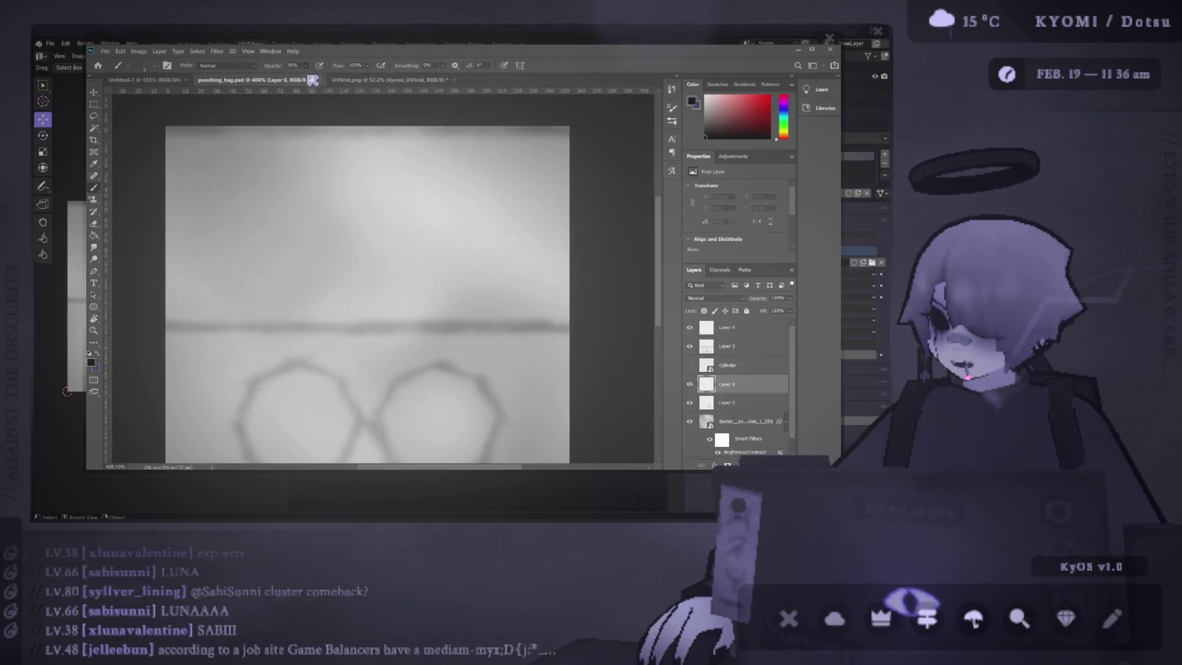
key("0")
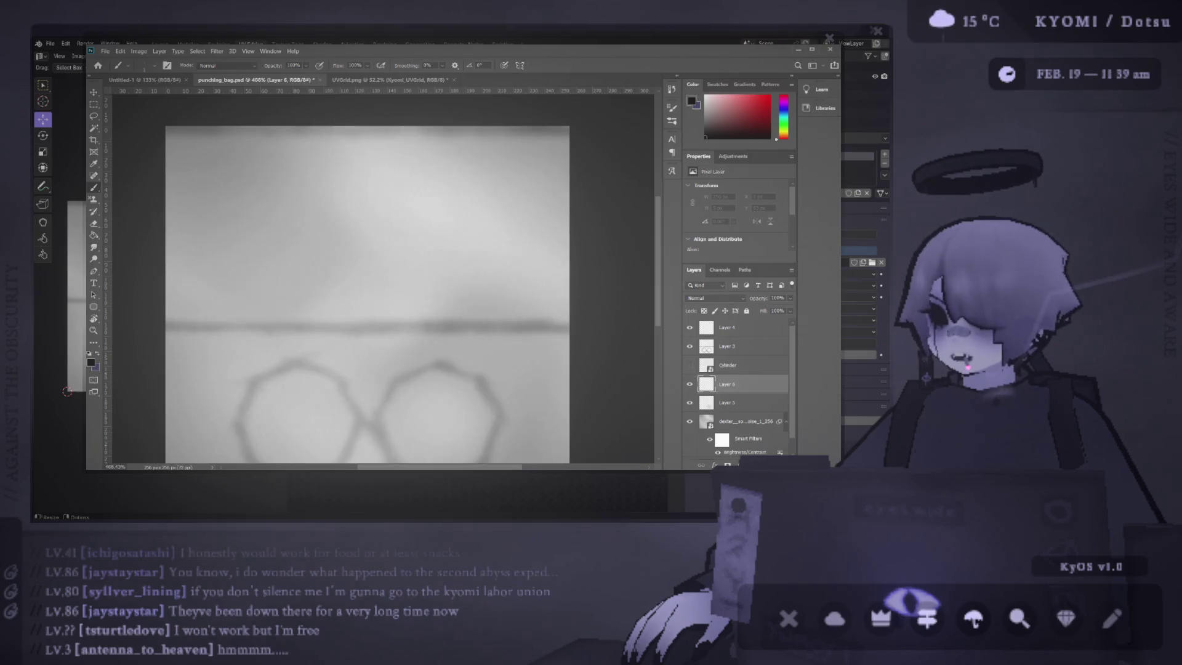
Step: Remove the trial dark horizontal line and make white the foreground colour
mouse_move(369, 247)
left_mouse_down()
mouse_move(159, 240)
mouse_move(573, 239)
left_mouse_up()
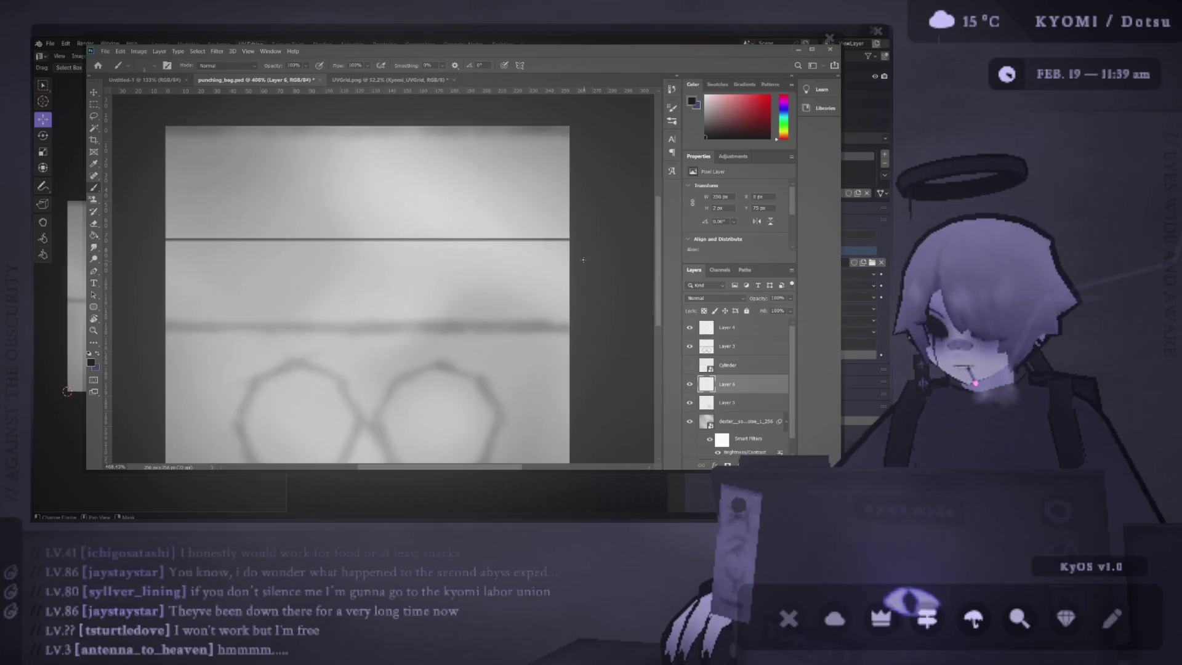
left_click_drag(436, 246, 596, 256)
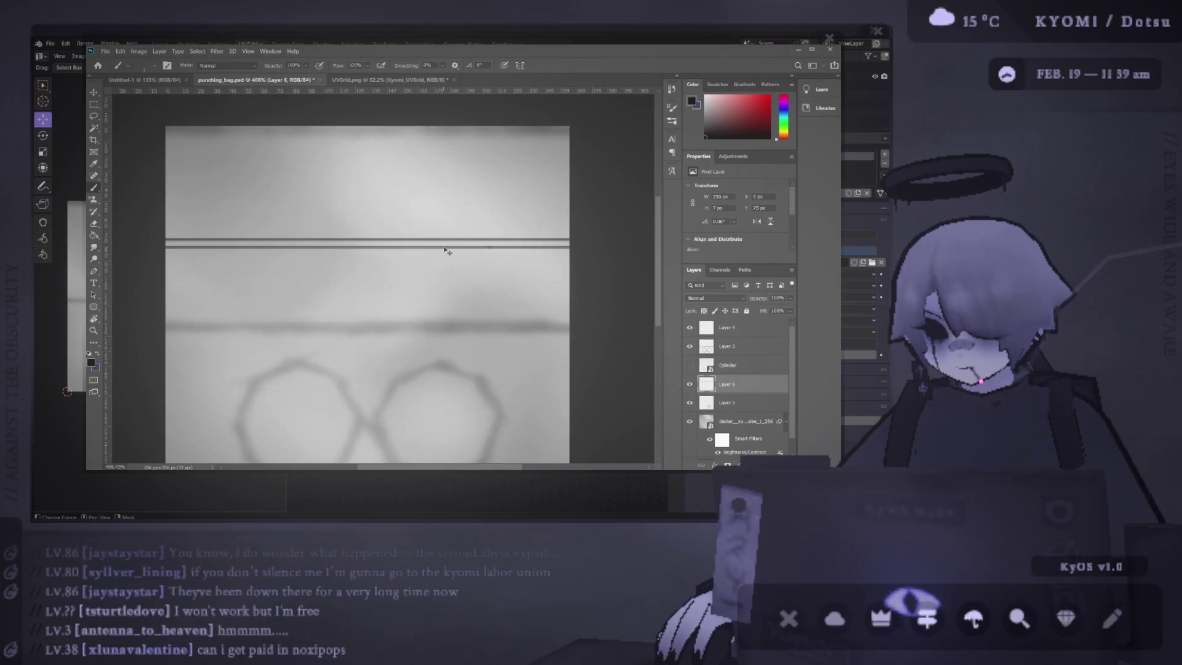
key("ctrl+z")
left_click(706, 98)
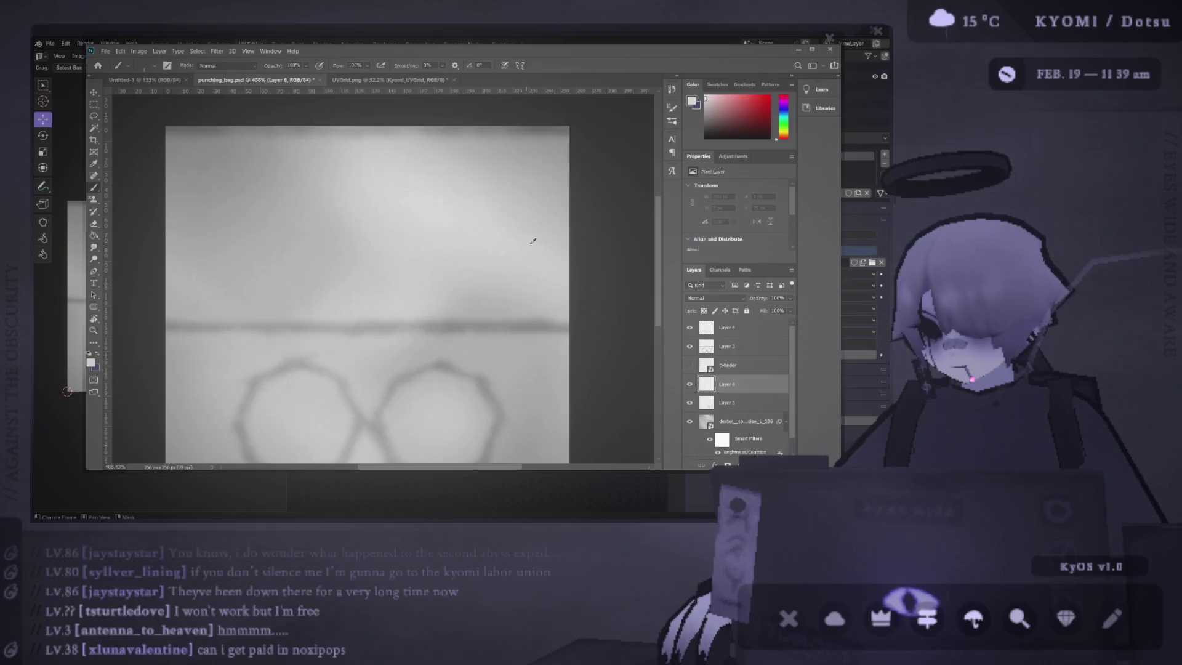
Step: Paint two white strap bands edge to edge across the upper texture
left_click(164, 246, "shift")
key("ctrl+z")
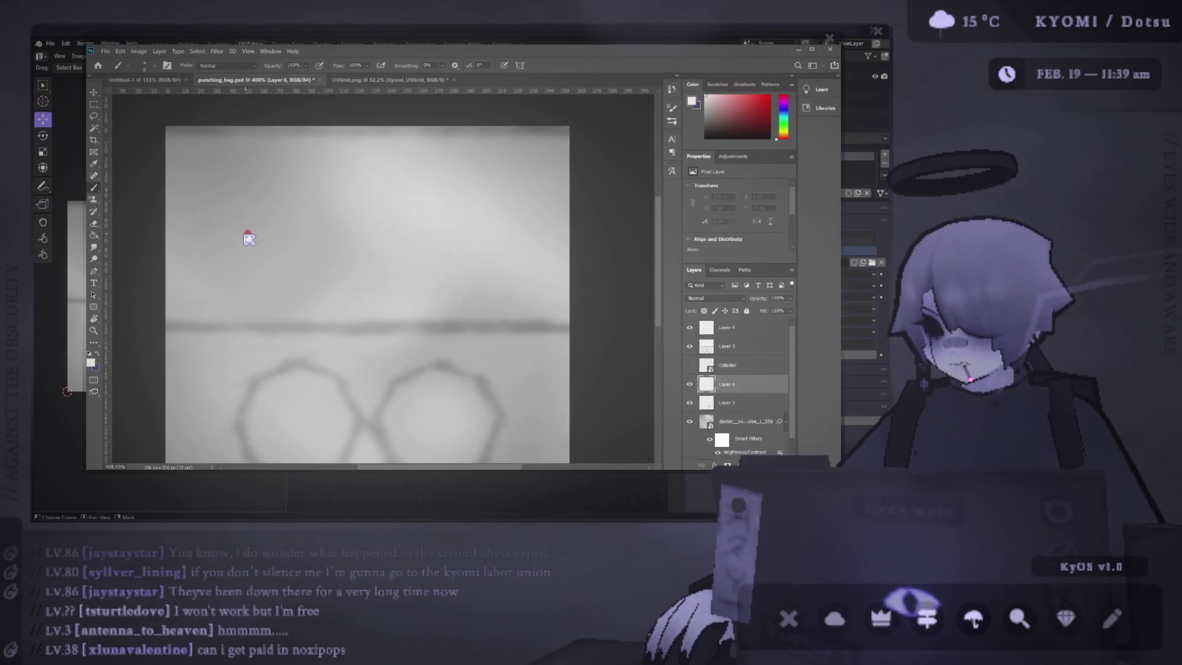
key("ctrl+shift+z")
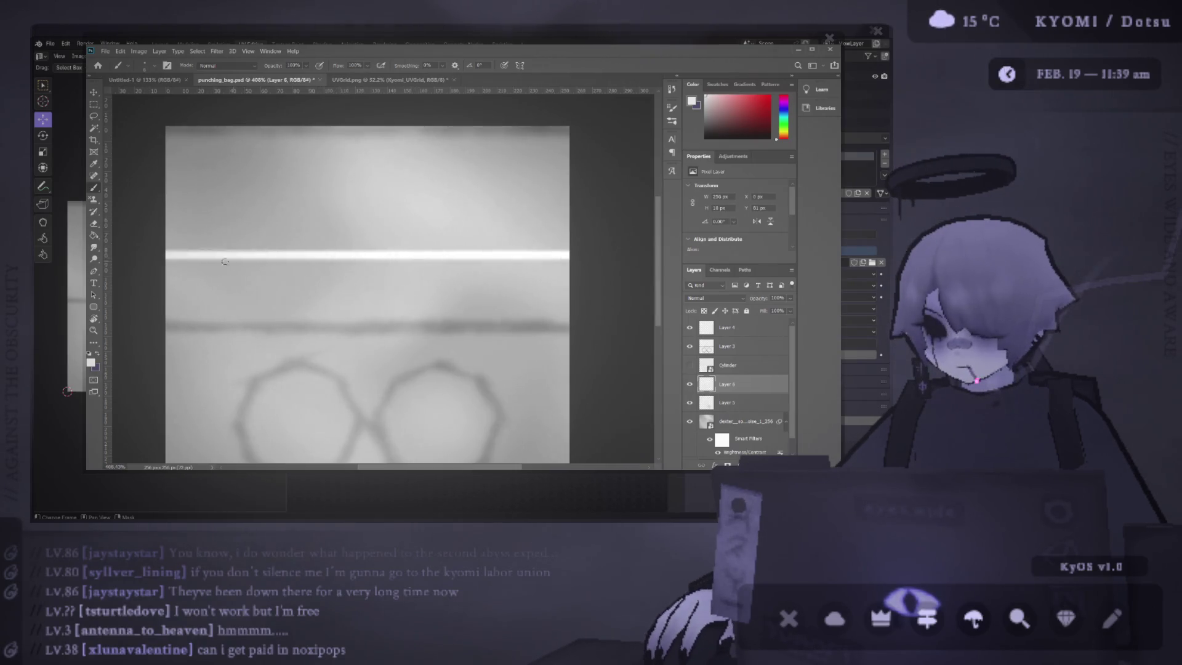
left_click_drag(165, 272, 457, 277)
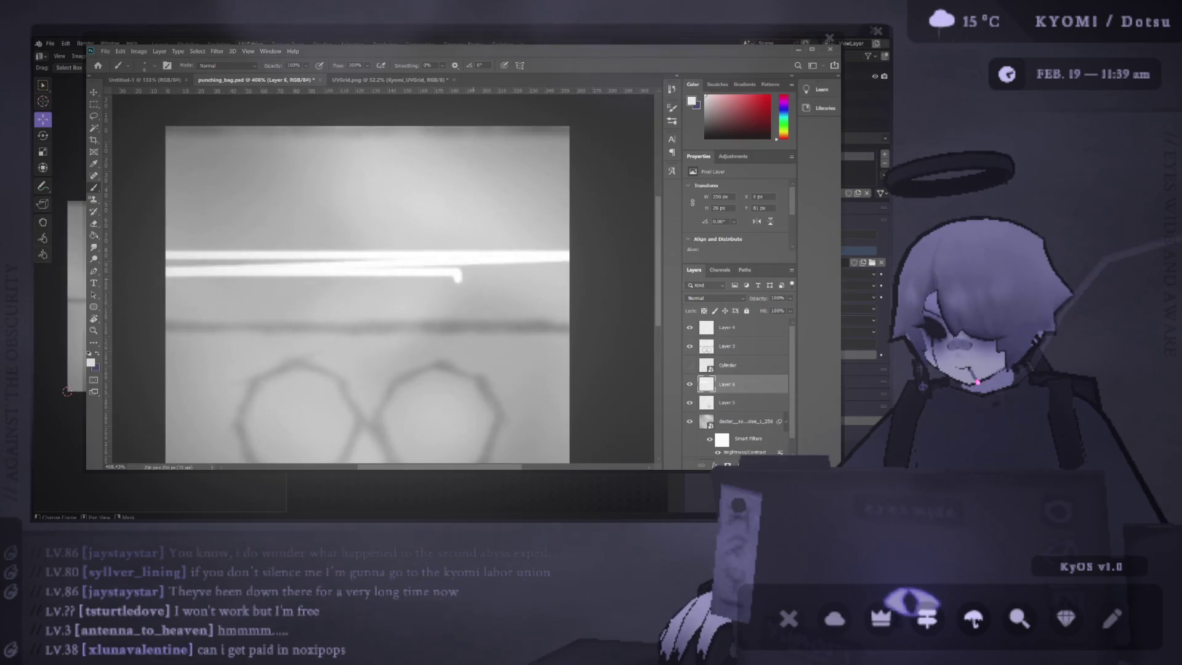
key("ctrl+z")
left_click_drag(158, 273, 568, 276)
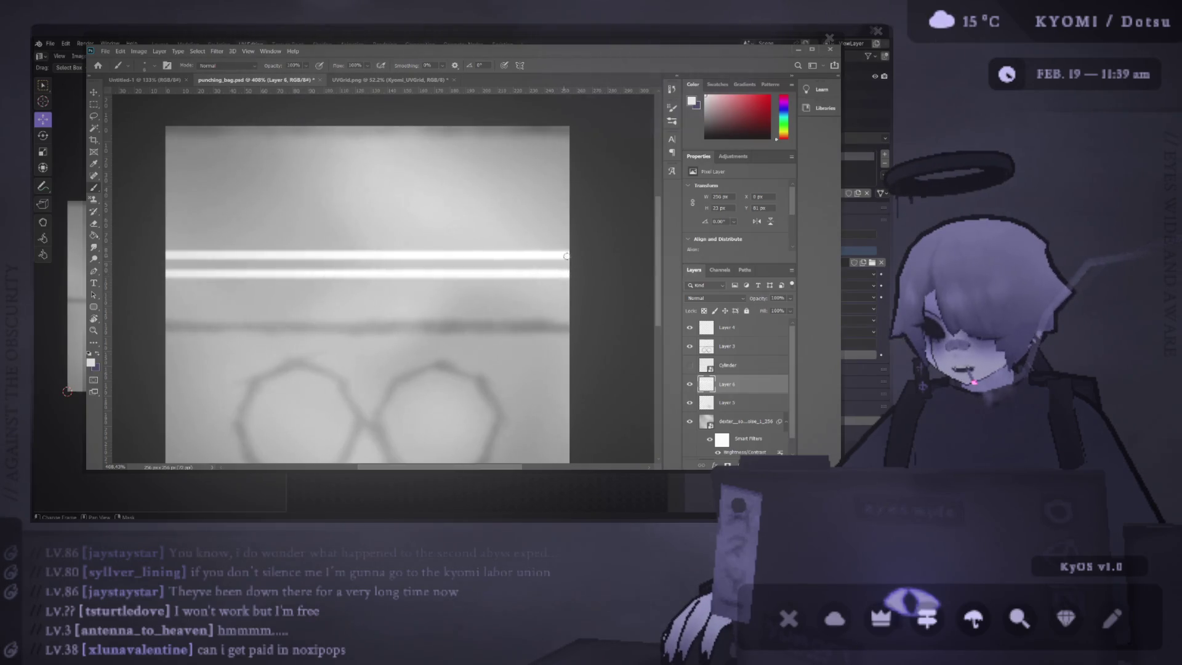
Step: Add three diagonal white lines across the bands, brighten the lowest band, and save punching_bag.psd
left_click(168, 274, "shift")
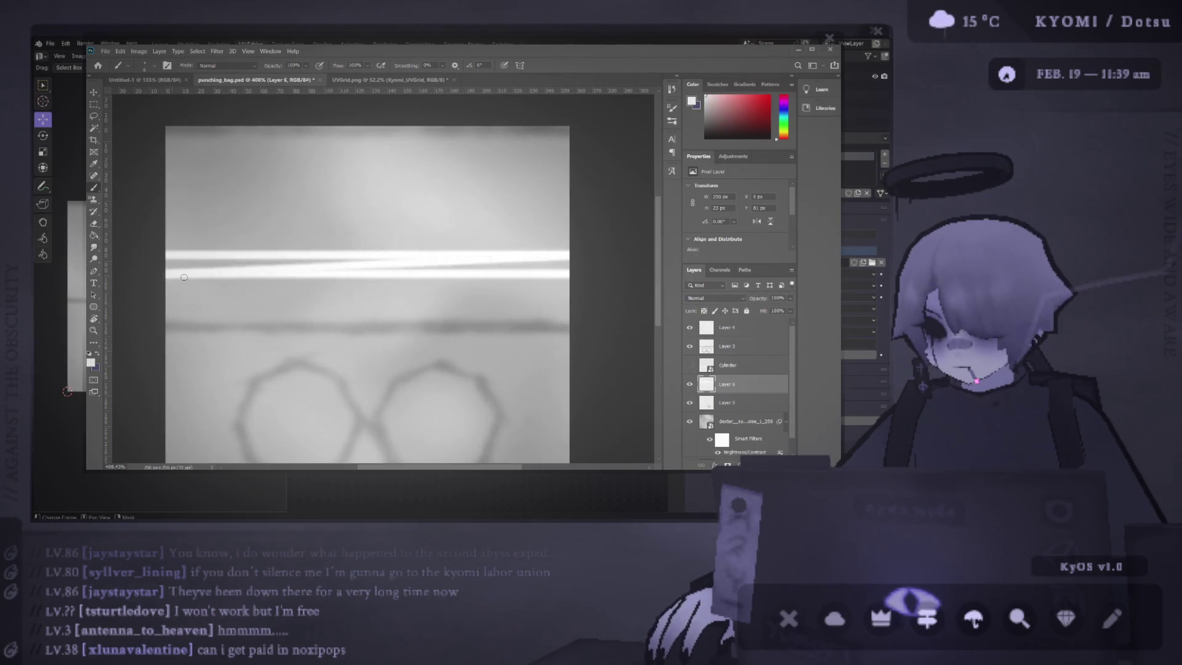
left_click(570, 296, "shift")
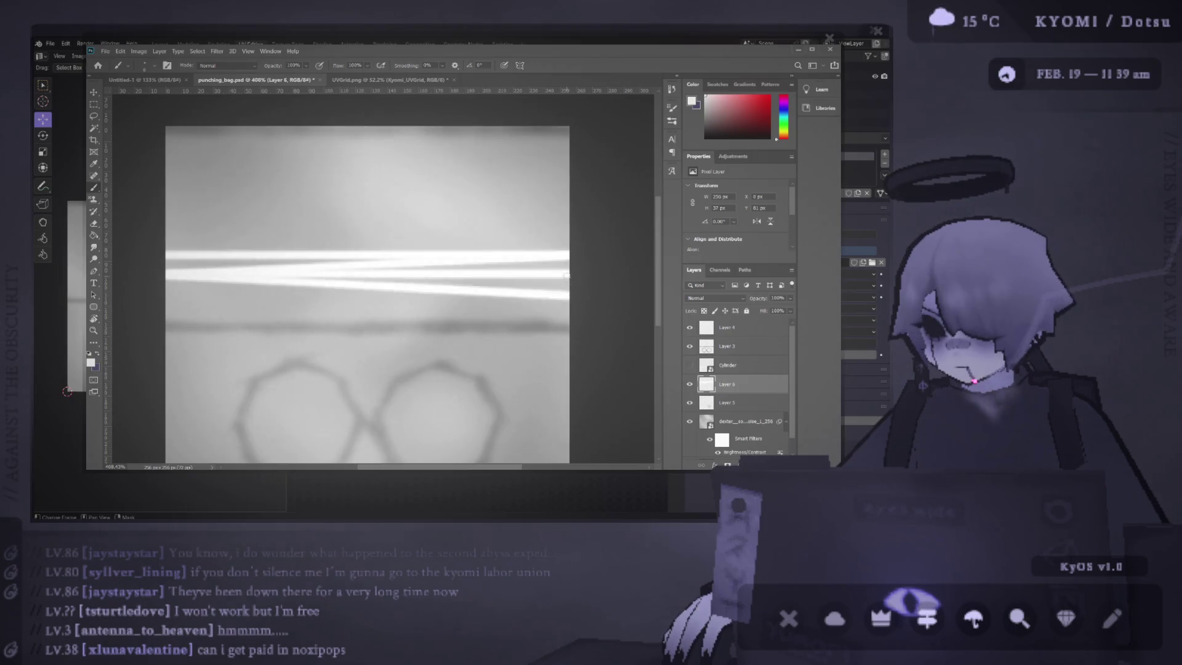
left_click(157, 293, "shift")
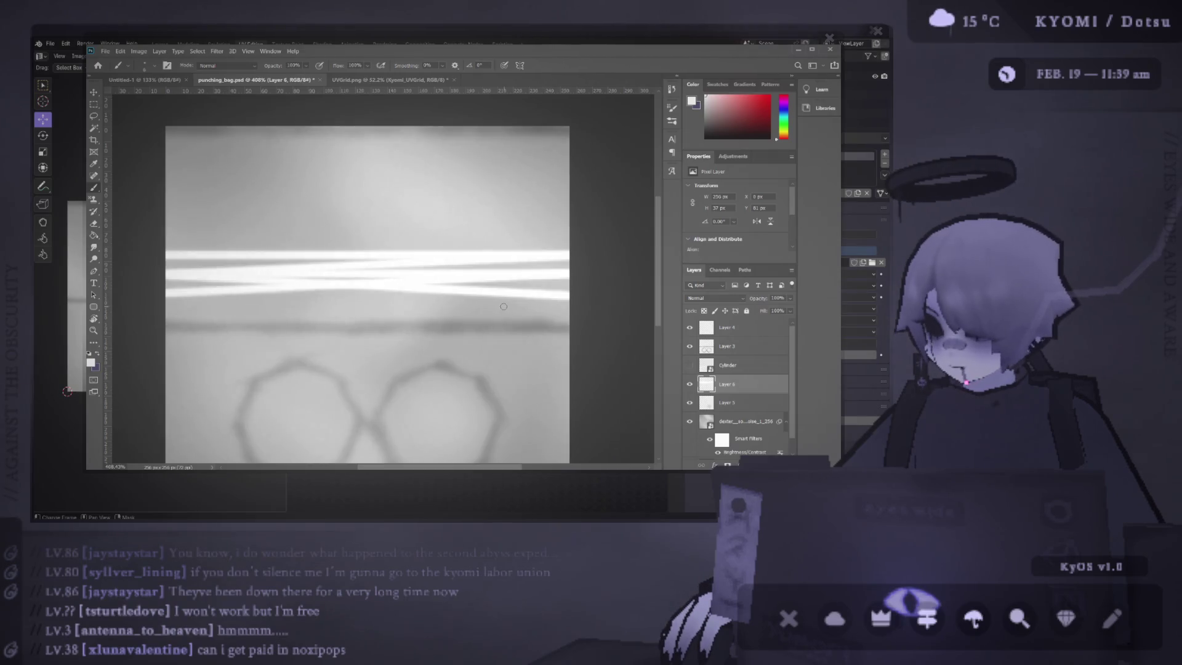
left_click_drag(163, 296, 579, 305)
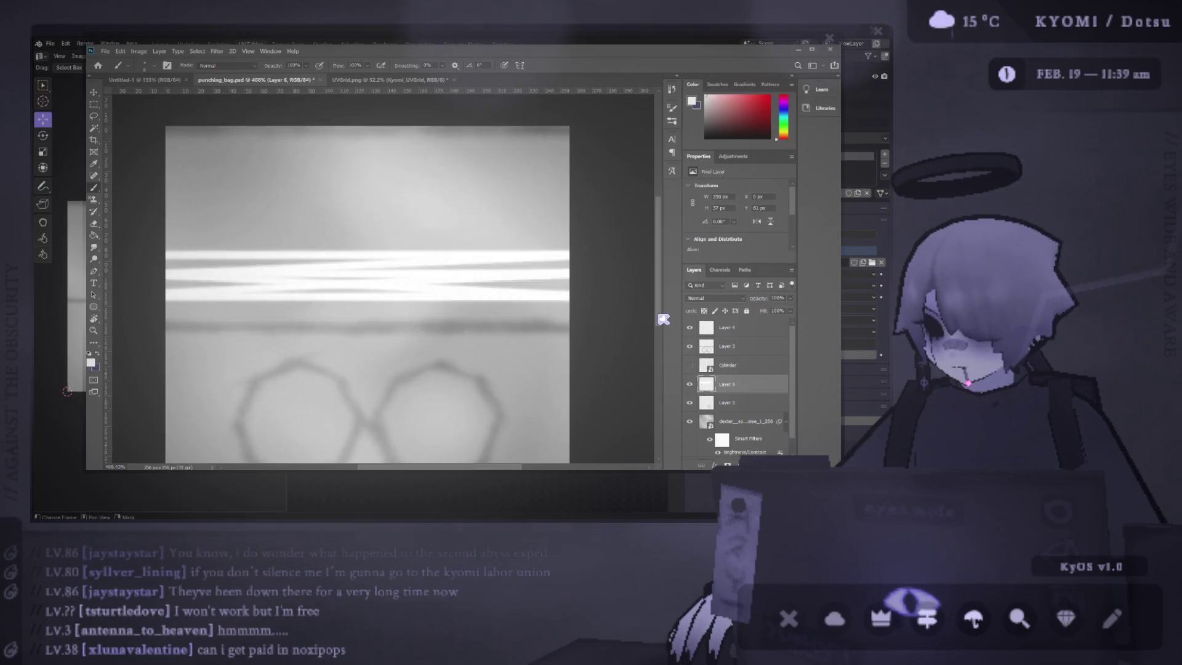
scroll(481, 284, "down", 2)
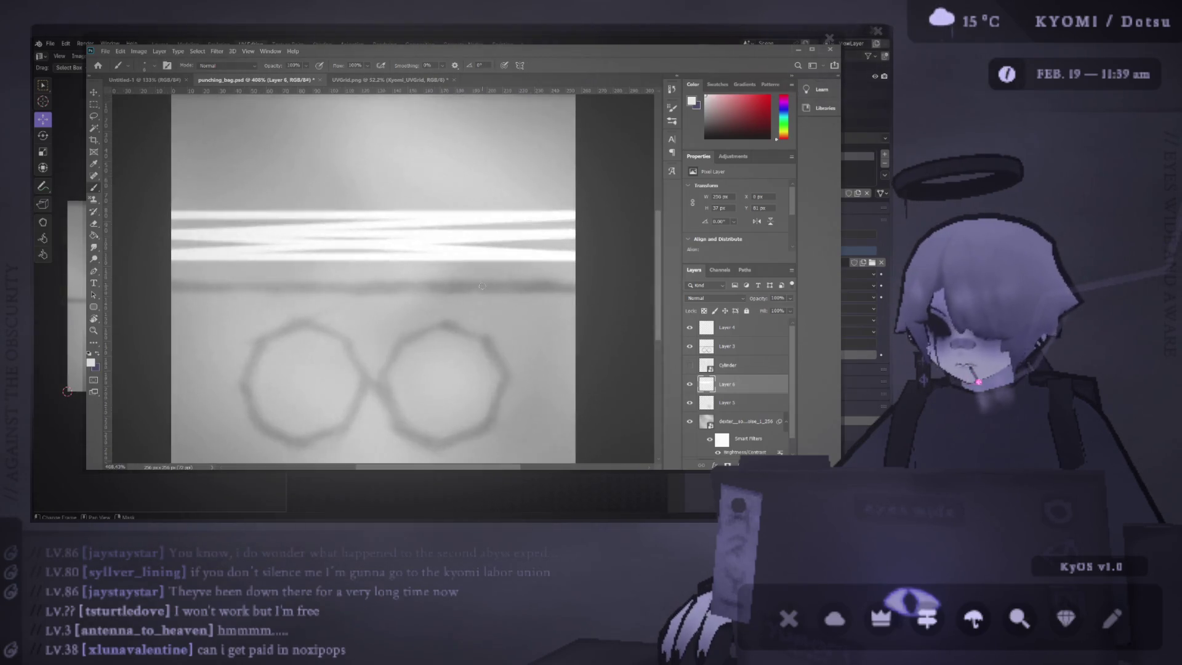
key("ctrl+s")
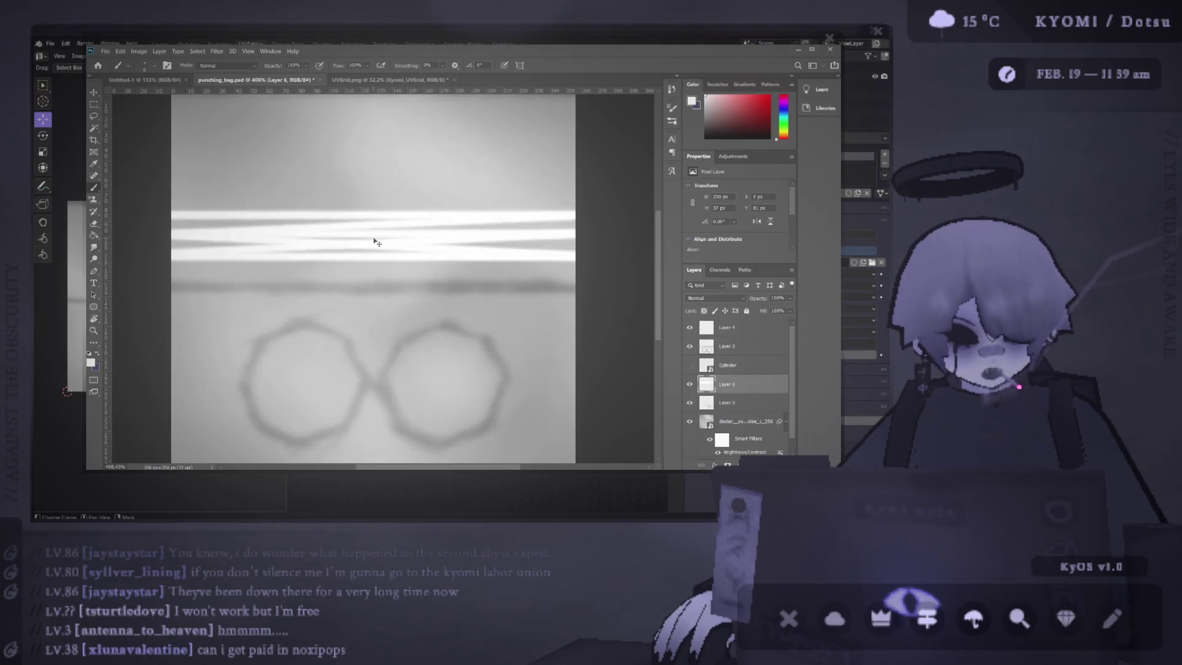
key("alt+Tab")
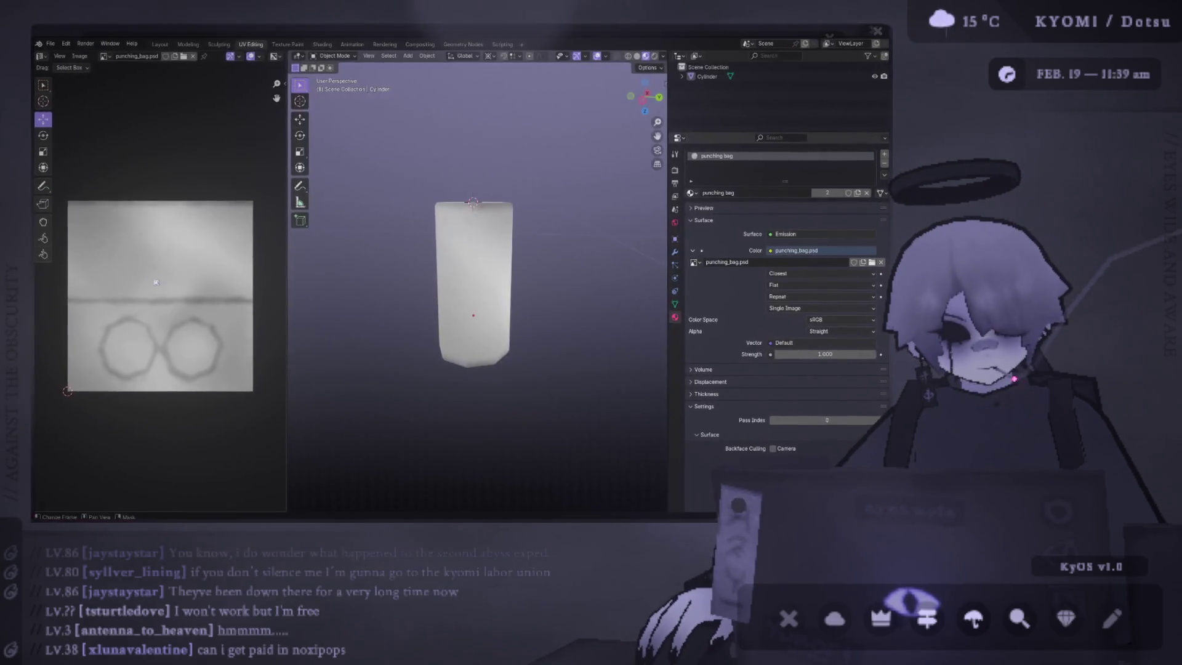
Step: Orbit the Blender view around the cylinder to inspect the white strap bands
scroll(398, 232, "left", 5)
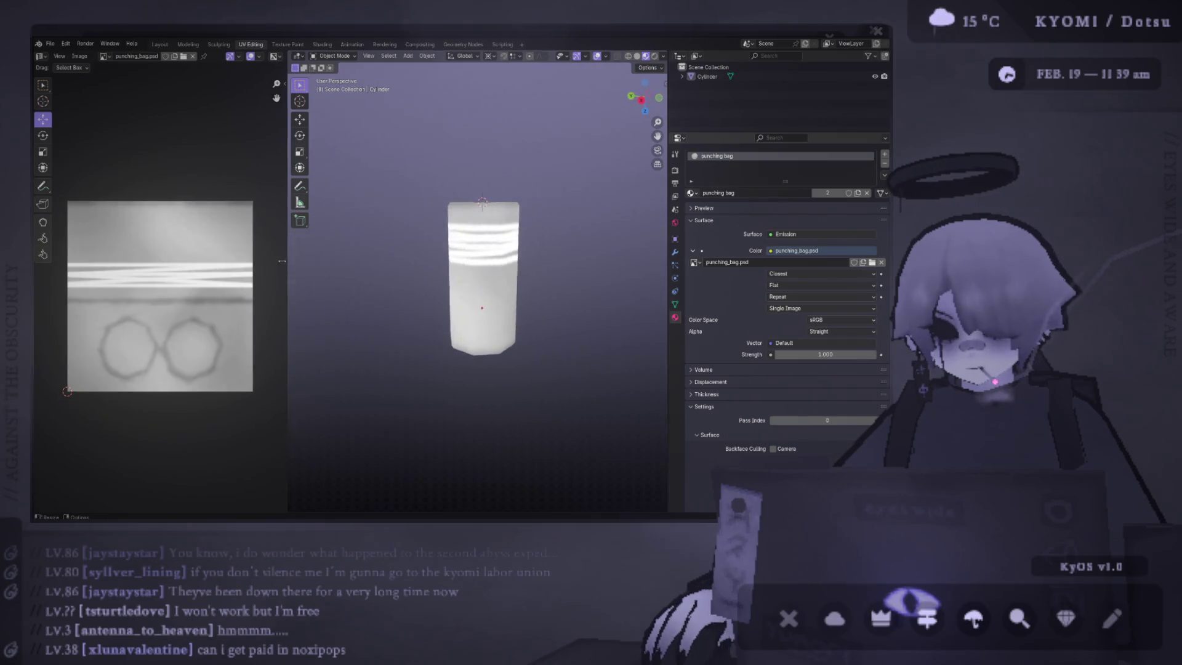
scroll(400, 240, "left", 5)
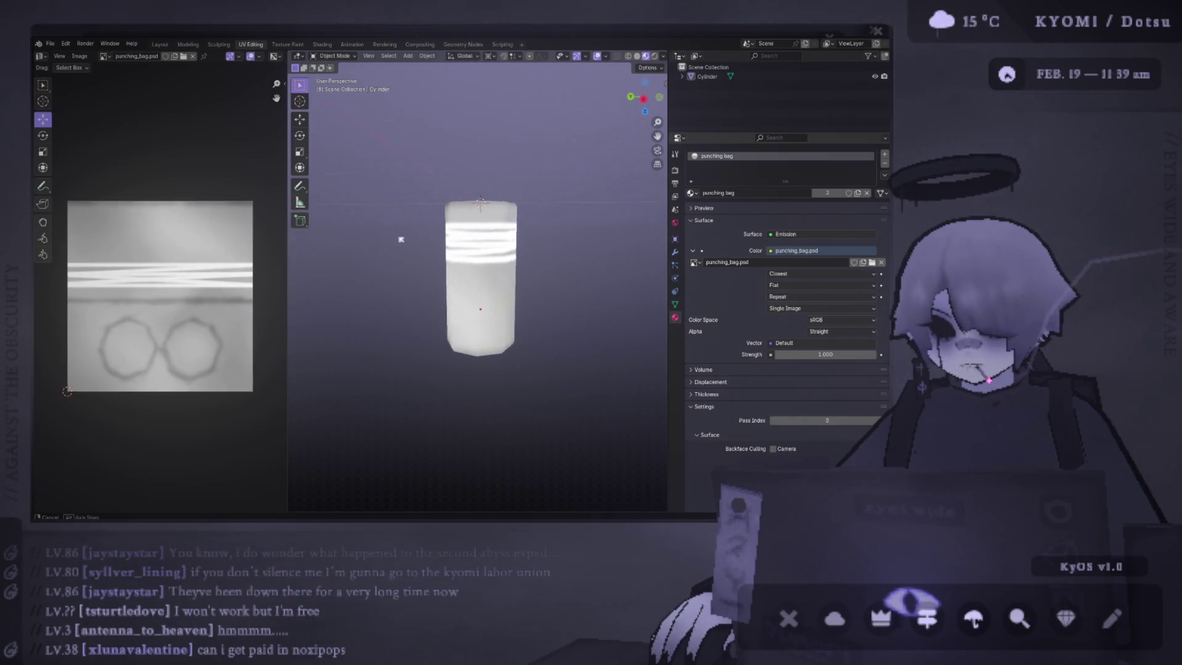
scroll(413, 258, "down", 2)
scroll(418, 278, "up", 5)
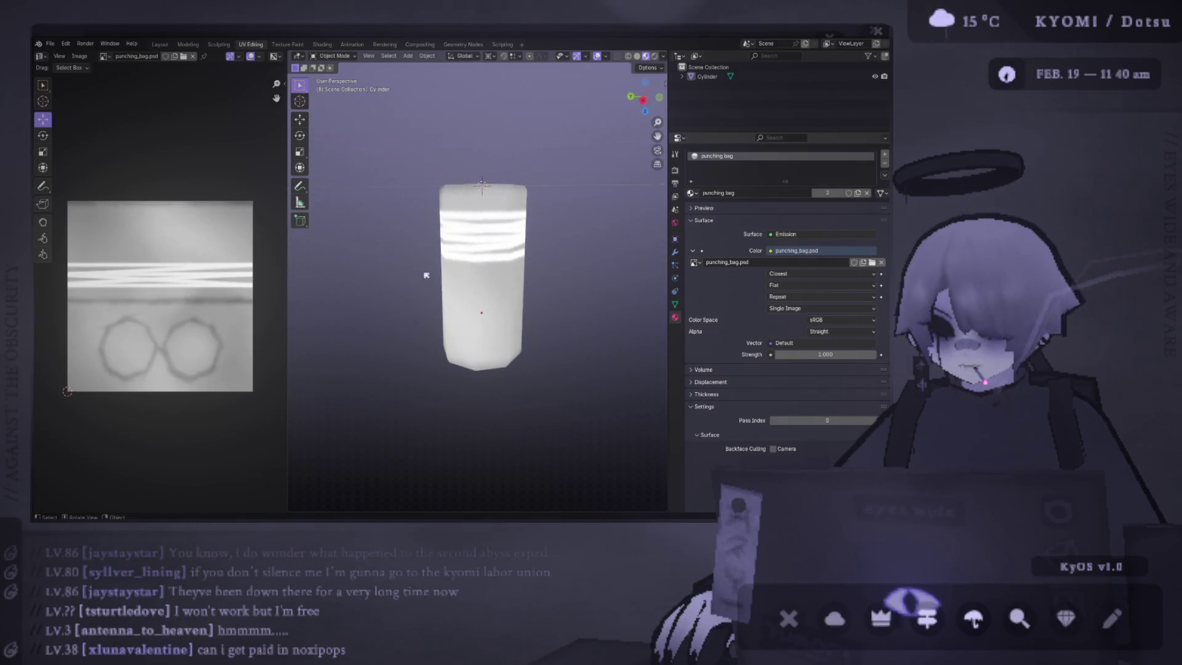
key("alt+Tab")
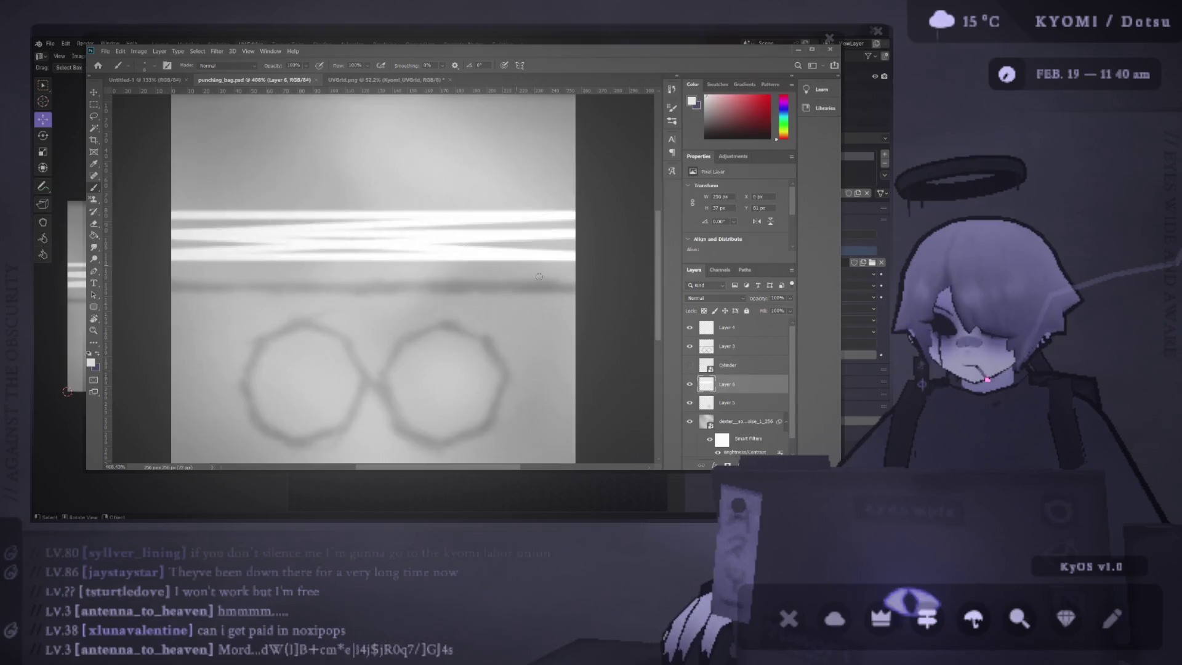
Step: Hide the white strap-band Layer 6 and add an empty Layer 7
left_click(689, 385)
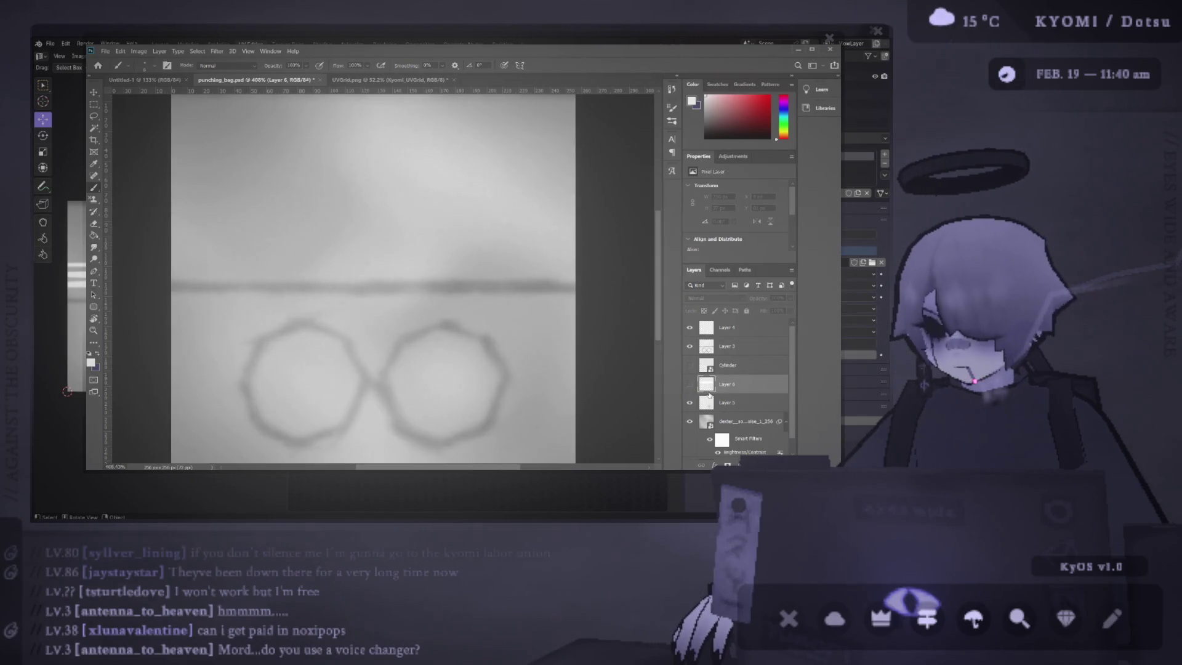
key("ctrl+shift+alt+n")
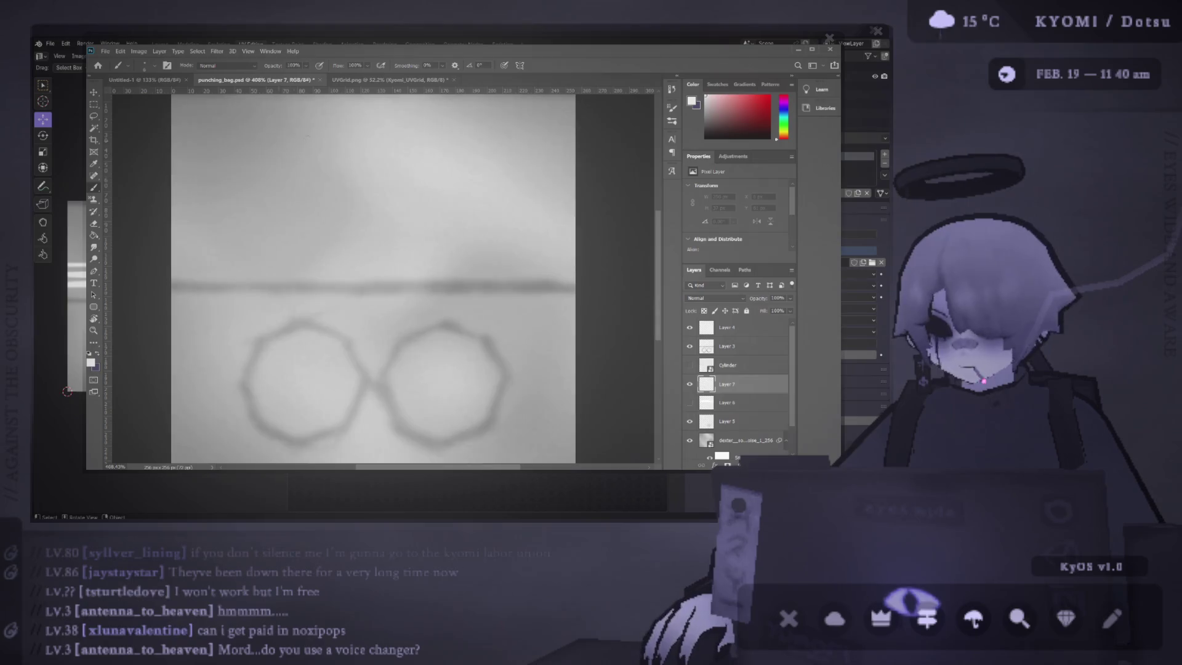
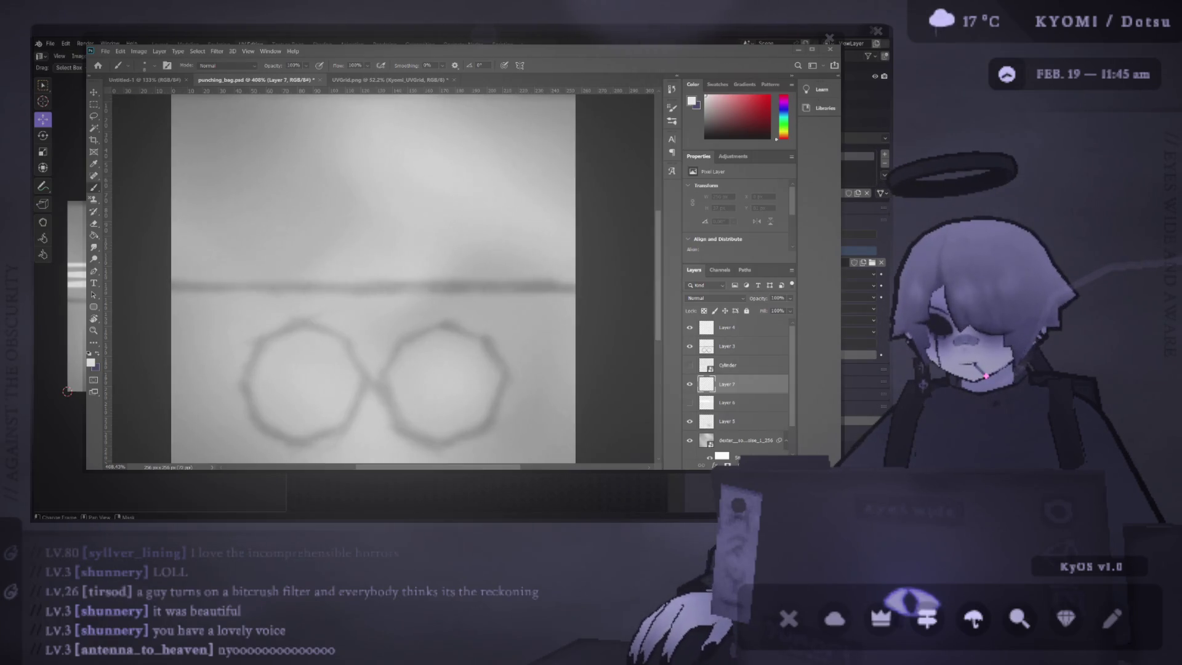
Step: Preview the punching-bag texture on the Blender cylinder, then return to Photoshop
key("alt+Tab")
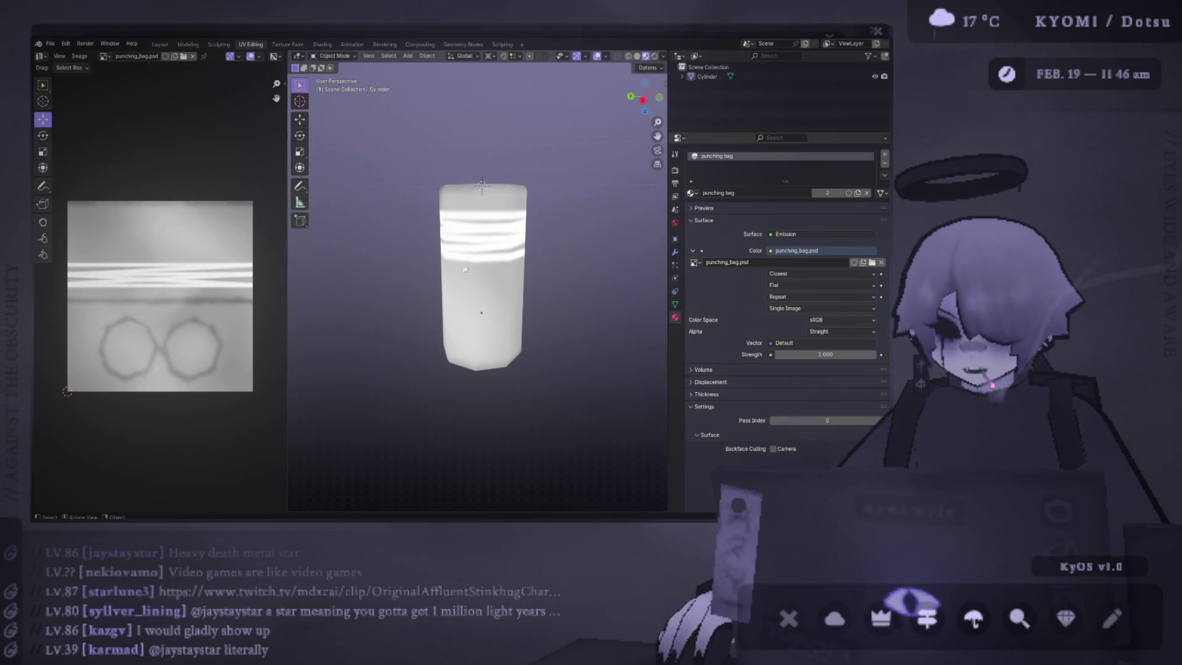
key("alt+Tab")
Step: Paint a full-width white horizontal stripe high on the texture, redoing misplaced attempts
scroll(491, 278, "down", 3)
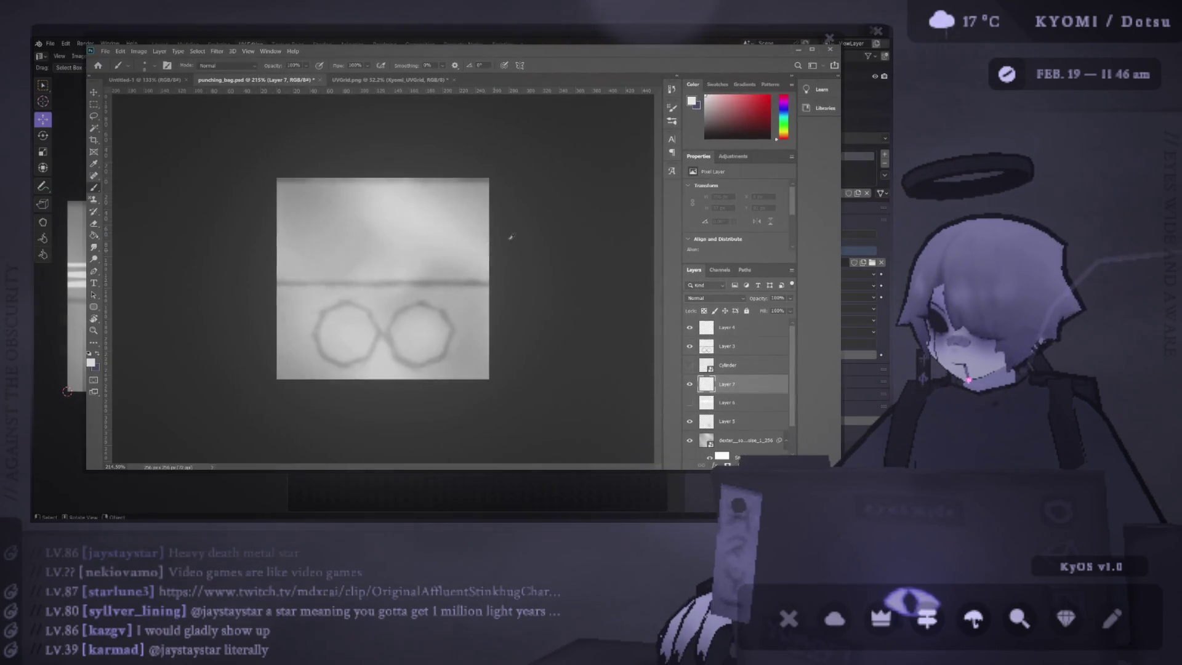
left_click_drag(507, 250, 247, 250)
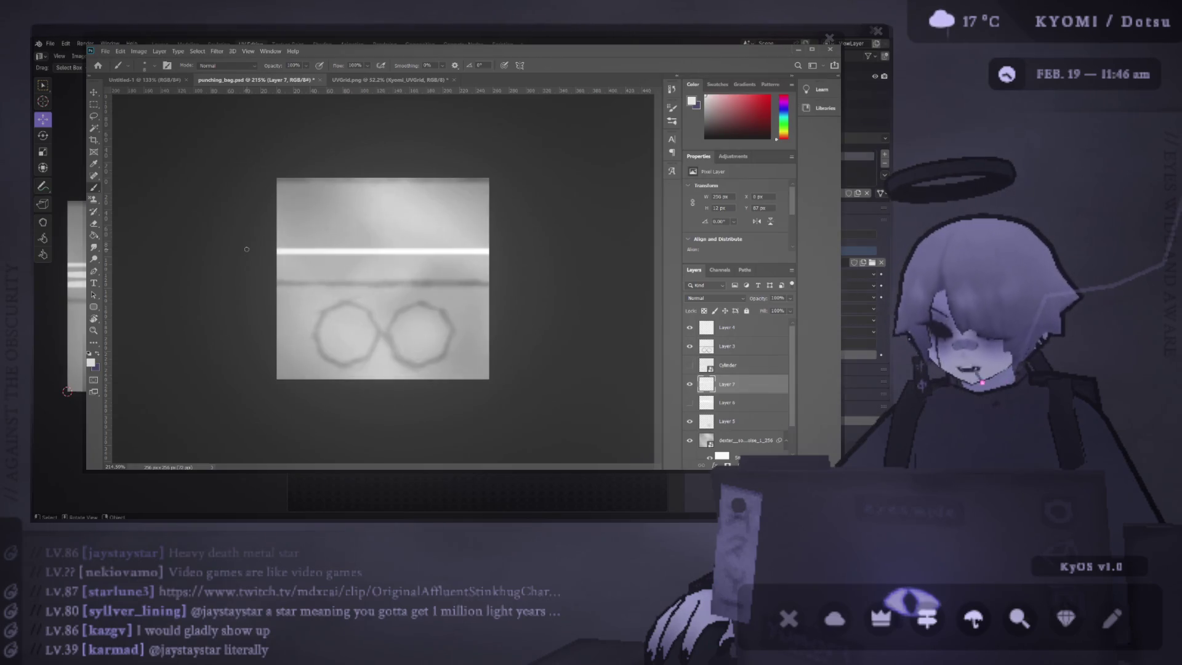
scroll(385, 215, "up", 2)
key("ctrl+z")
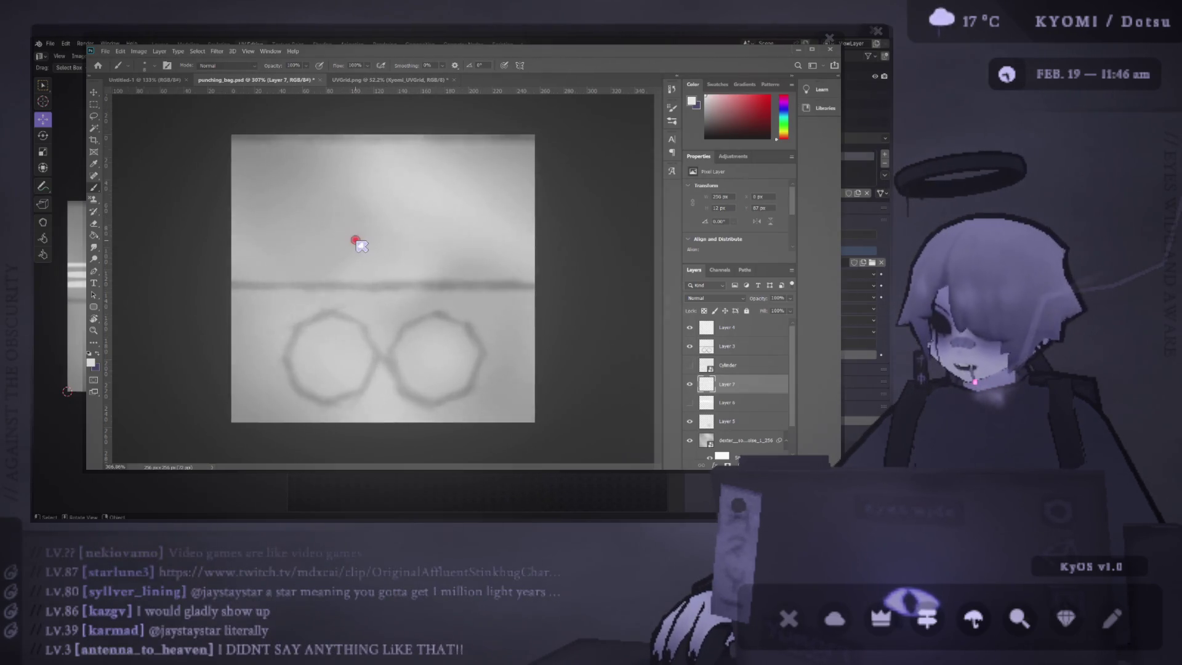
left_click_drag(222, 225, 647, 225)
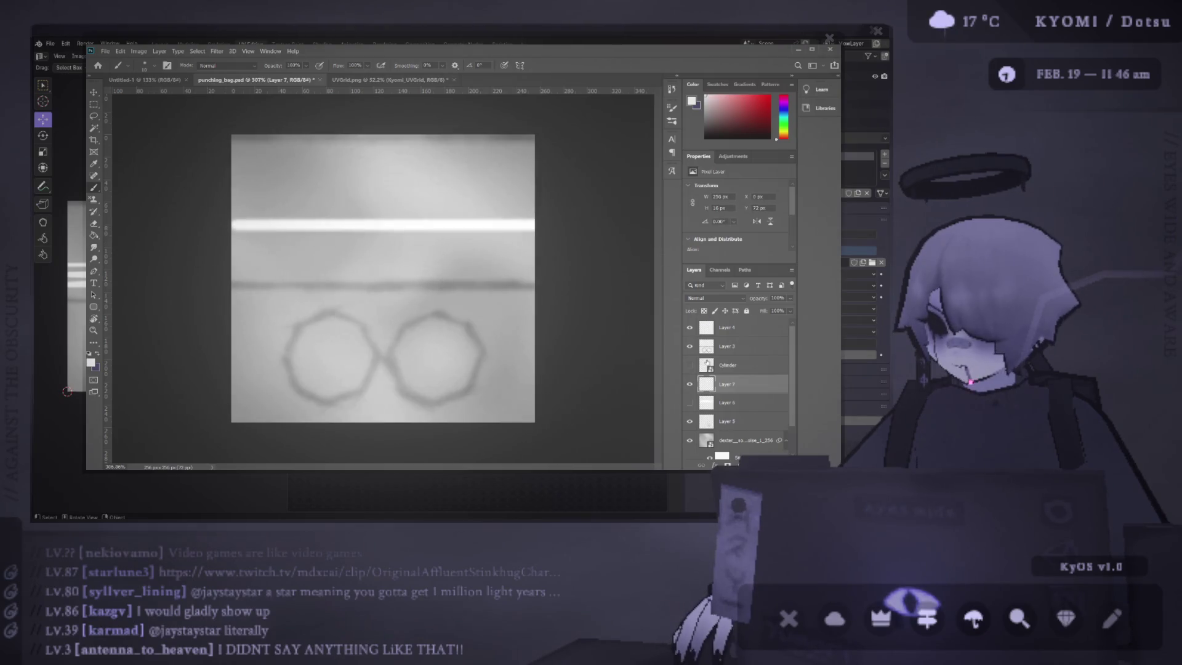
key("ctrl+z")
left_click_drag(212, 201, 646, 200)
Step: Add crisscrossing slanted and horizontal white stripes below it and save the texture
mouse_move(205, 228)
left_mouse_down()
mouse_move(646, 210)
mouse_move(527, 229)
left_mouse_up()
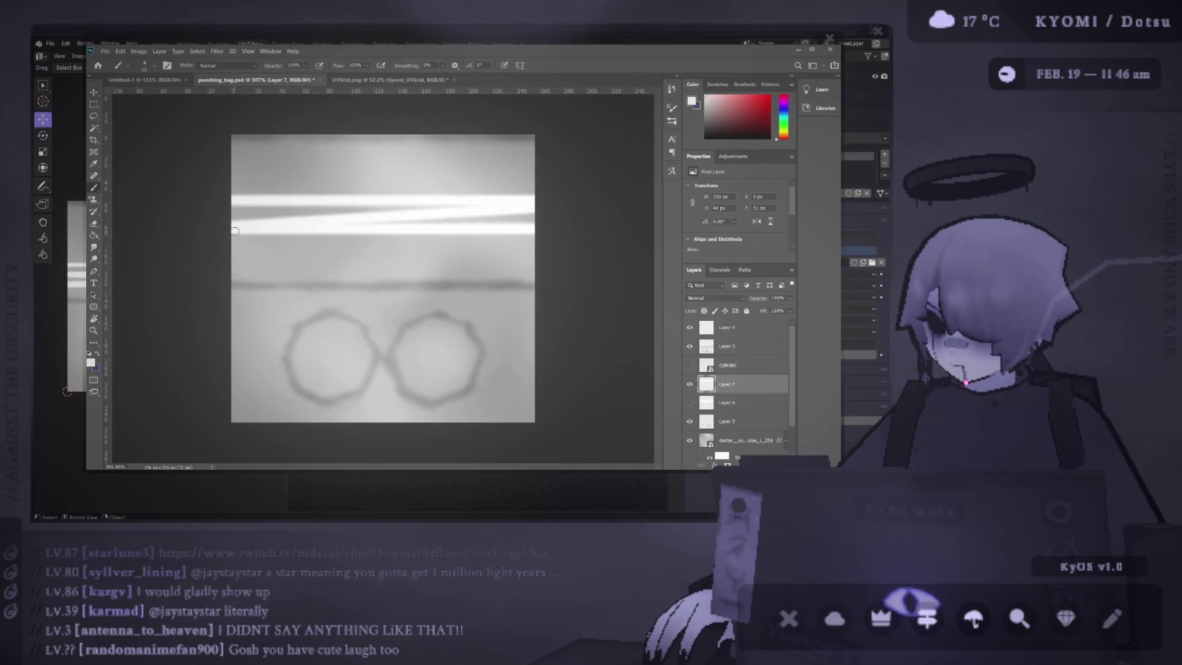
left_click_drag(235, 231, 548, 256)
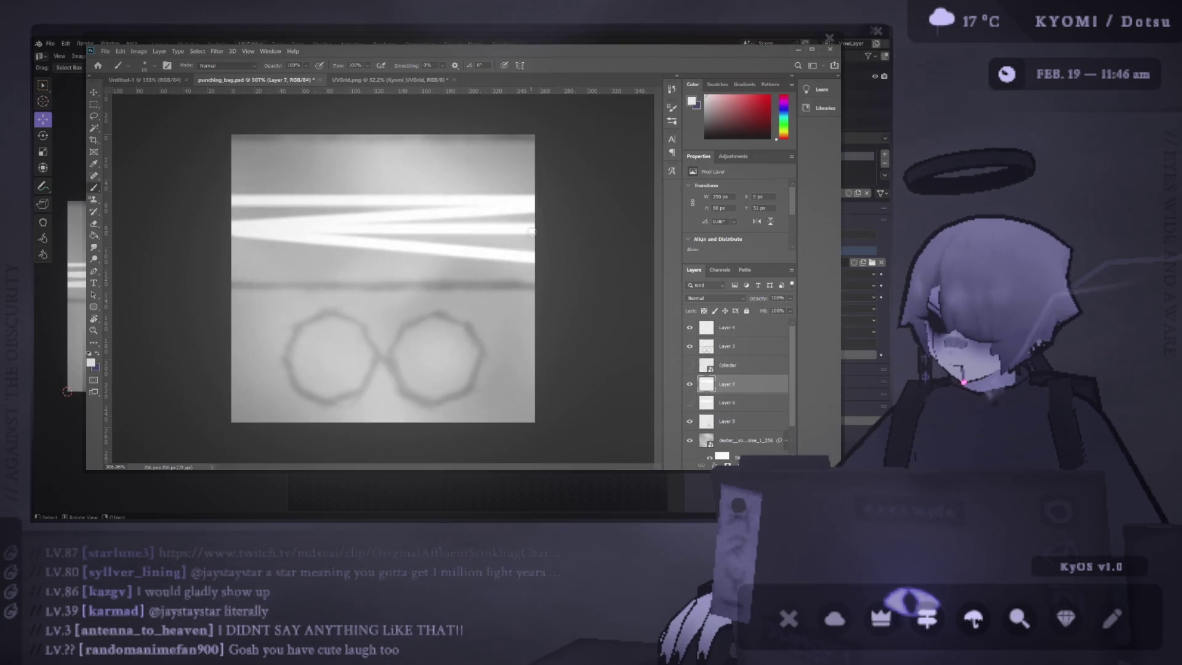
left_click(225, 259, "shift")
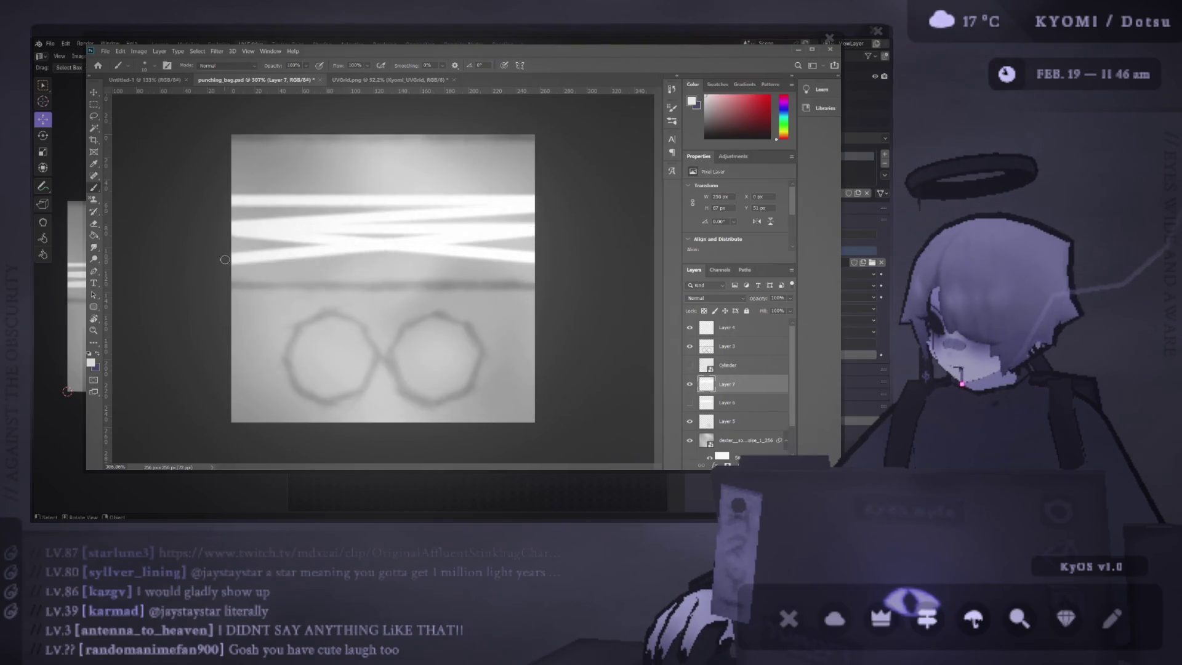
left_click(538, 258, "shift")
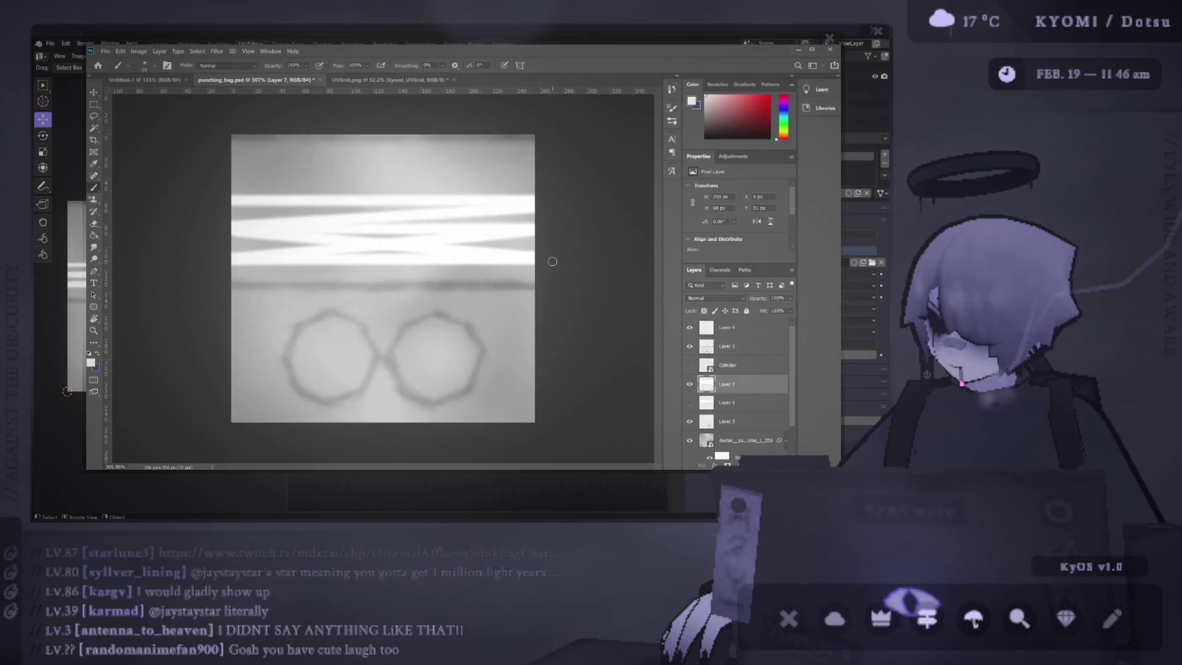
scroll(545, 266, "down", 2)
key("ctrl+z")
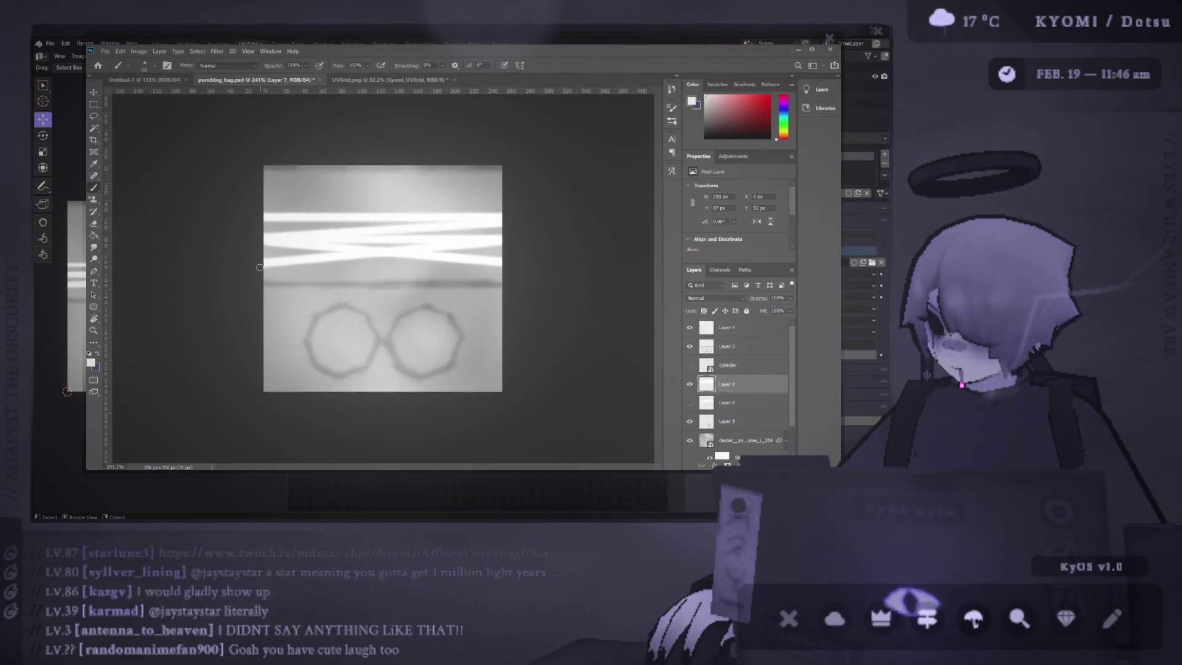
left_click_drag(260, 267, 670, 296)
scroll(522, 257, "up", 3)
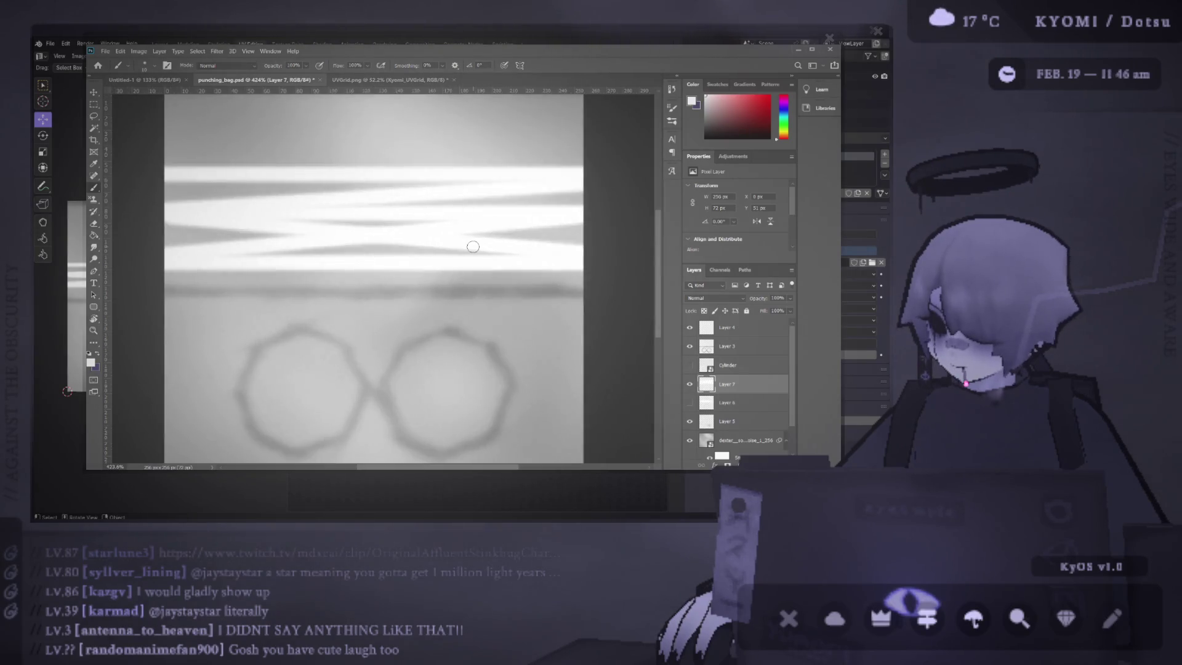
key("ctrl+s")
Step: Orbit Blender's view to eye level to inspect the new cylinder stripes, then return to Photoshop
key("alt+Tab")
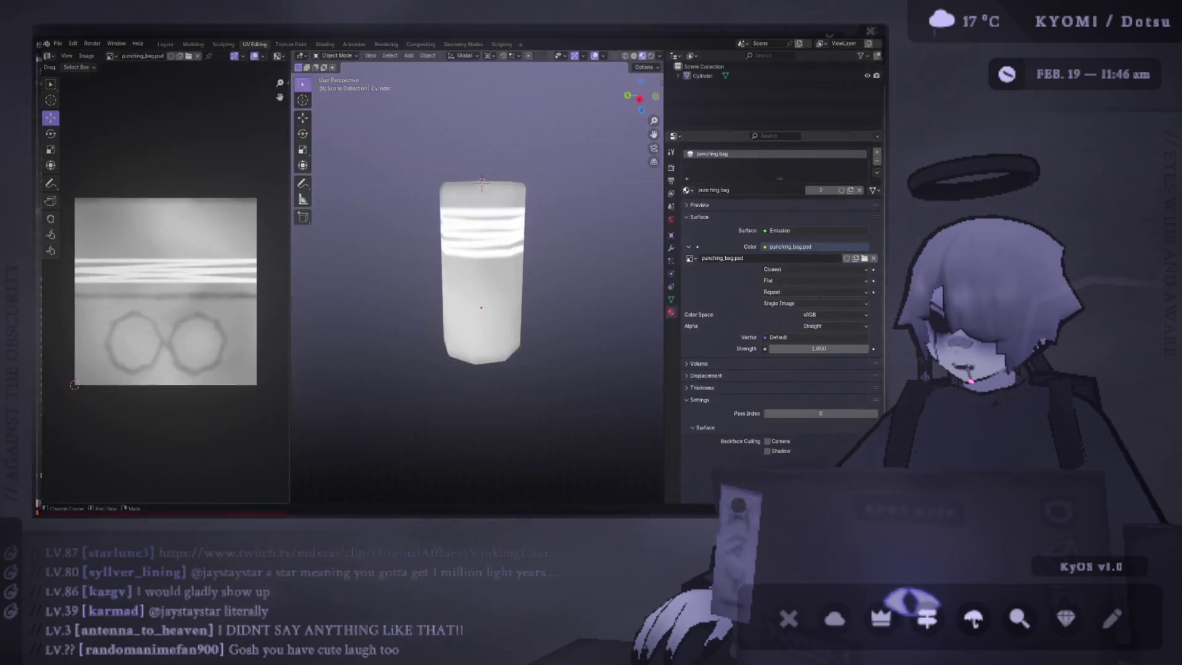
mouse_move(319, 258)
left_mouse_down()
mouse_move(549, 249)
mouse_move(304, 292)
mouse_move(319, 277)
left_mouse_up()
scroll(419, 290, "down", 4)
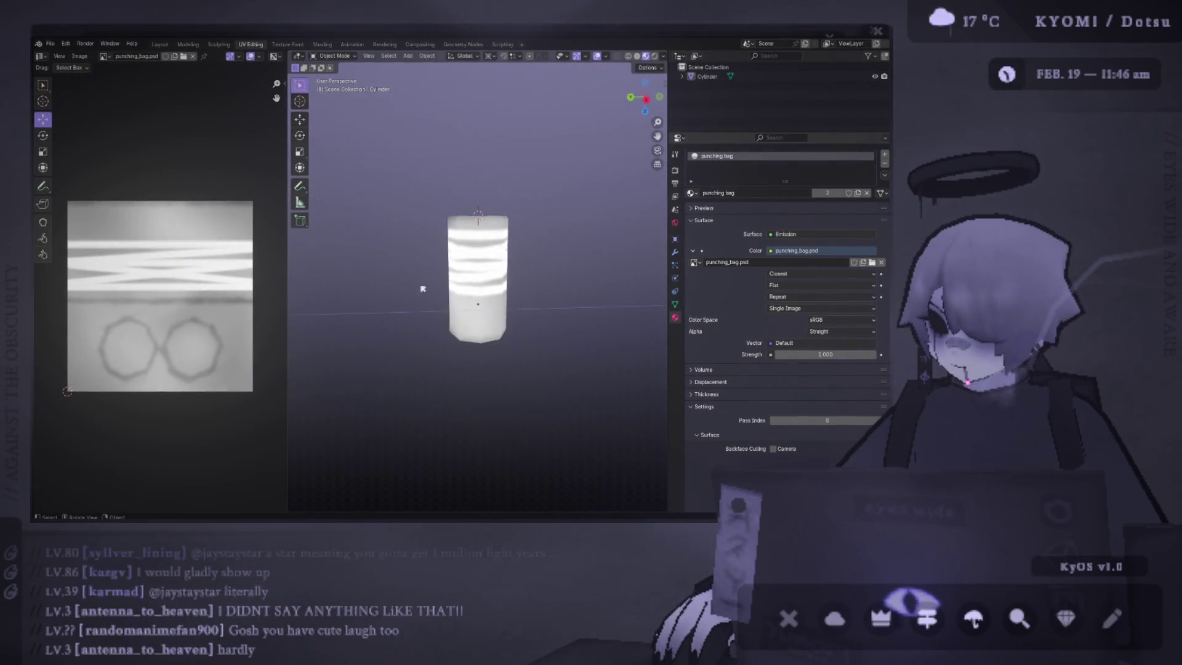
scroll(423, 280, "up", 3)
left_click_drag(423, 280, 428, 268)
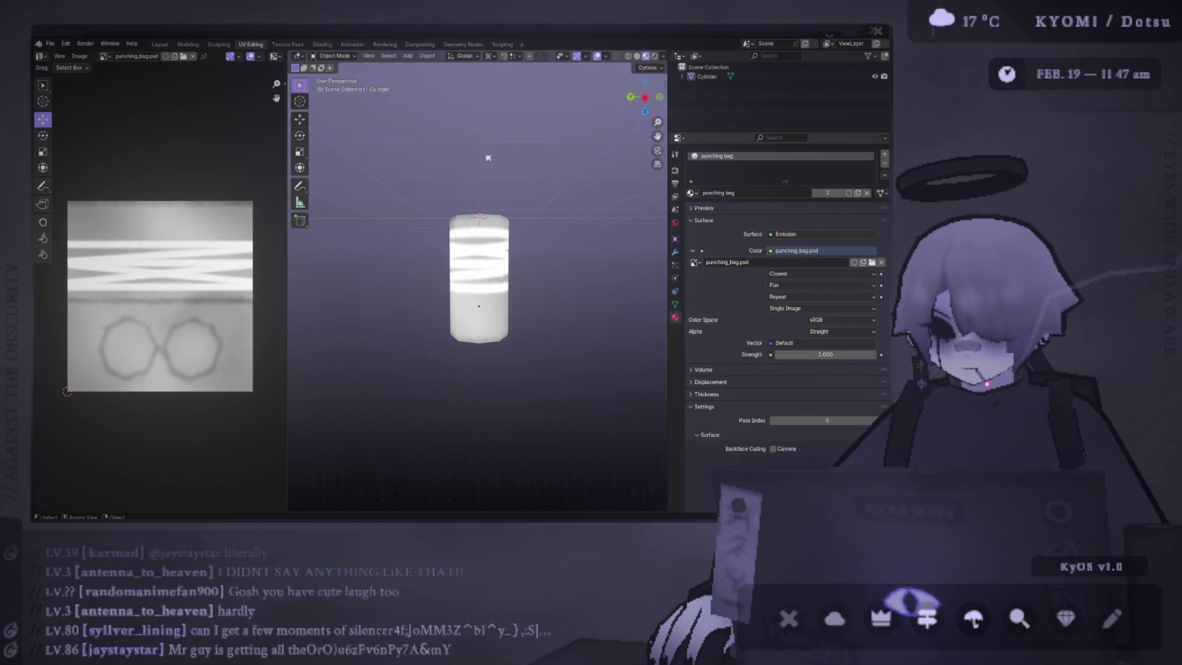
key("alt+Tab")
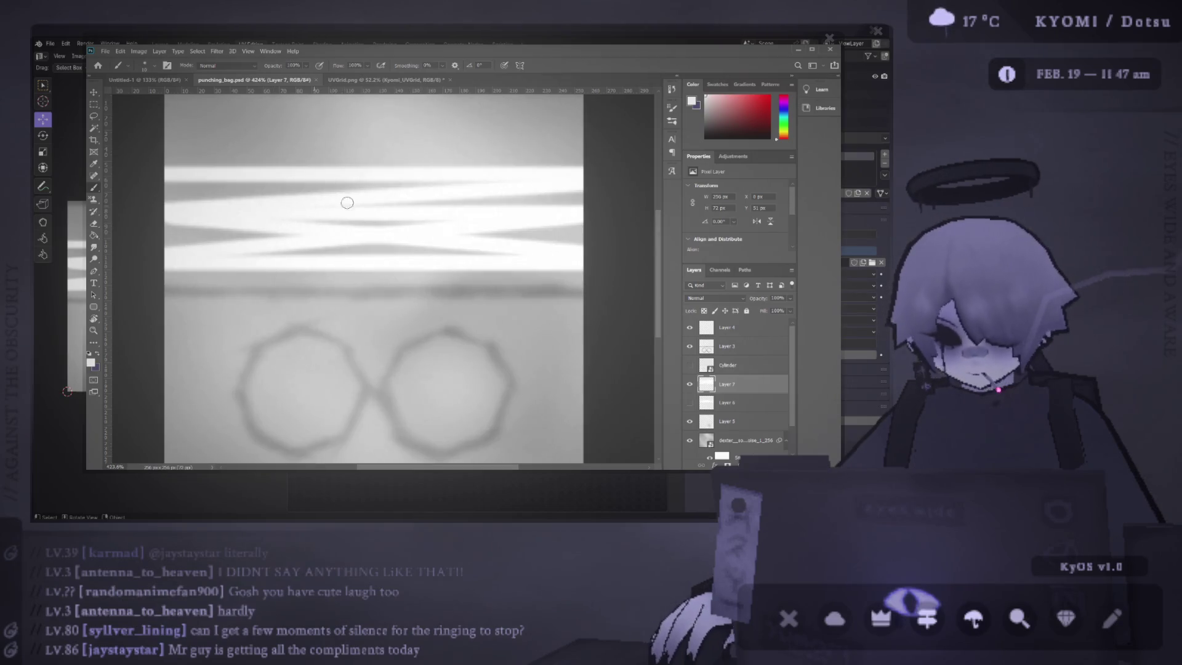
Step: Save the texture and undo the earlier stripes back to a single upper band
key("ctrl+s")
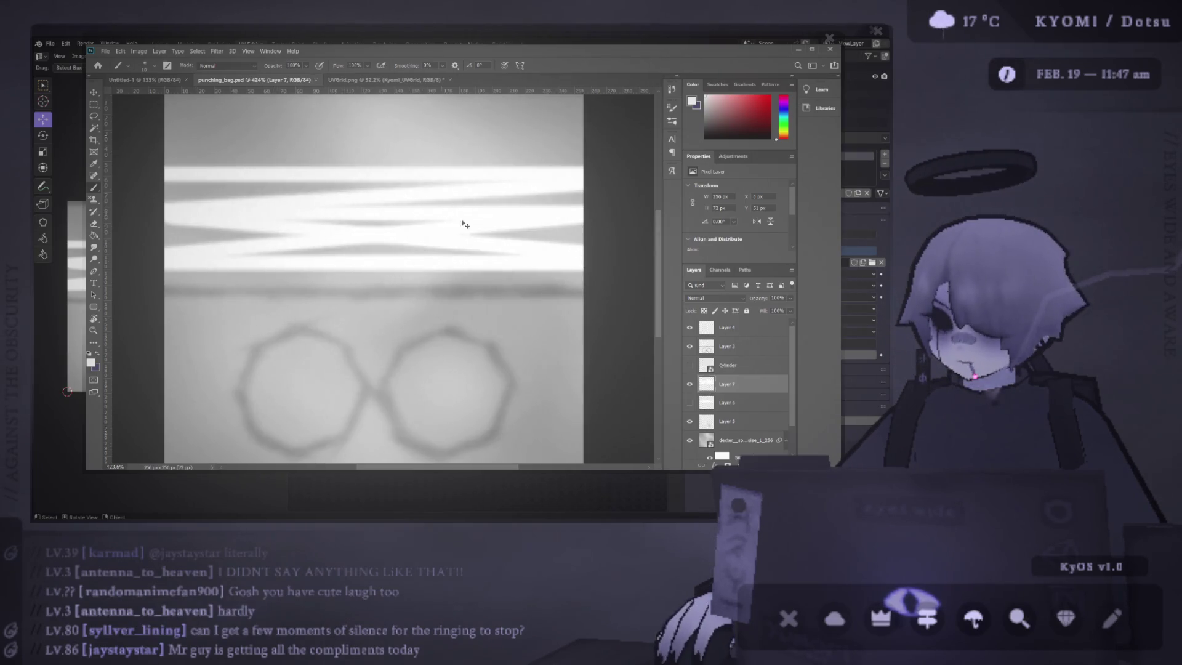
key("ctrl+z")
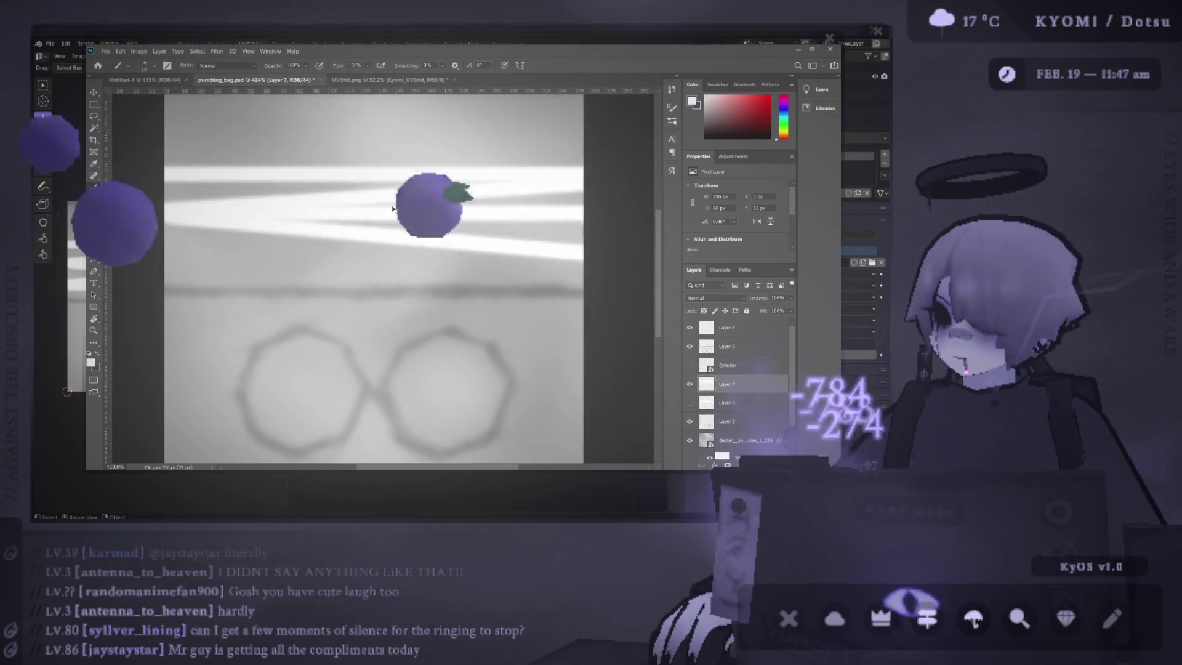
key("ctrl+z")
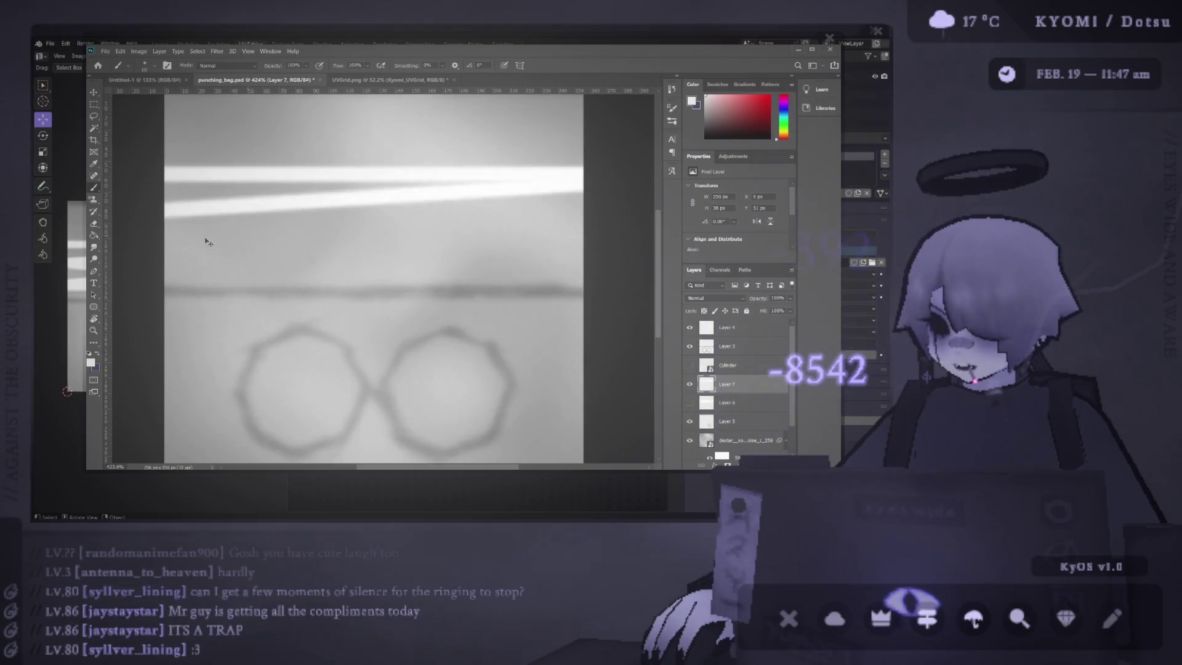
key("ctrl+z")
key("ctrl+z")
Step: Repaint overlapping horizontal and diagonal white stripes across the full texture width
left_click_drag(167, 167, 594, 167)
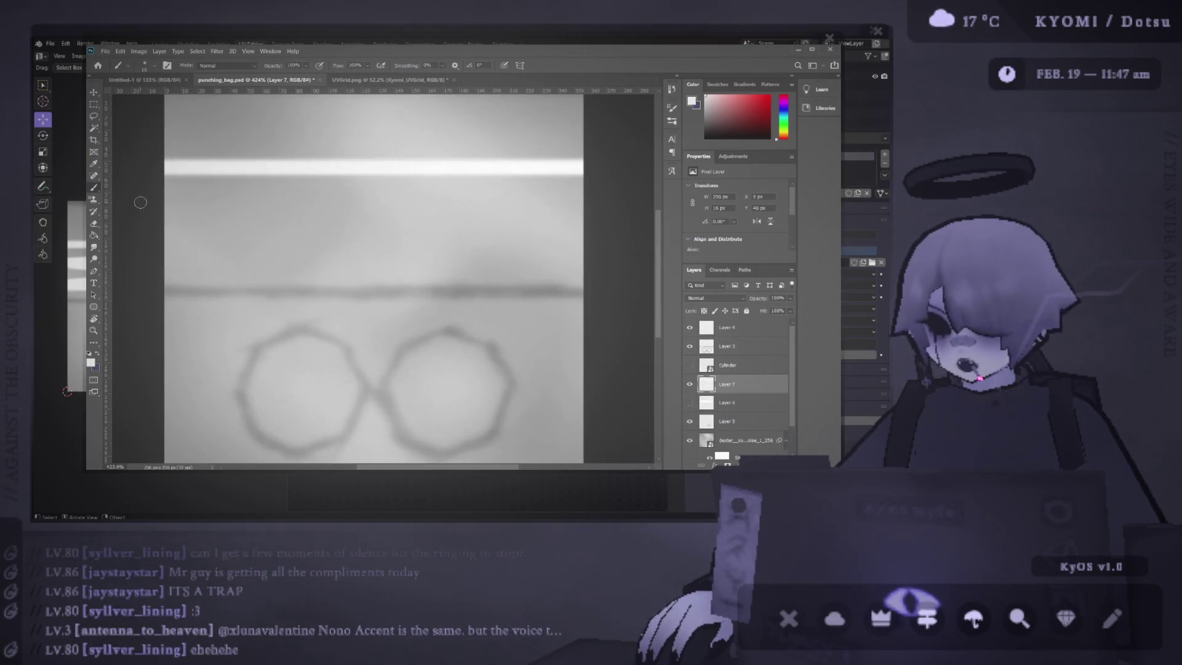
left_click(158, 194, "shift")
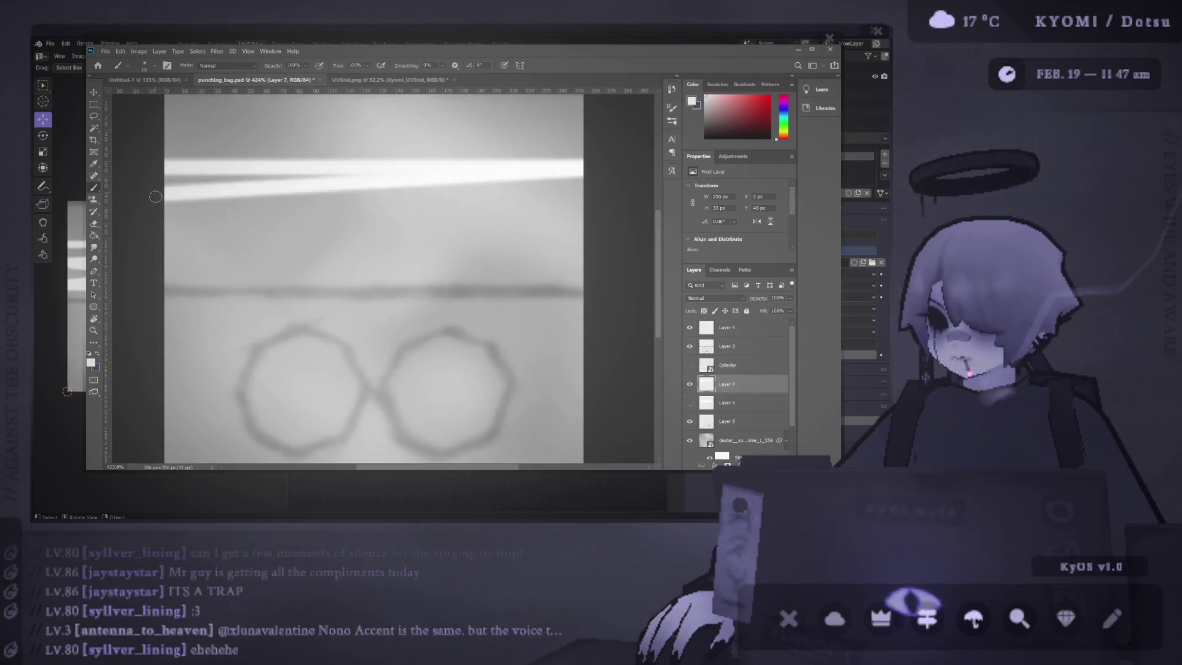
left_click_drag(164, 198, 613, 222)
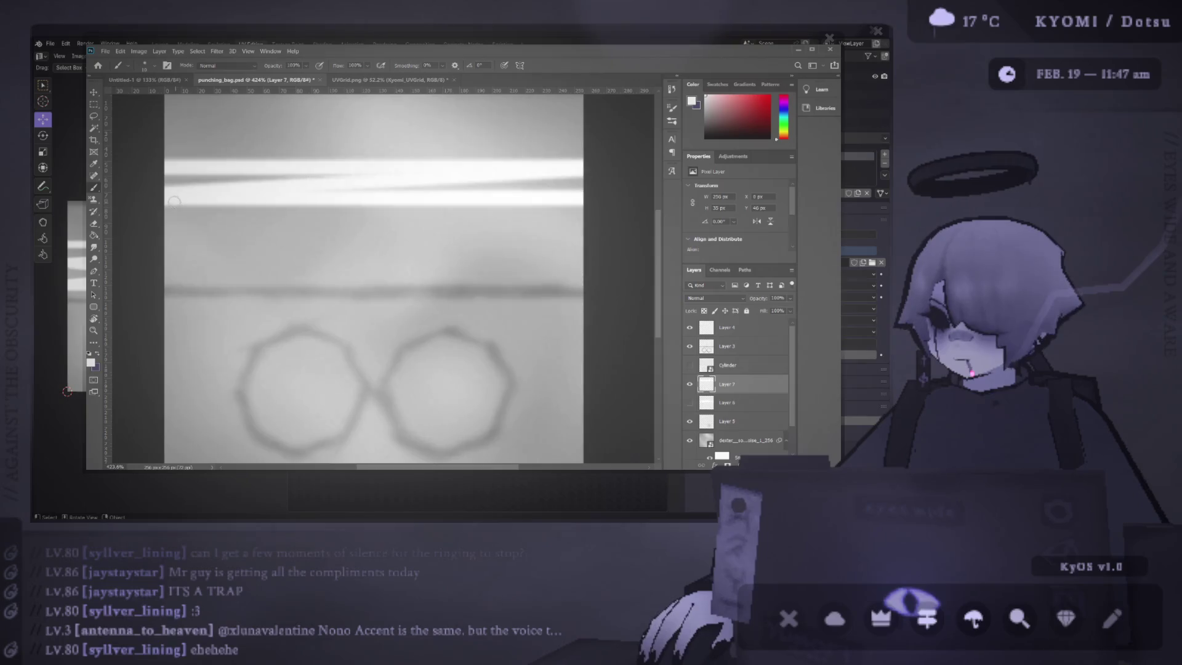
left_click_drag(169, 199, 596, 231)
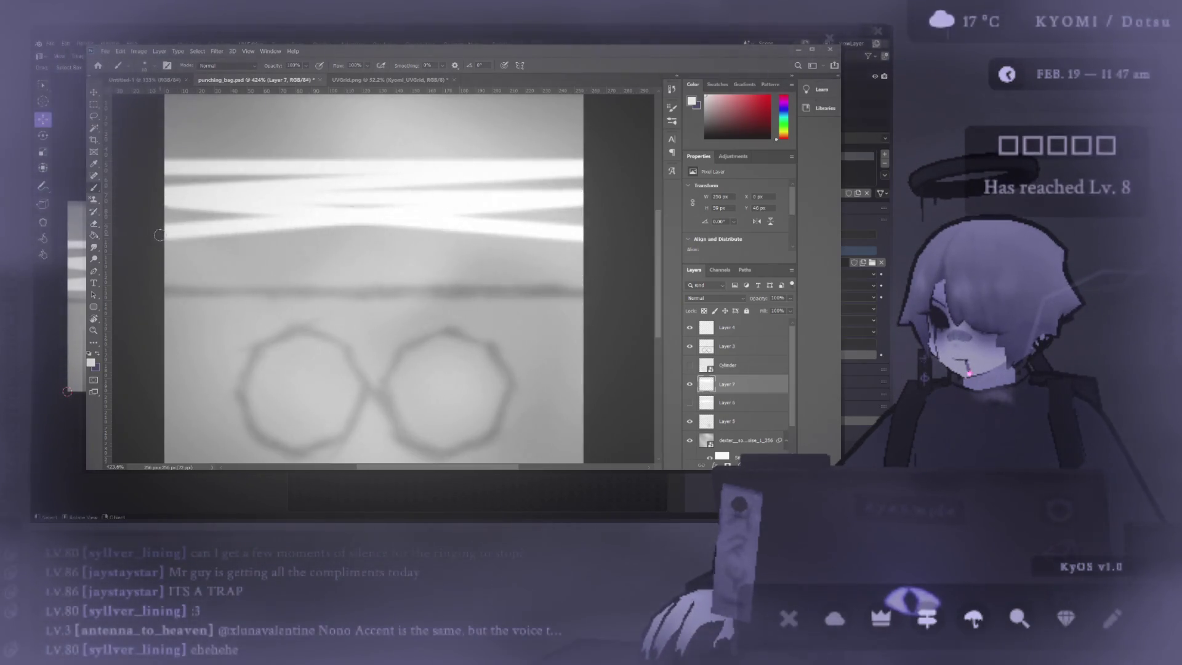
left_click_drag(167, 236, 635, 258)
key("alt+Tab")
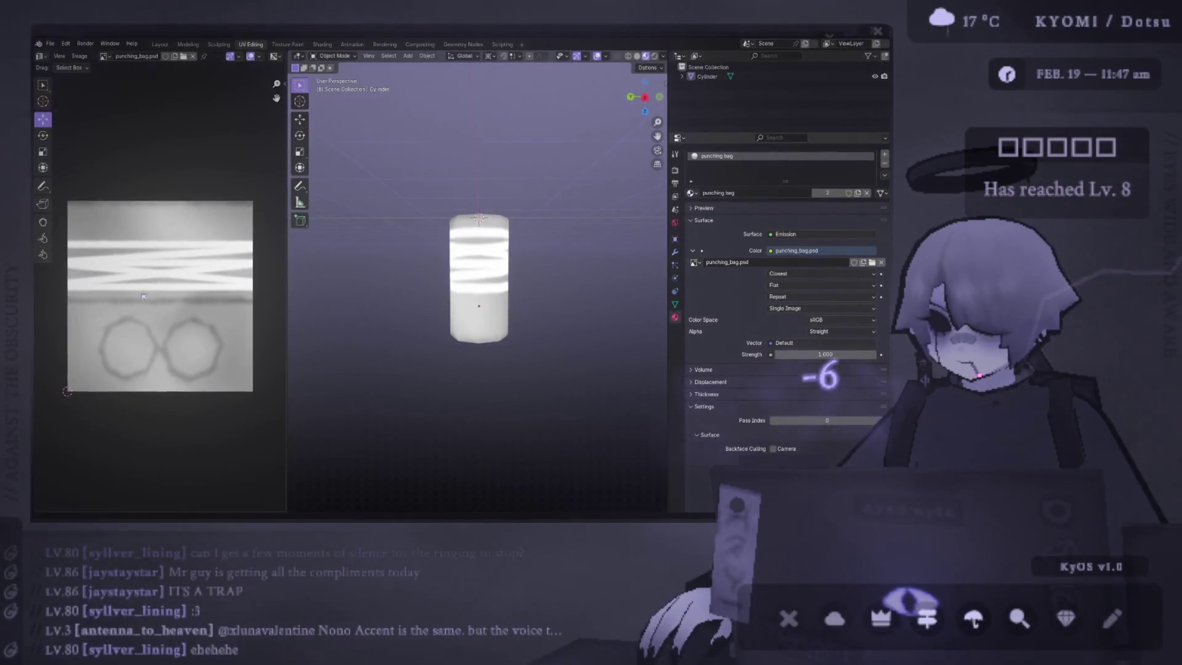
Step: Zoom in on the cylinder, brighten the right-side stripe in Photoshop, and recheck it in Blender
scroll(450, 272, "up", 7)
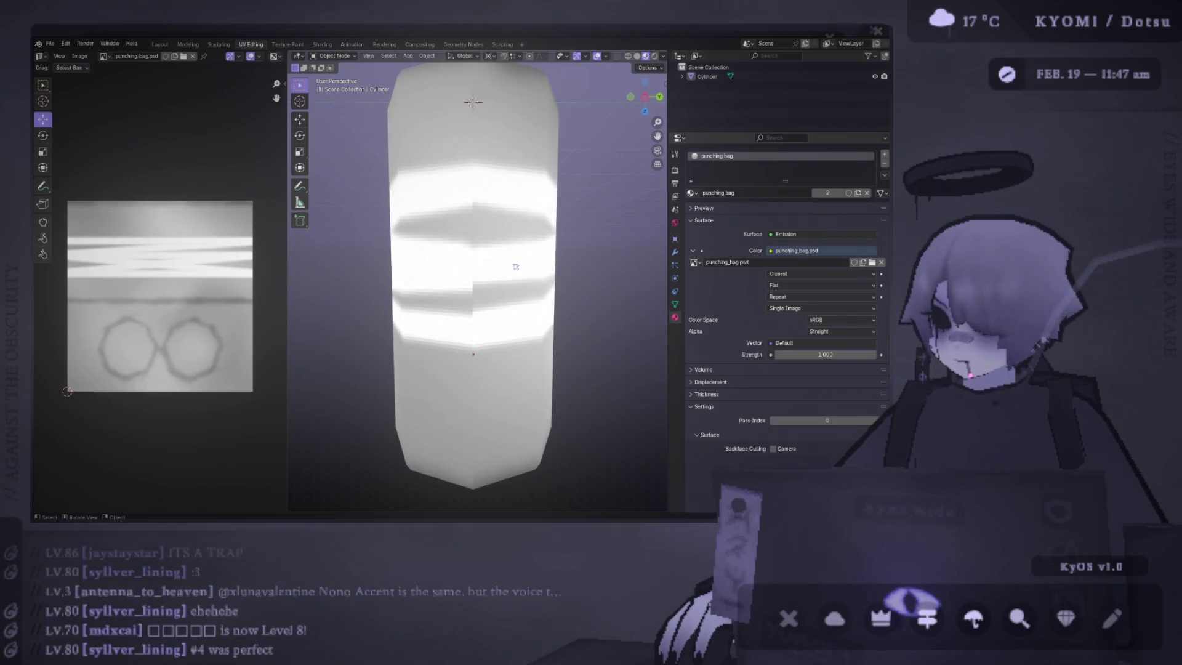
key("alt+Tab")
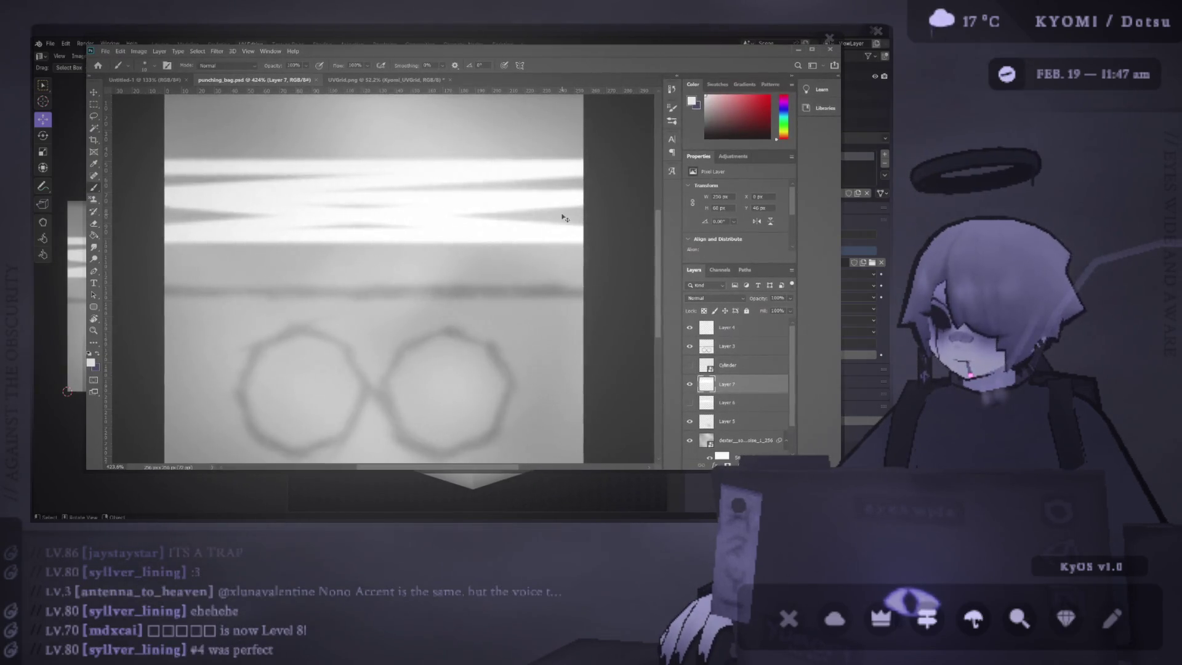
left_click_drag(584, 211, 378, 218)
key("alt+Tab")
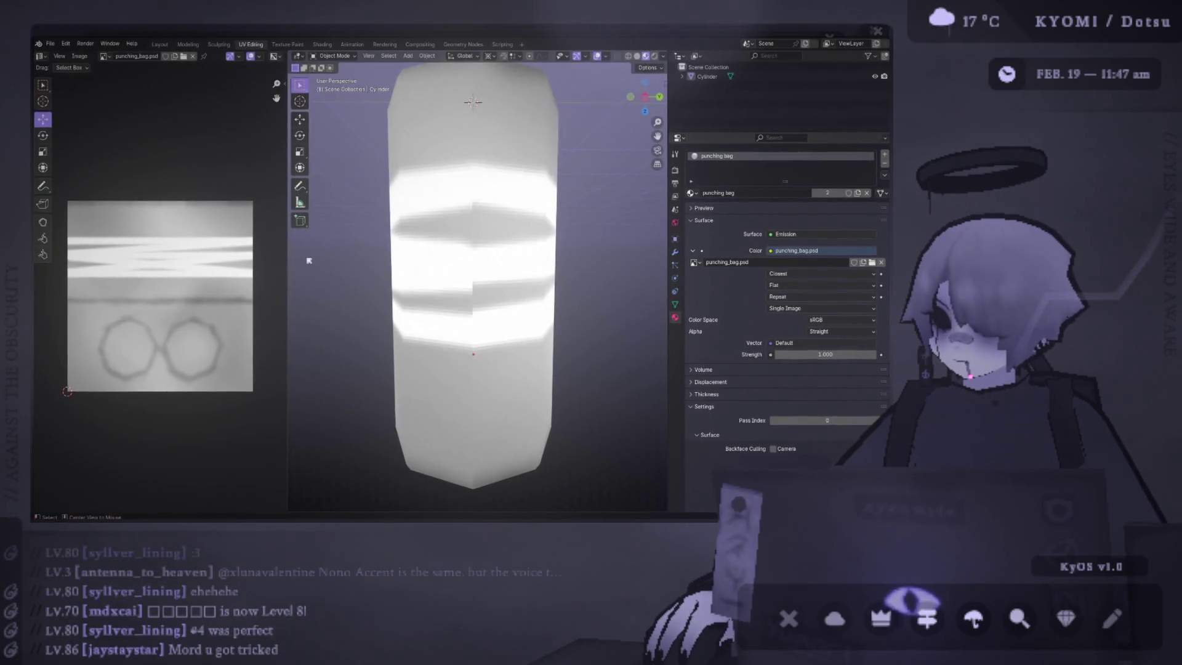
left_click(535, 260)
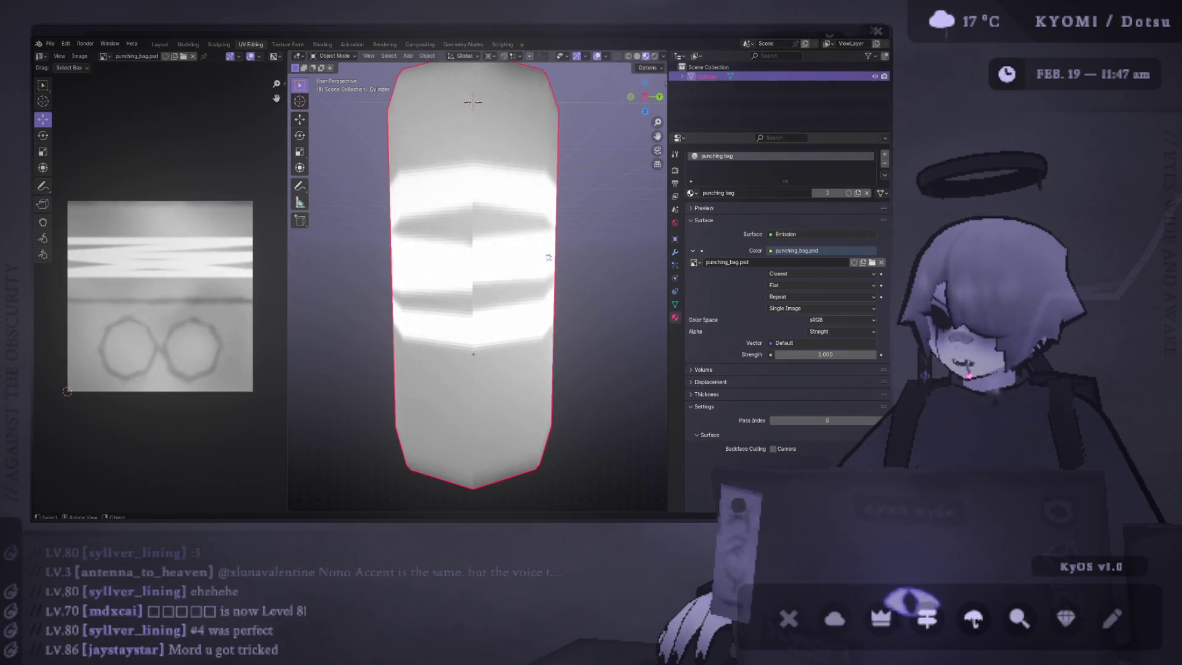
key("alt+Tab")
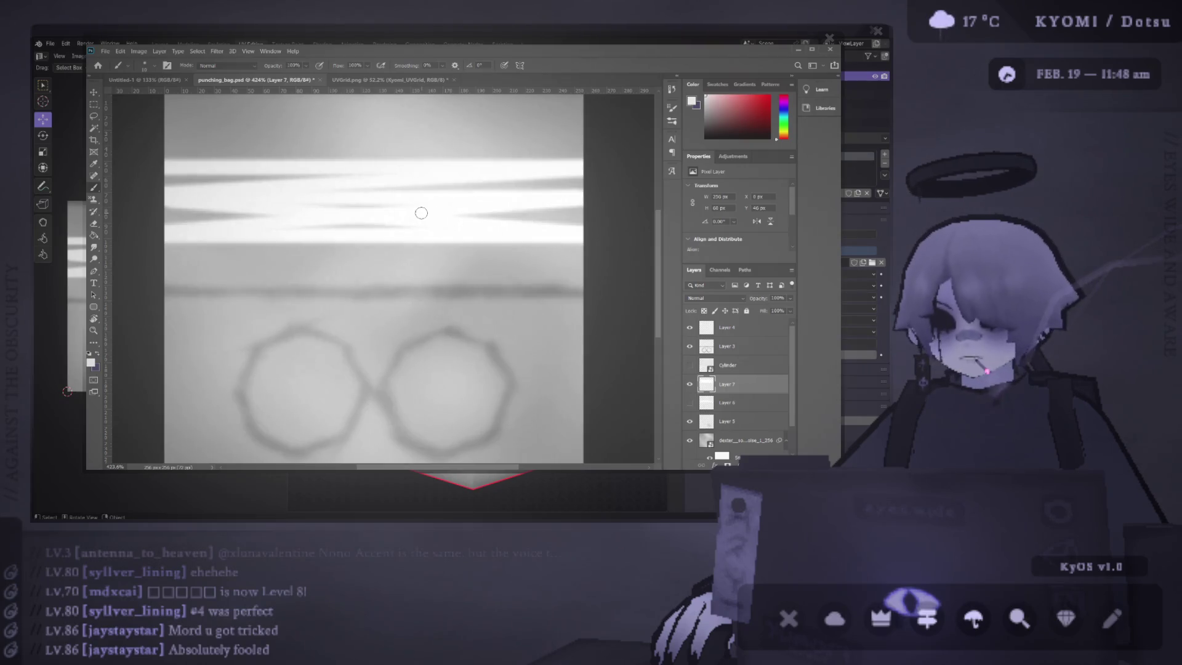
Step: Move the stripe layer up and marquee-select the right half of the stripes
key("v")
mouse_move(376, 205)
left_mouse_down()
mouse_move(277, 201)
mouse_move(408, 200)
mouse_move(367, 202)
mouse_move(377, 194)
left_mouse_up()
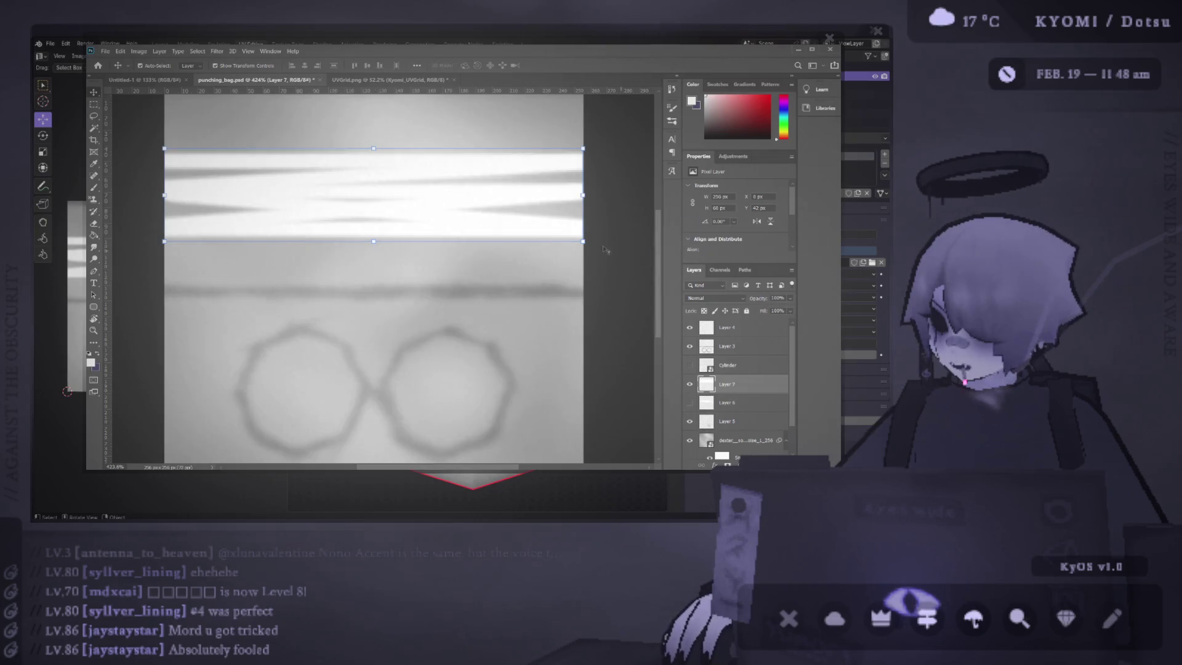
key("m")
left_click_drag(366, 139, 588, 246)
key("Delete")
key("ctrl+z")
Step: Cut the right half of the stripes onto its own layer and reposition it with Free Transform
key("ctrl+shift+j")
key("v")
mouse_move(275, 246)
left_mouse_down()
mouse_move(345, 203)
mouse_move(388, 220)
left_mouse_up()
key("ctrl+t")
mouse_move(486, 201)
left_mouse_down()
mouse_move(442, 259)
mouse_move(487, 197)
mouse_move(328, 205)
left_mouse_up()
key("Return")
Step: Align Layer 7's right strip piece with the left piece, nudged one pixel lower
key("ctrl+z")
key("ctrl+z")
key("ctrl+z")
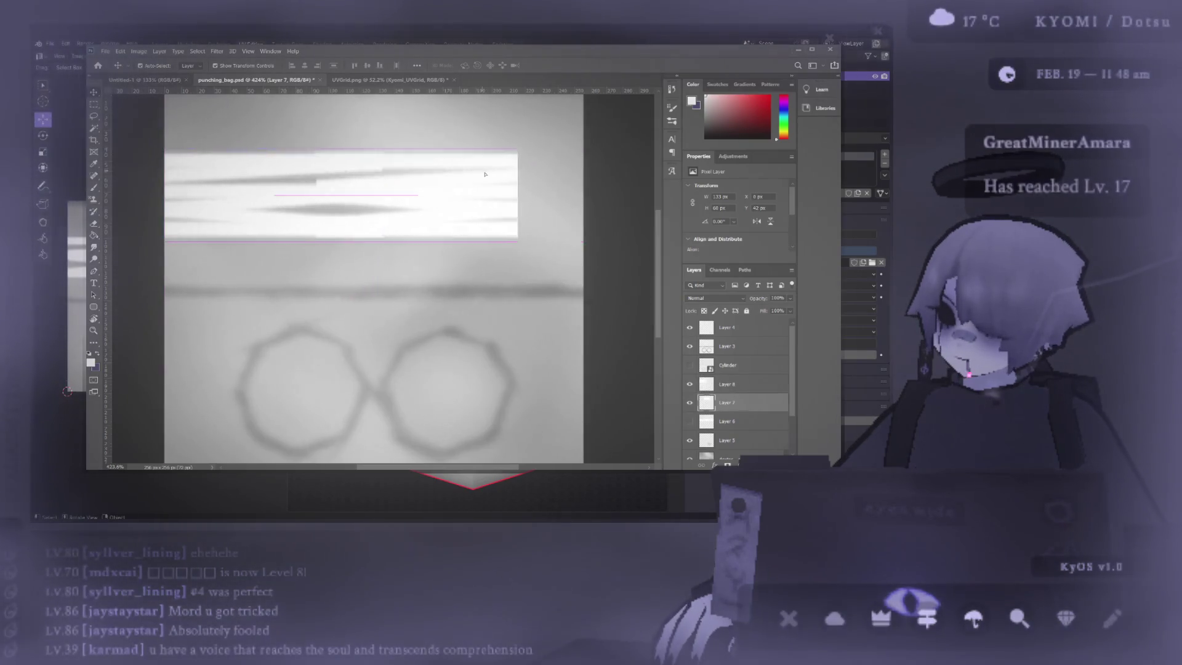
left_click_drag(539, 177, 547, 171)
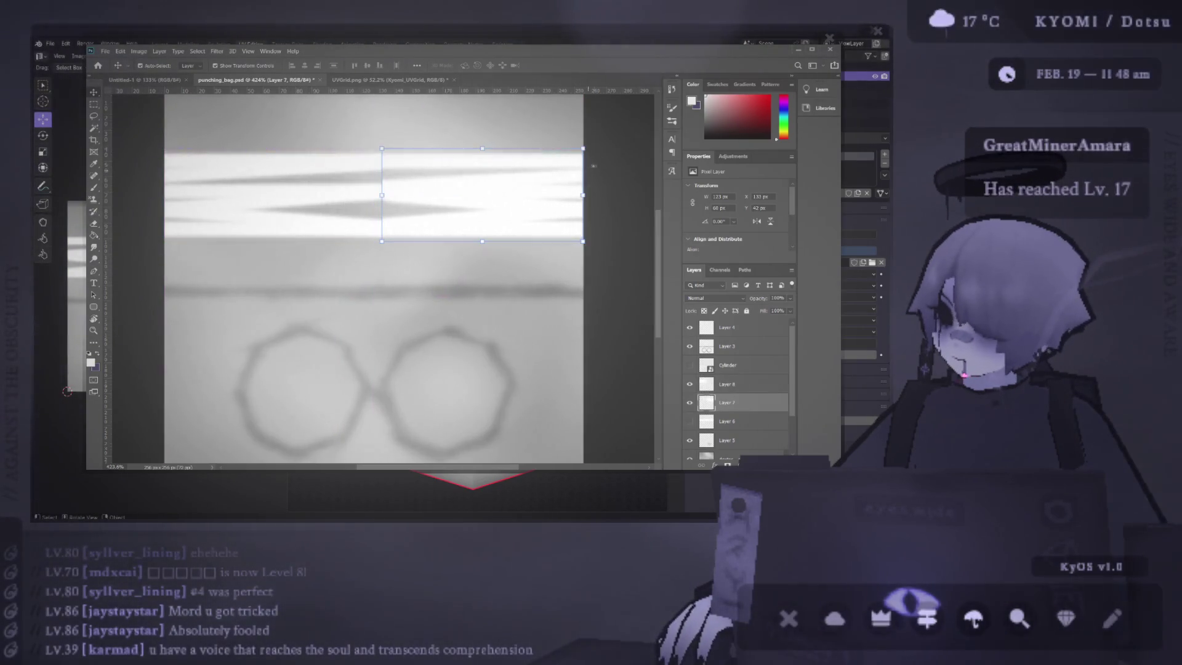
left_click(611, 162)
scroll(382, 238, "up", 5)
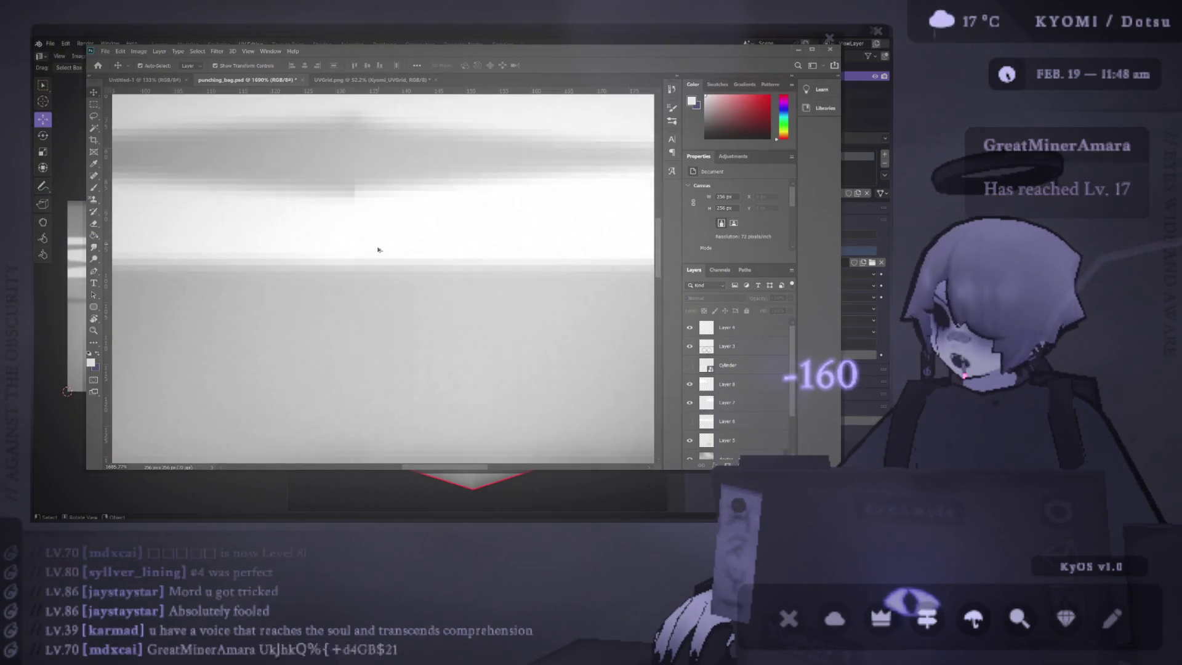
left_click(374, 237)
mouse_move(373, 242)
left_mouse_down()
mouse_move(382, 237)
mouse_move(360, 257)
left_mouse_up()
scroll(361, 256, "up", 5)
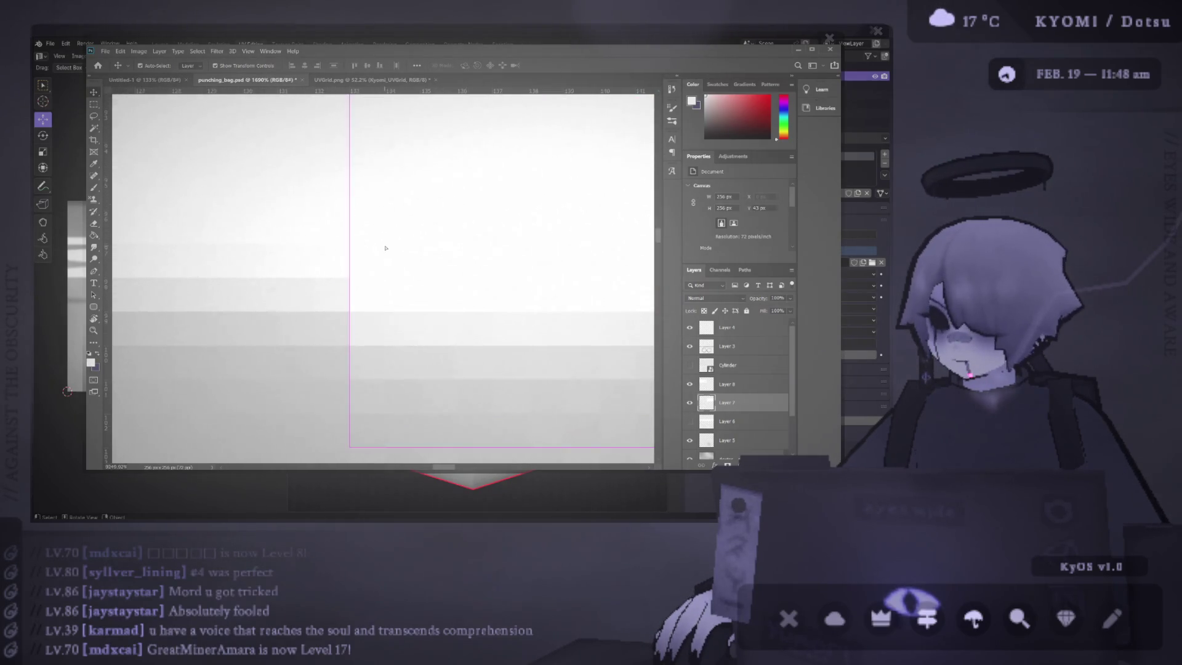
key("Down")
scroll(375, 232, "down", 6)
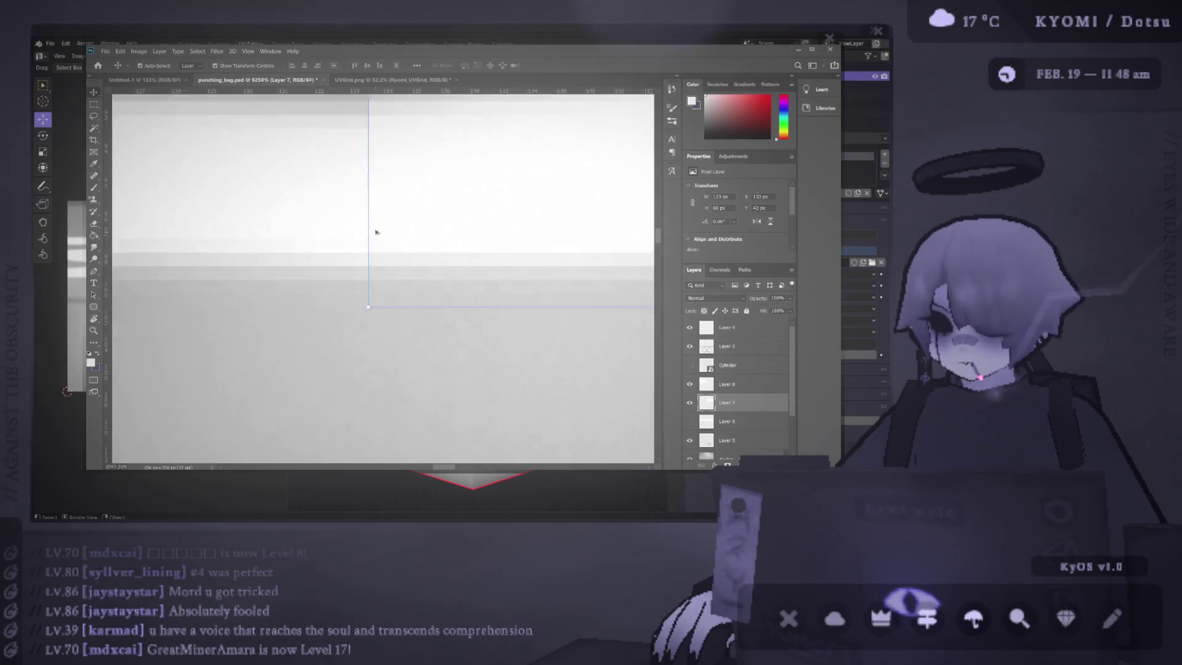
scroll(330, 205, "down", 3)
scroll(298, 169, "up", 5)
Step: Select Layer 8 and Layer 7 together and merge them into one layer
left_click(371, 232)
scroll(367, 238, "down", 3)
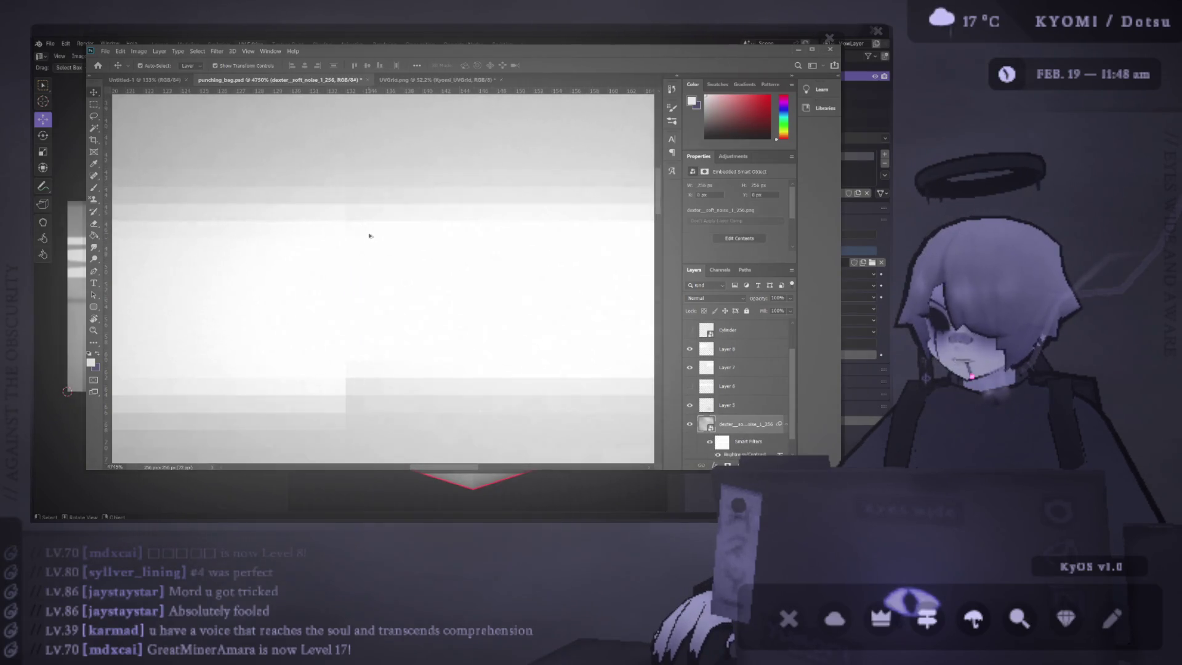
scroll(361, 286, "down", 5)
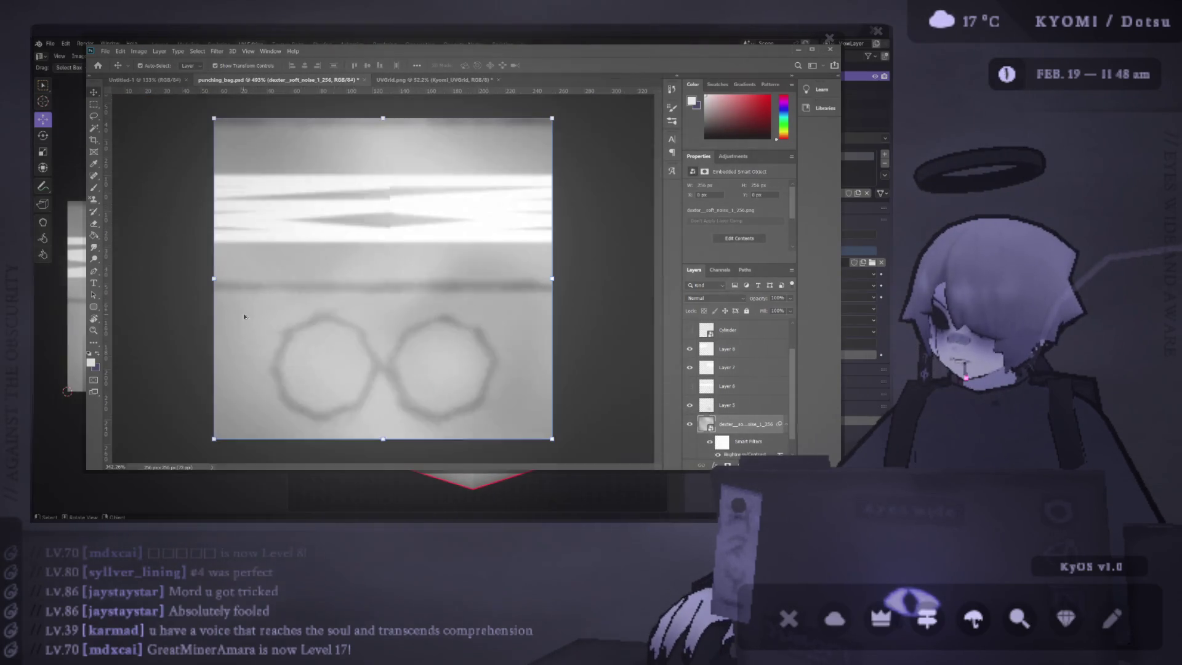
scroll(431, 246, "up", 2)
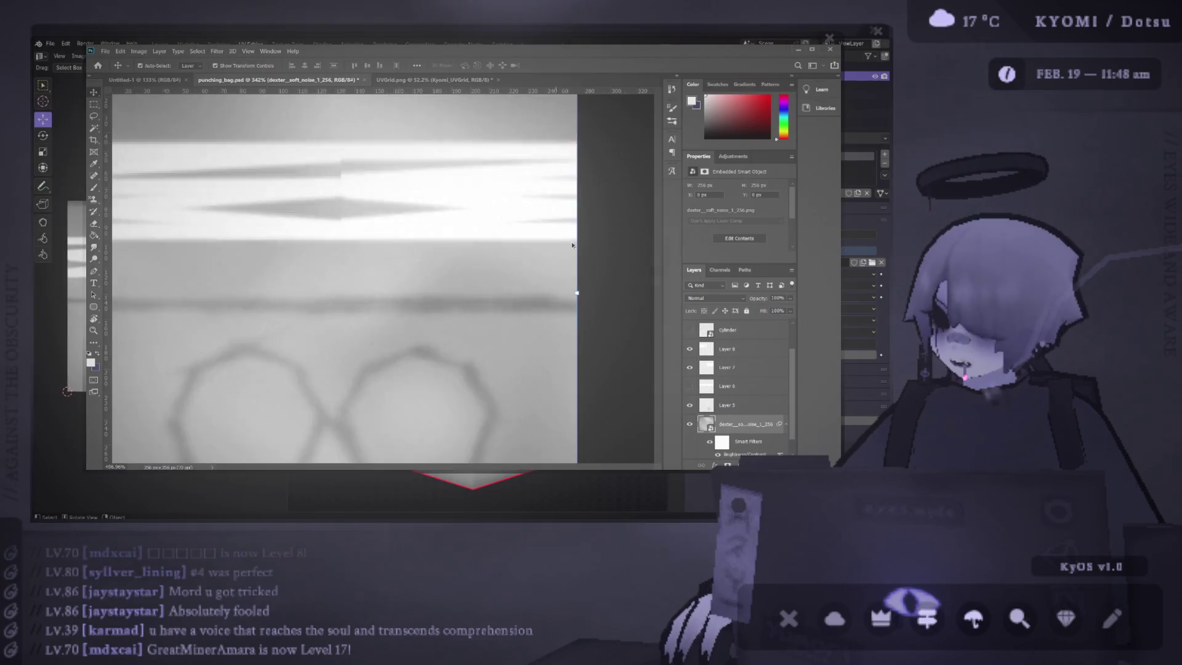
left_click_drag(148, 289, 159, 242)
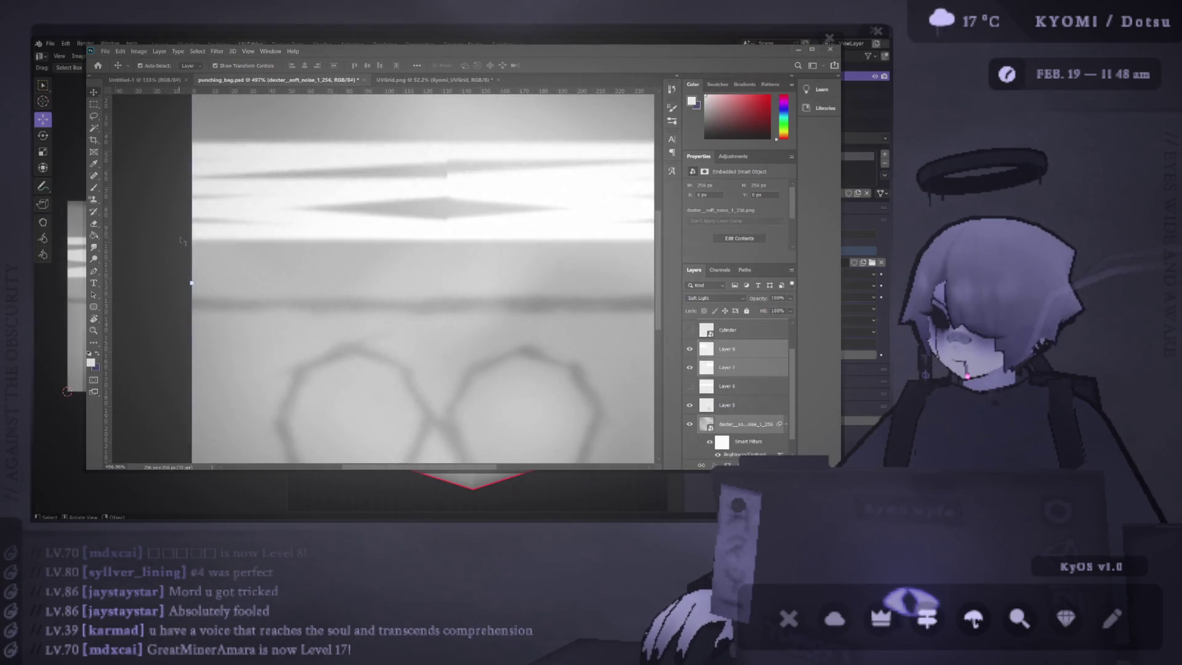
scroll(448, 164, "up", 3)
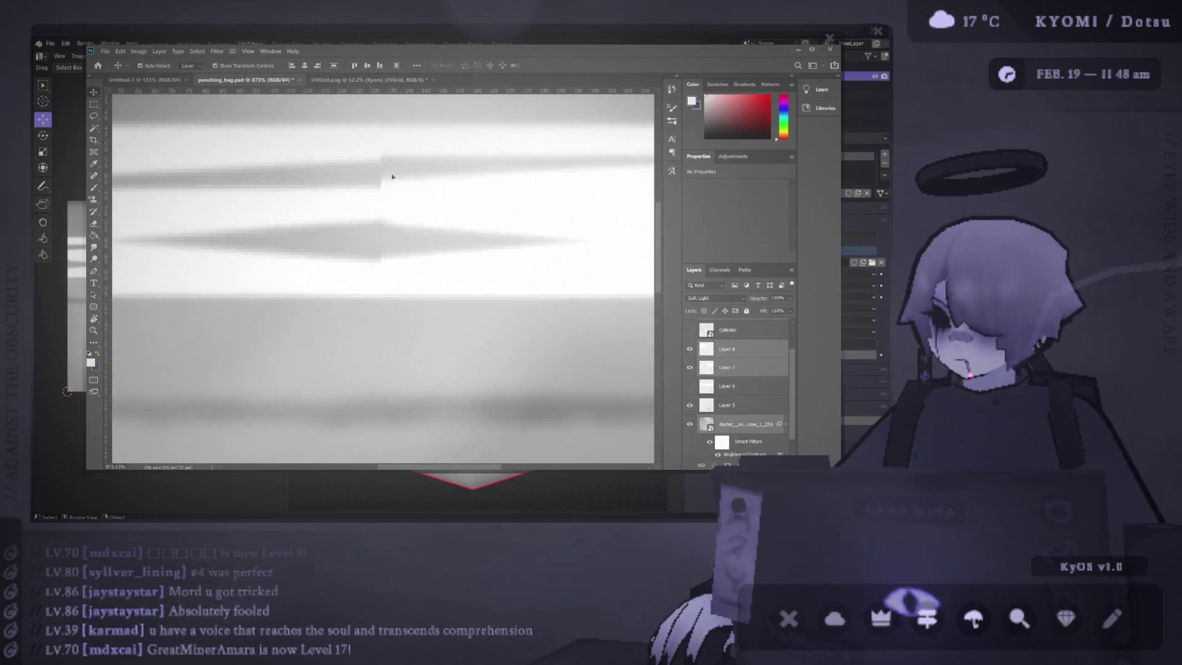
left_click(497, 242)
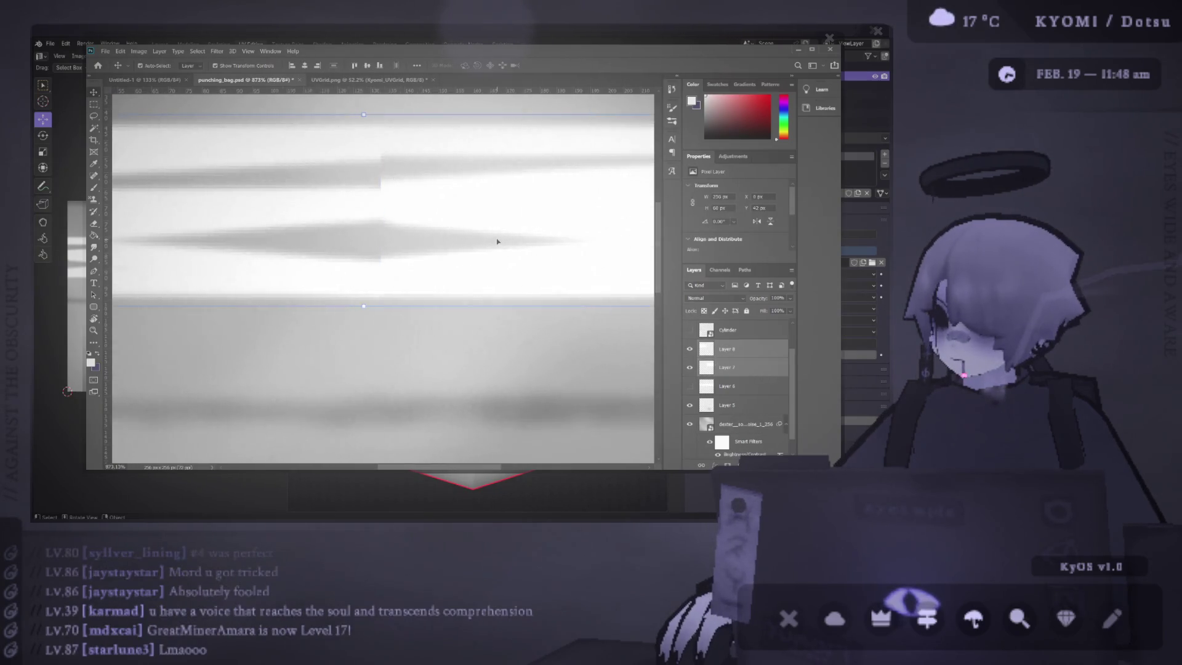
scroll(739, 355, "up", 2)
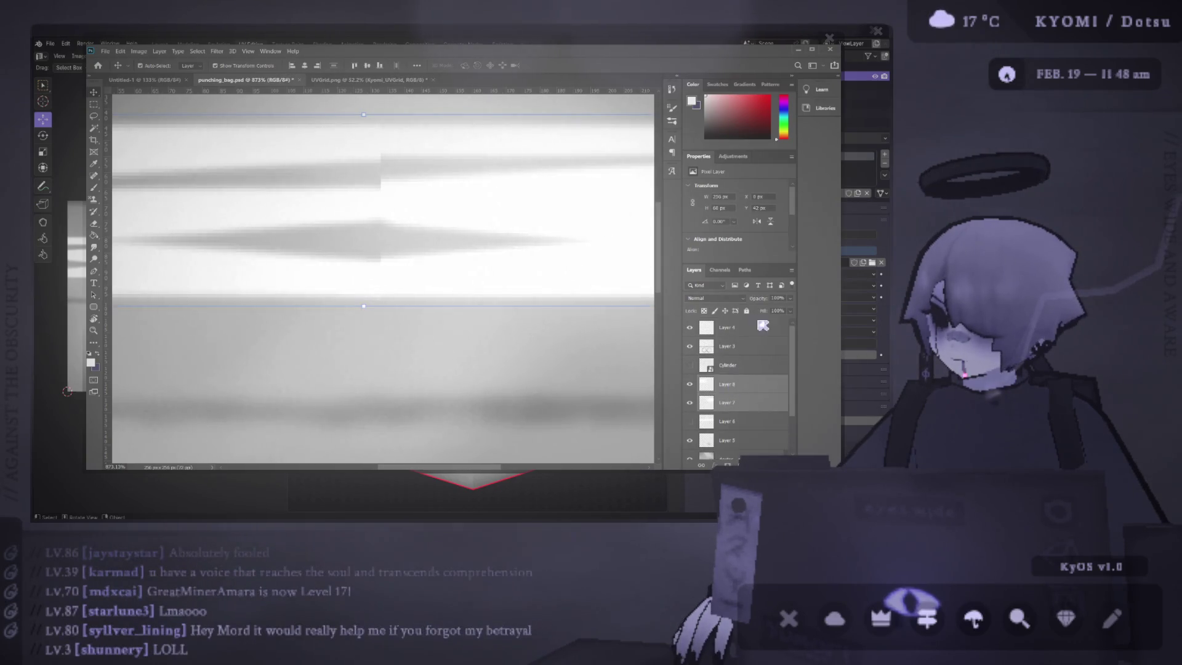
key("ctrl+e")
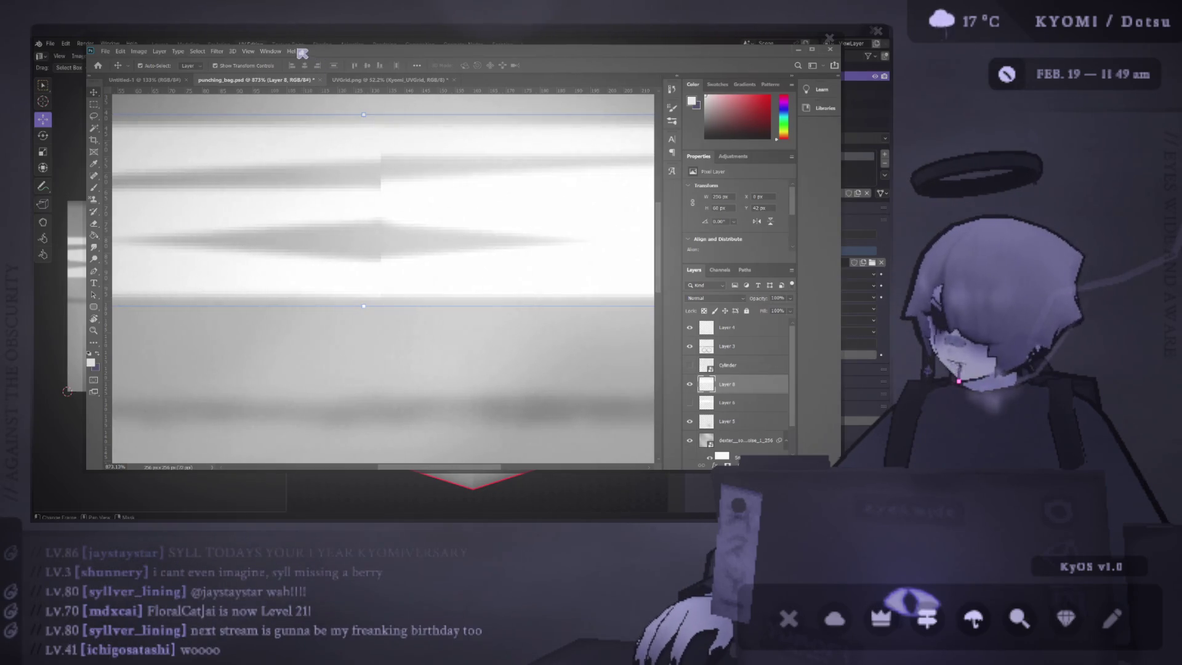
Step: Select the soft noise texture layer beneath the tape bands
left_click(402, 236)
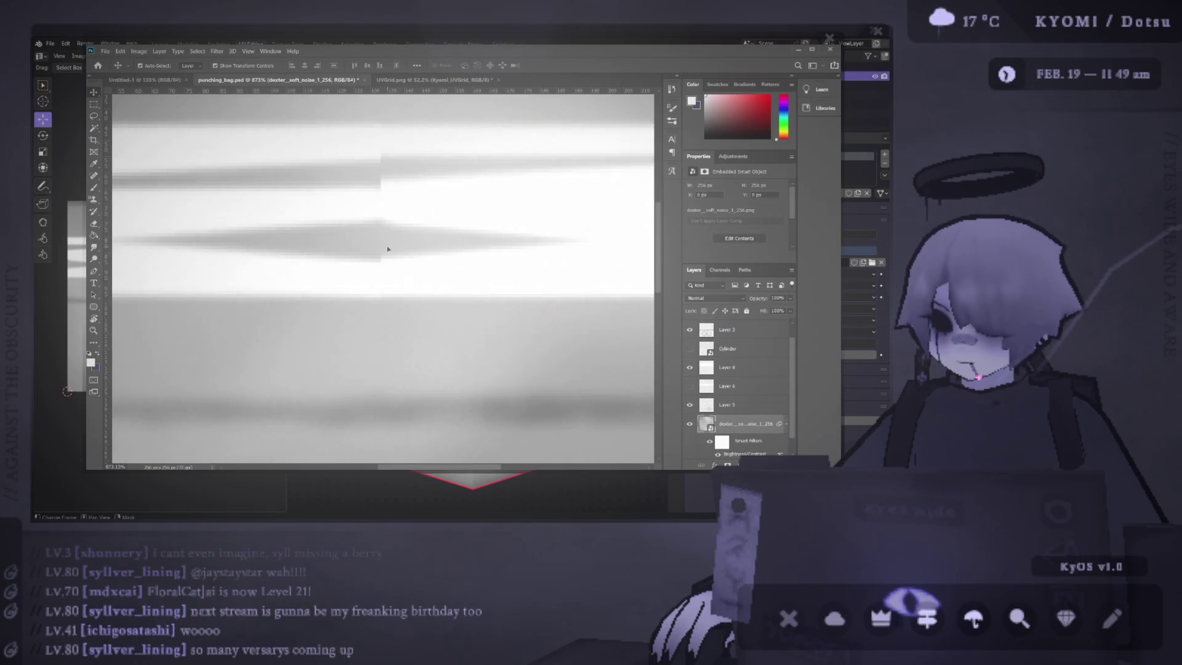
scroll(388, 247, "down", 5)
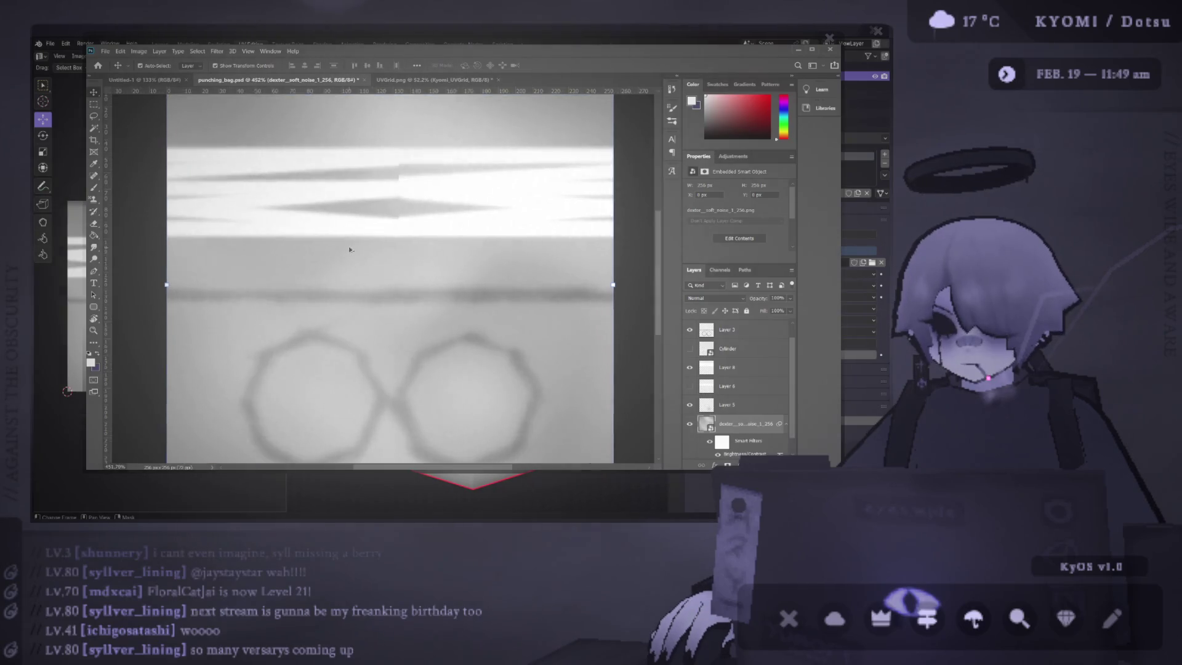
scroll(350, 250, "up", 2)
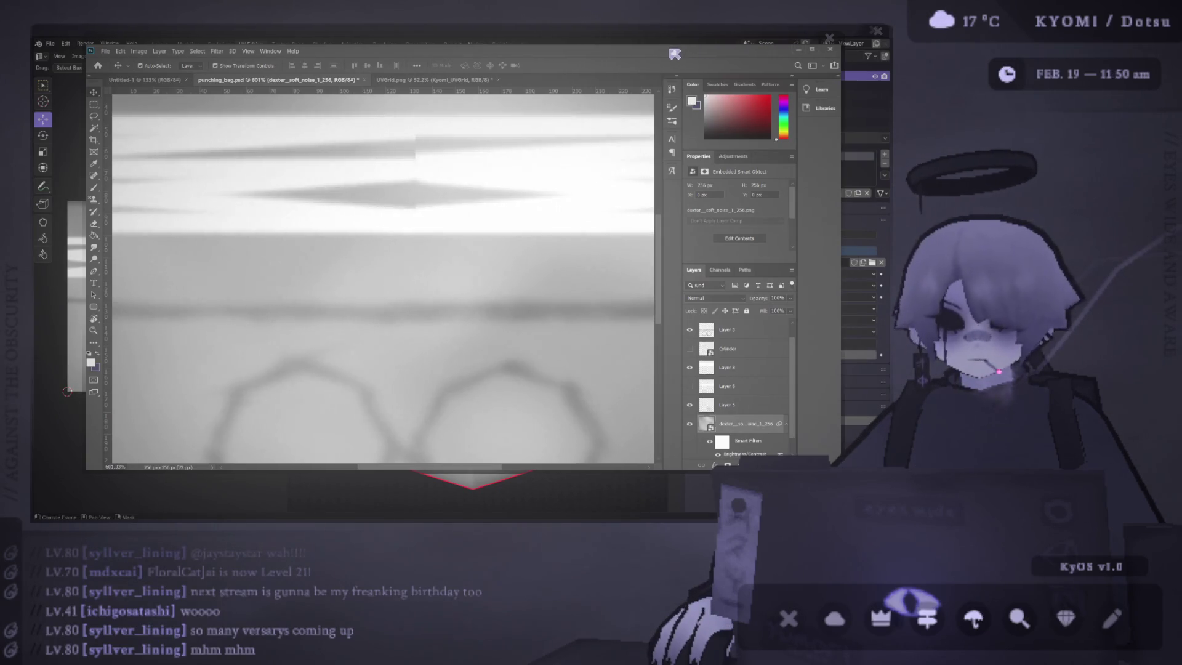
left_click(800, 50)
key("alt+Tab")
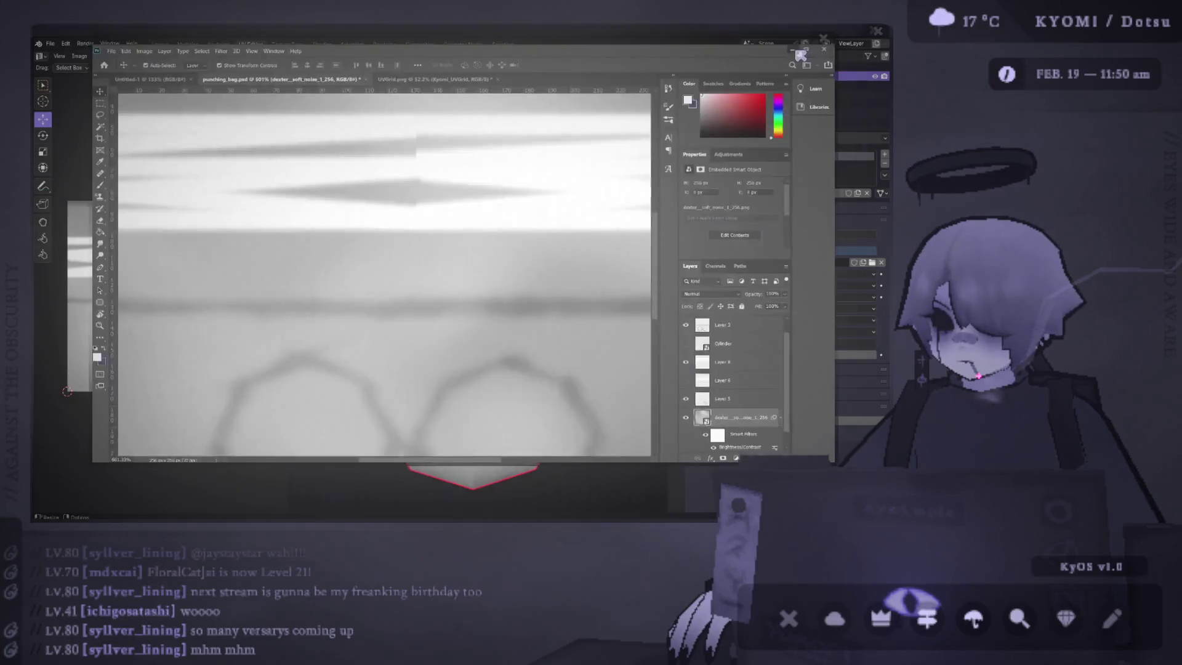
scroll(423, 173, "up", 5)
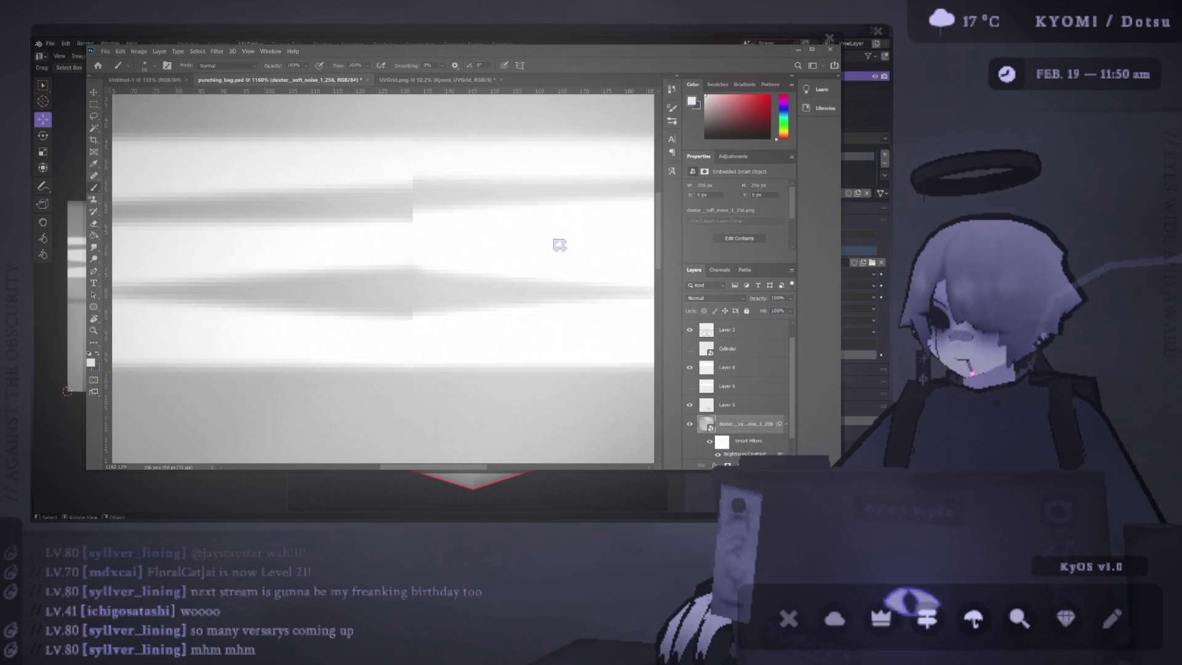
left_click(707, 365)
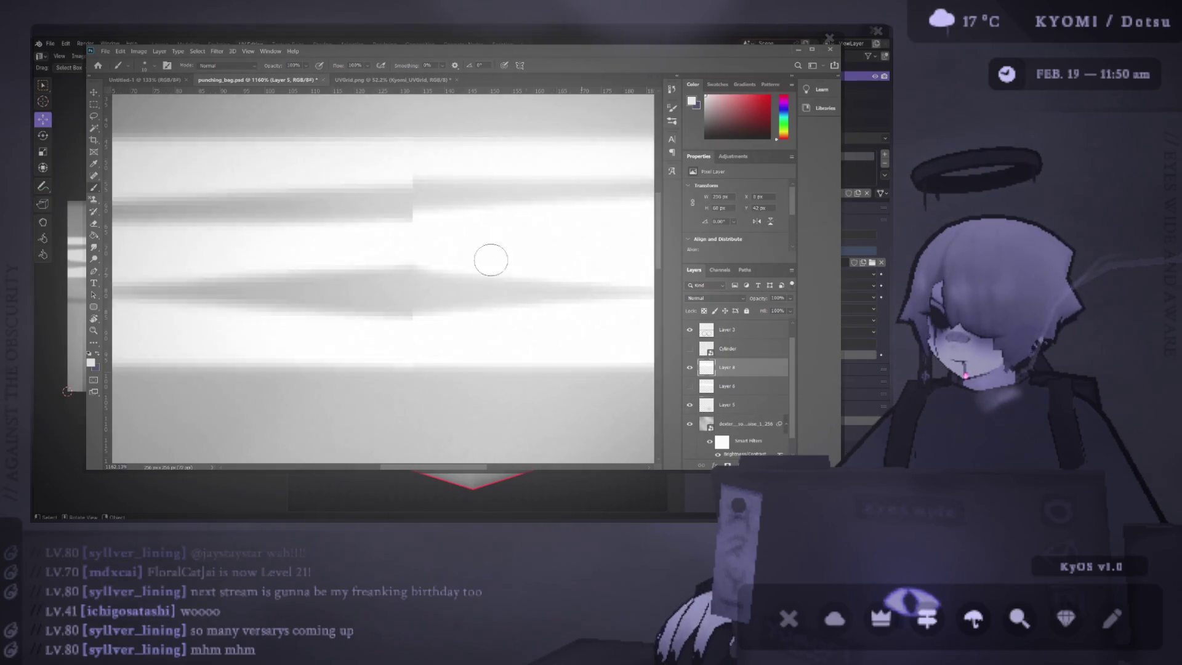
left_click_drag(424, 225, 416, 243)
mouse_move(326, 235)
left_mouse_down()
mouse_move(496, 229)
mouse_move(270, 240)
mouse_move(494, 256)
mouse_move(430, 227)
mouse_move(519, 216)
mouse_move(356, 225)
left_mouse_up()
key("ctrl+z")
key("ctrl+z")
key("ctrl+z")
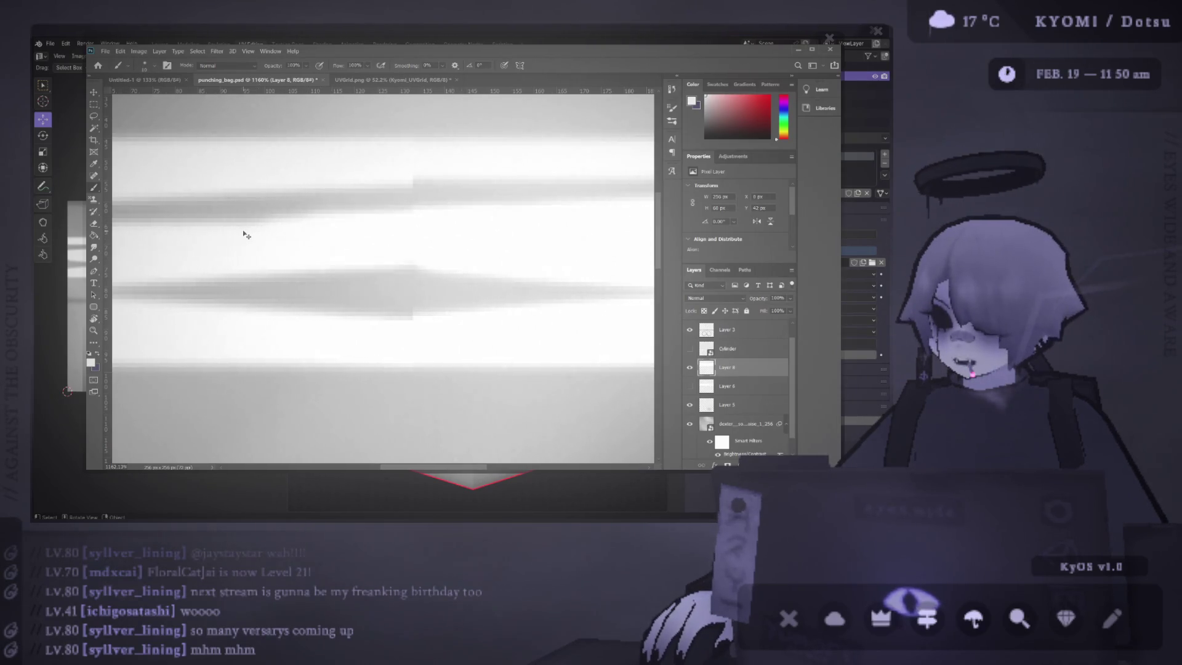
left_click(483, 220, "shift")
key("ctrl+z")
left_click(268, 242, "shift")
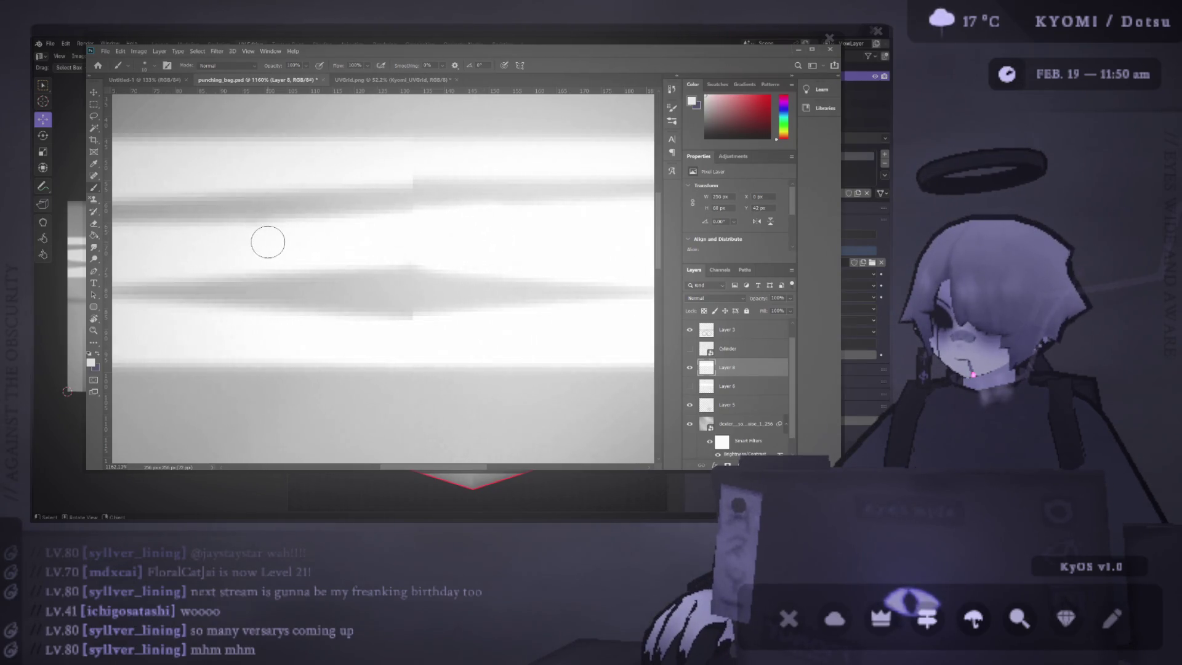
scroll(251, 234, "down", 1)
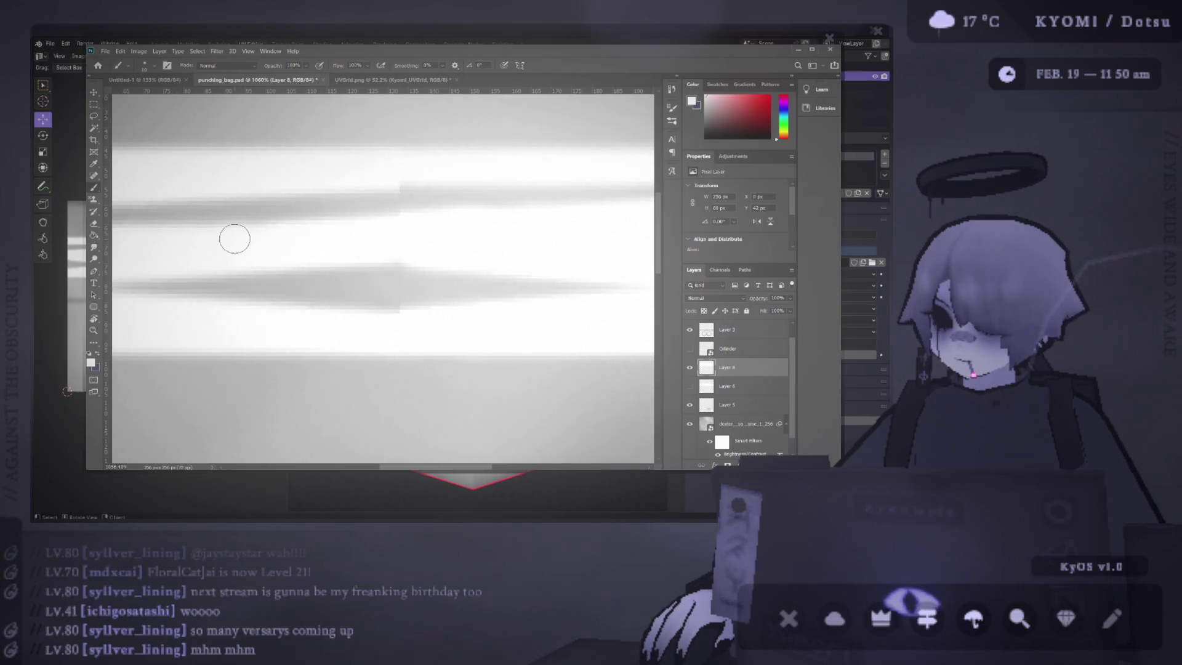
scroll(238, 237, "down", 4)
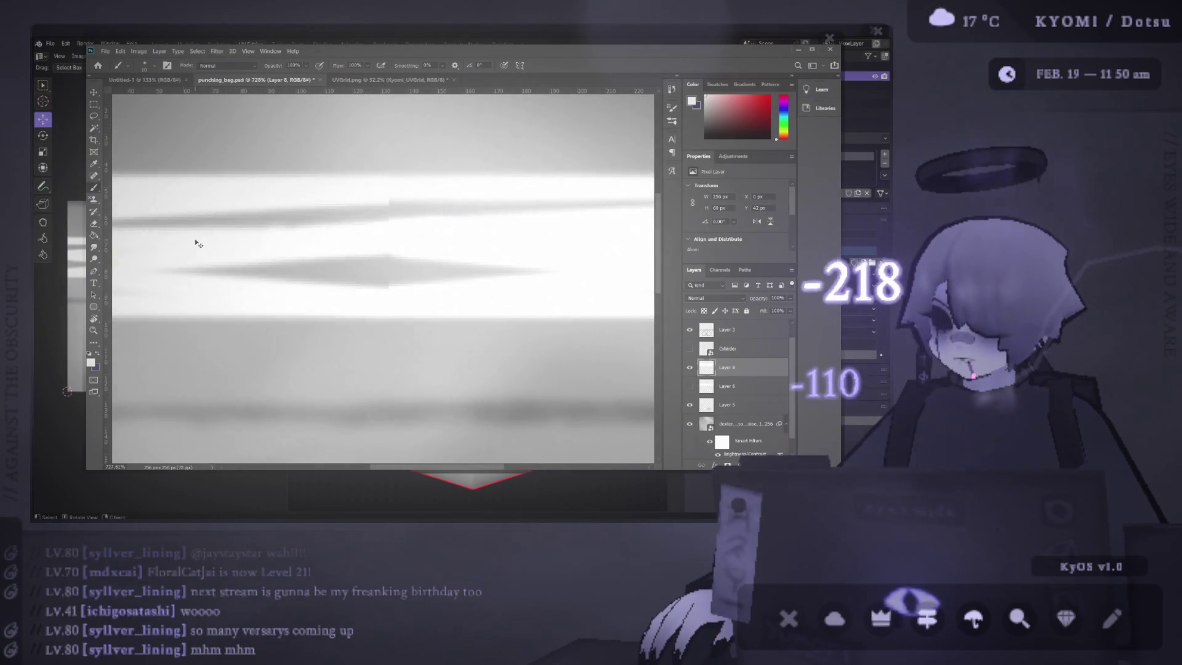
scroll(198, 240, "down", 2)
left_click(414, 230, "shift")
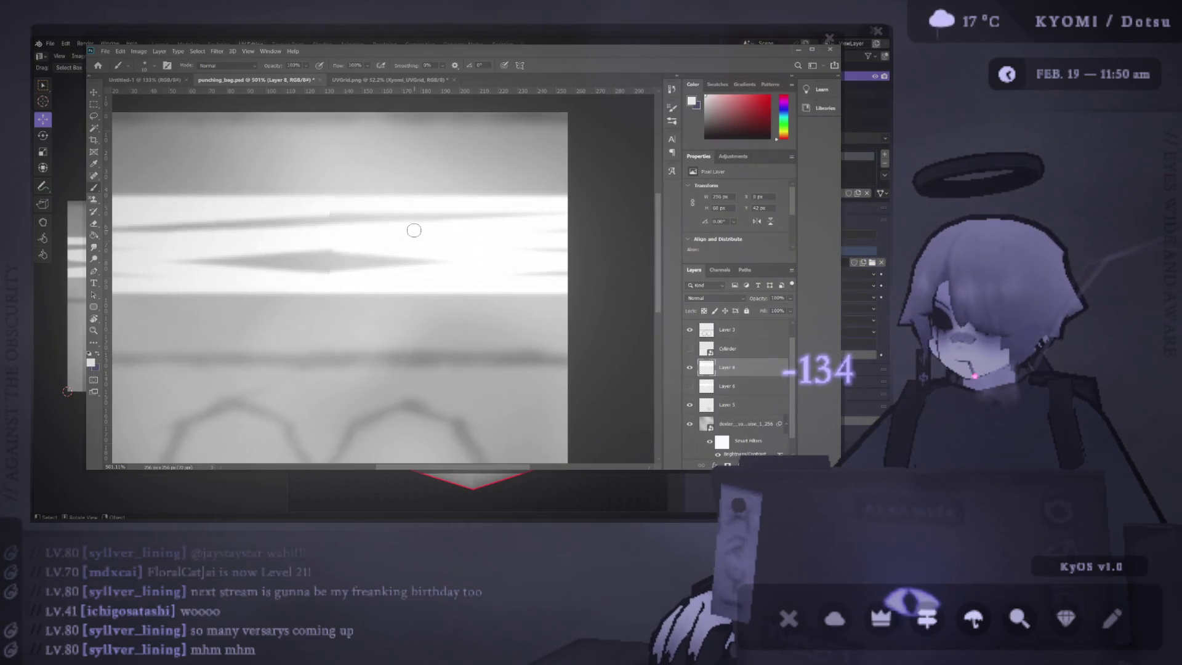
scroll(438, 232, "down", 3)
scroll(412, 201, "up", 4)
scroll(482, 194, "up", 2)
left_click(195, 210, "shift")
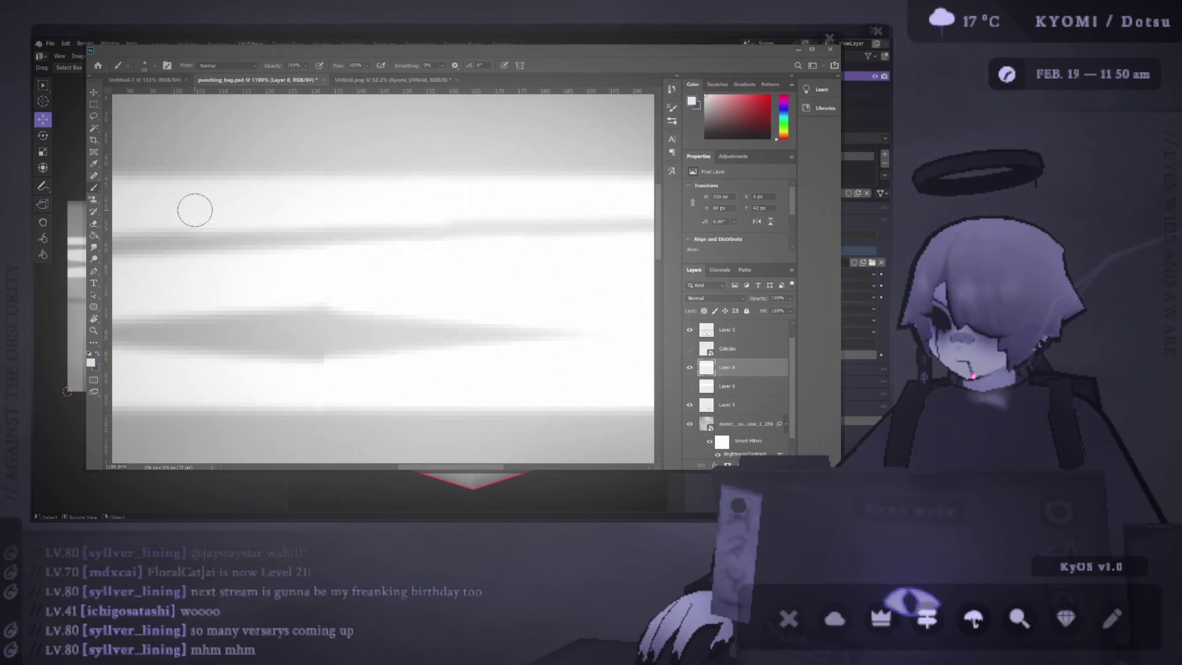
scroll(382, 204, "down", 3)
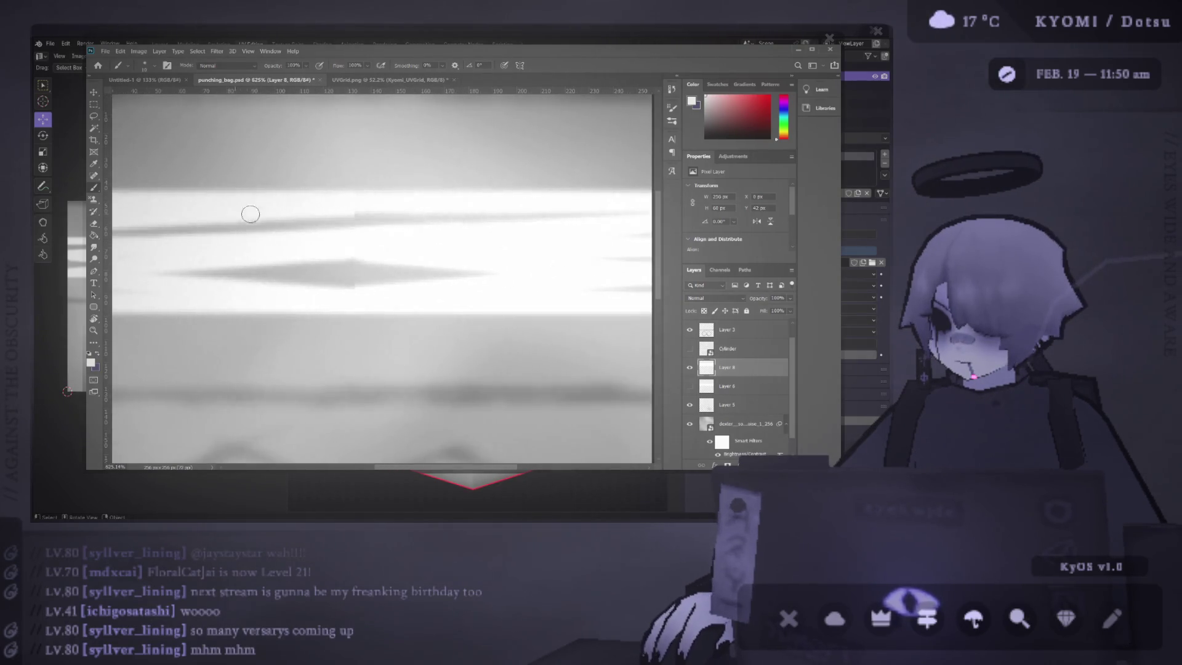
left_click(413, 203, "shift")
key("ctrl+z")
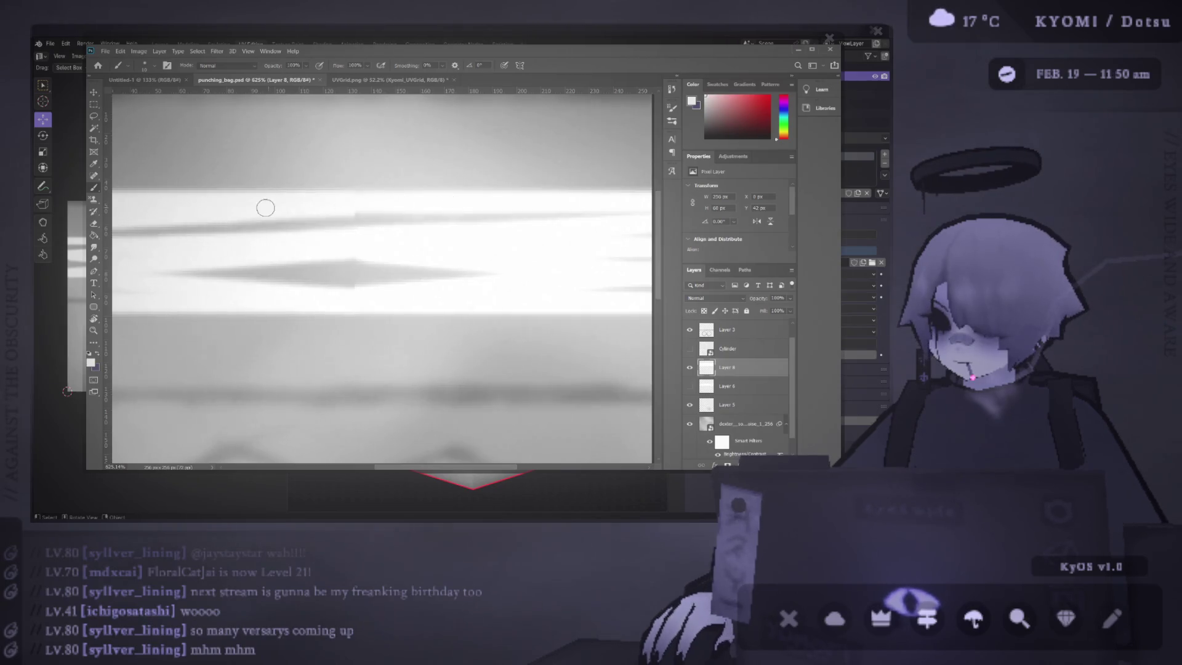
left_click(231, 212, "shift")
key("ctrl+z")
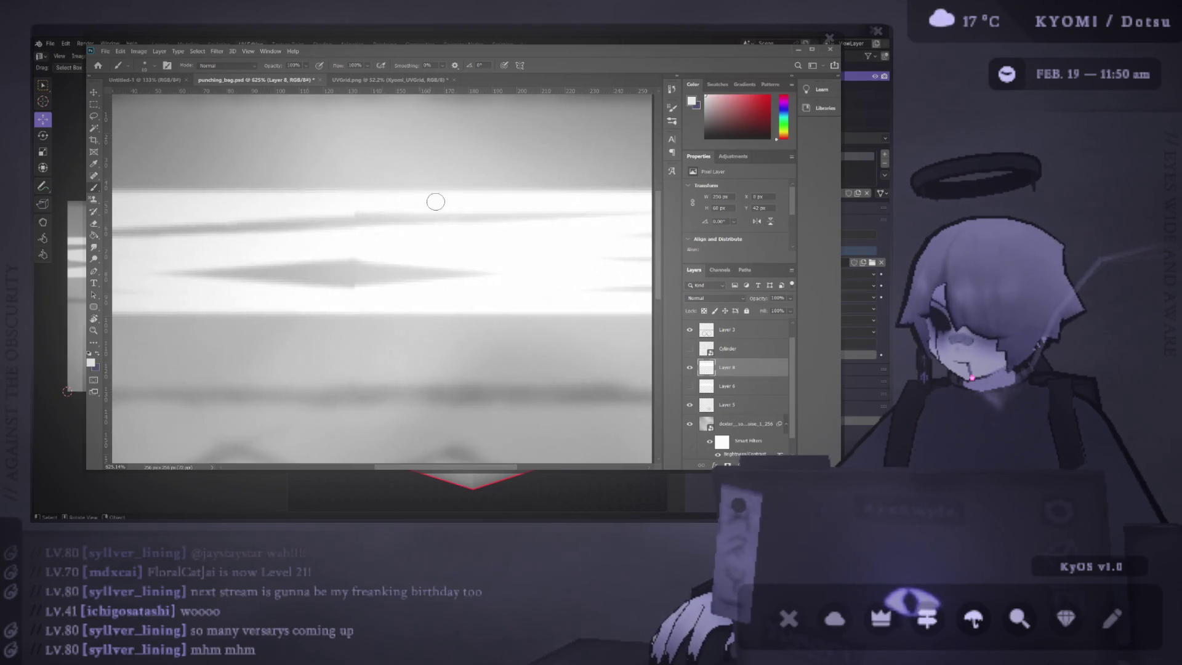
left_click(451, 205, "shift")
key("ctrl+z")
left_click(232, 206, "shift")
key("ctrl+z")
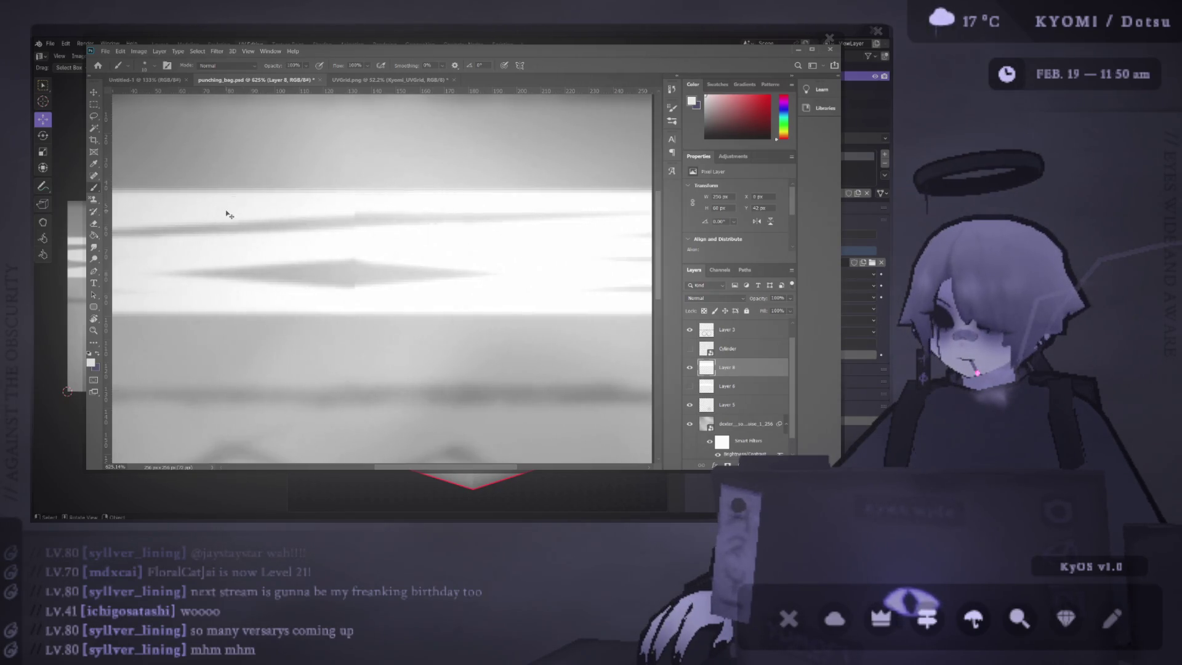
left_click(480, 207, "shift")
key("ctrl+z")
left_click(203, 210, "shift")
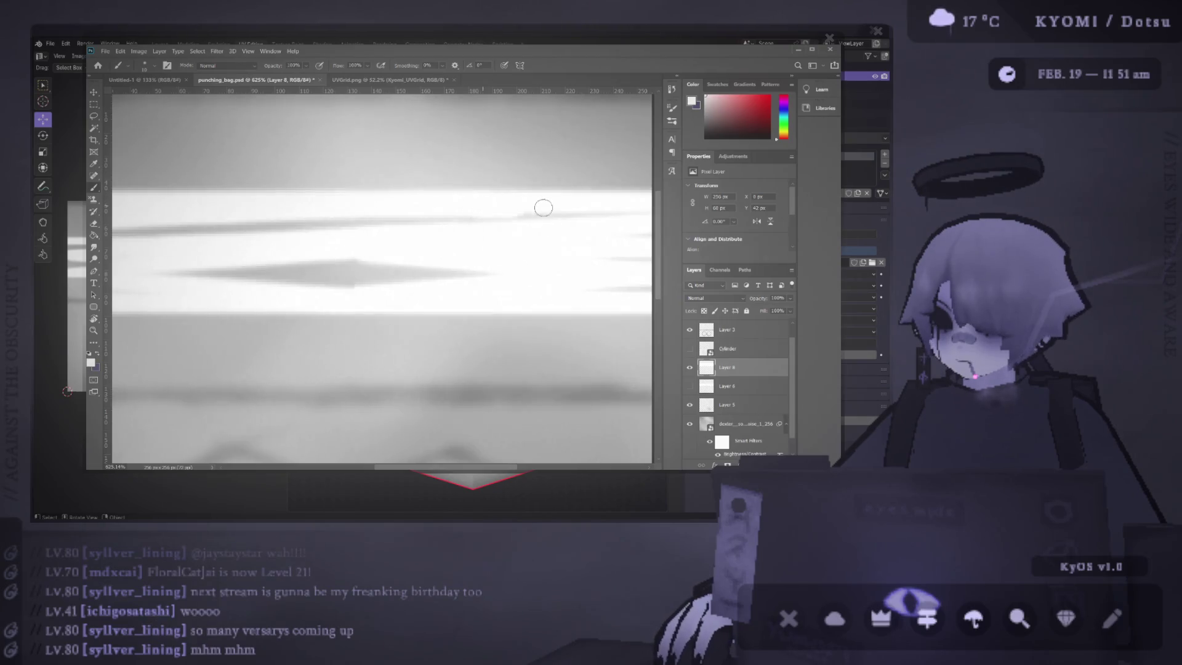
scroll(601, 216, "down", 1)
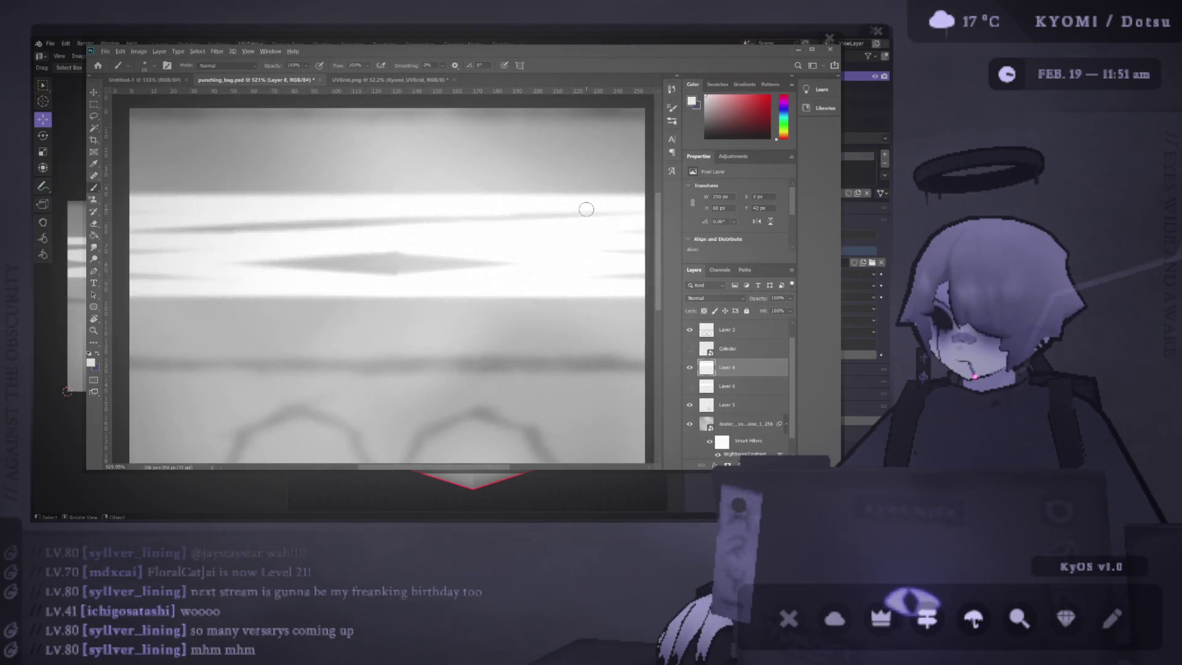
scroll(590, 211, "up", 2)
scroll(411, 204, "up", 3)
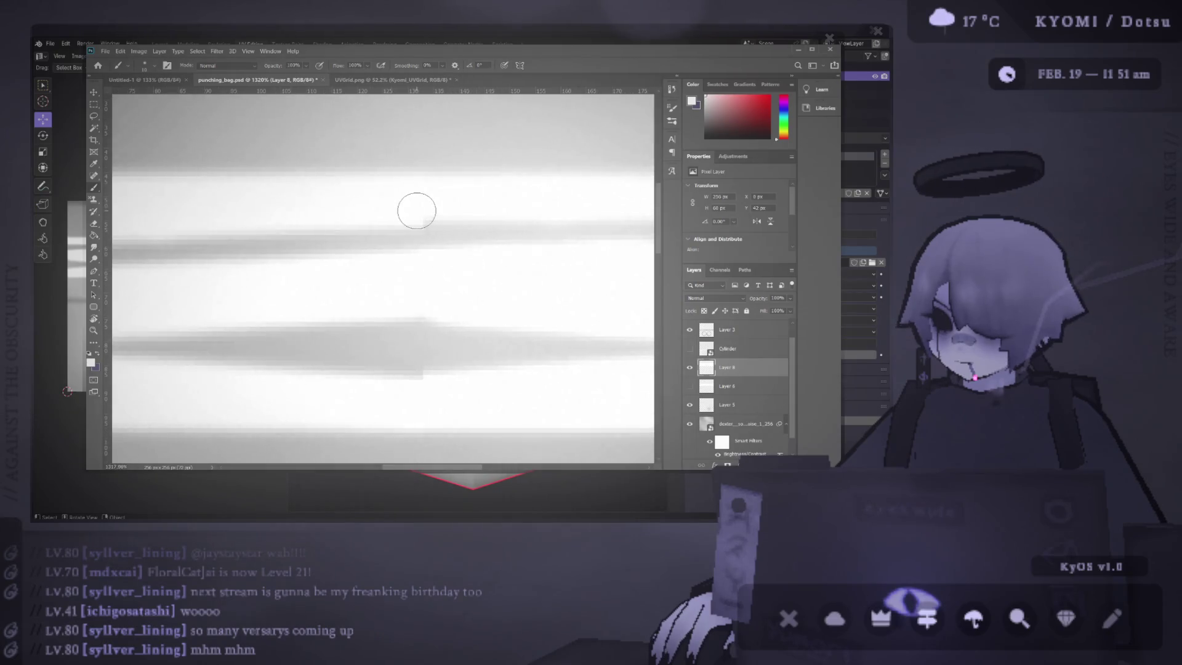
left_click(421, 212)
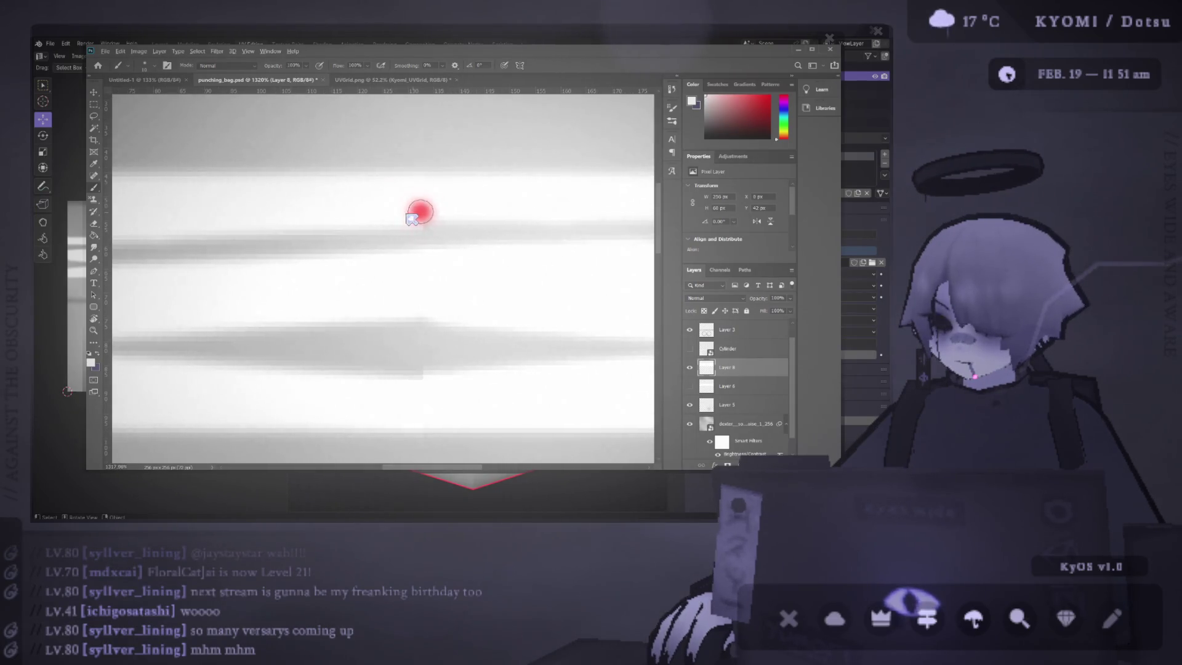
scroll(425, 215, "up", 2)
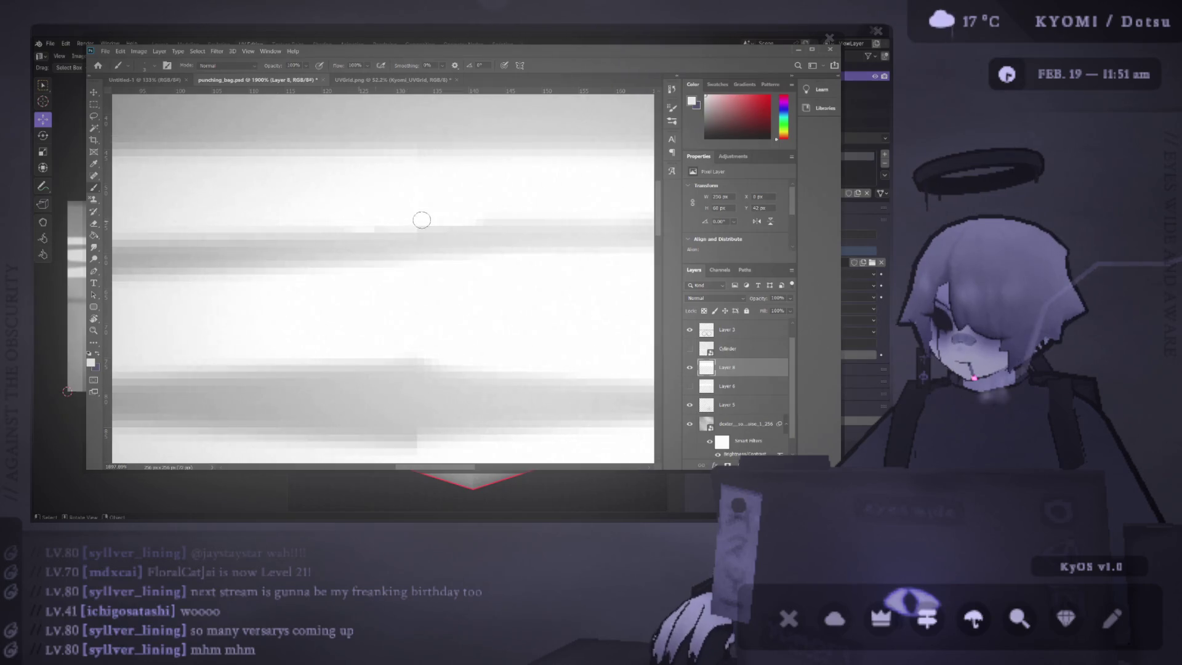
scroll(496, 214, "down", 3)
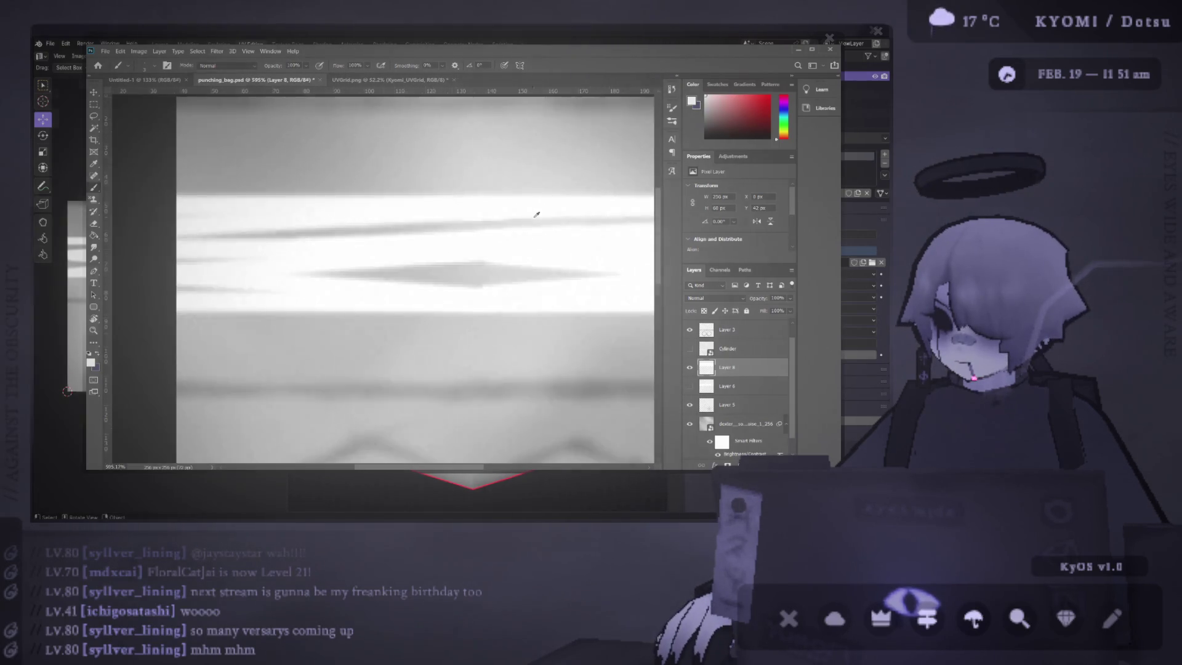
scroll(498, 215, "up", 2)
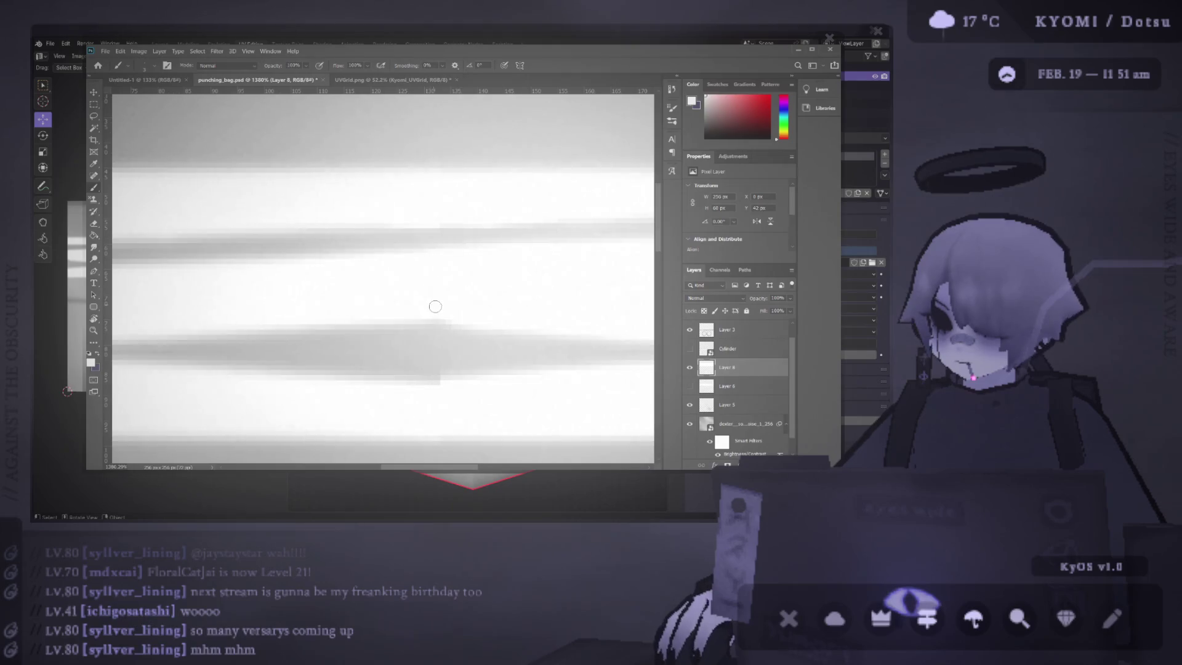
scroll(424, 303, "down", 2)
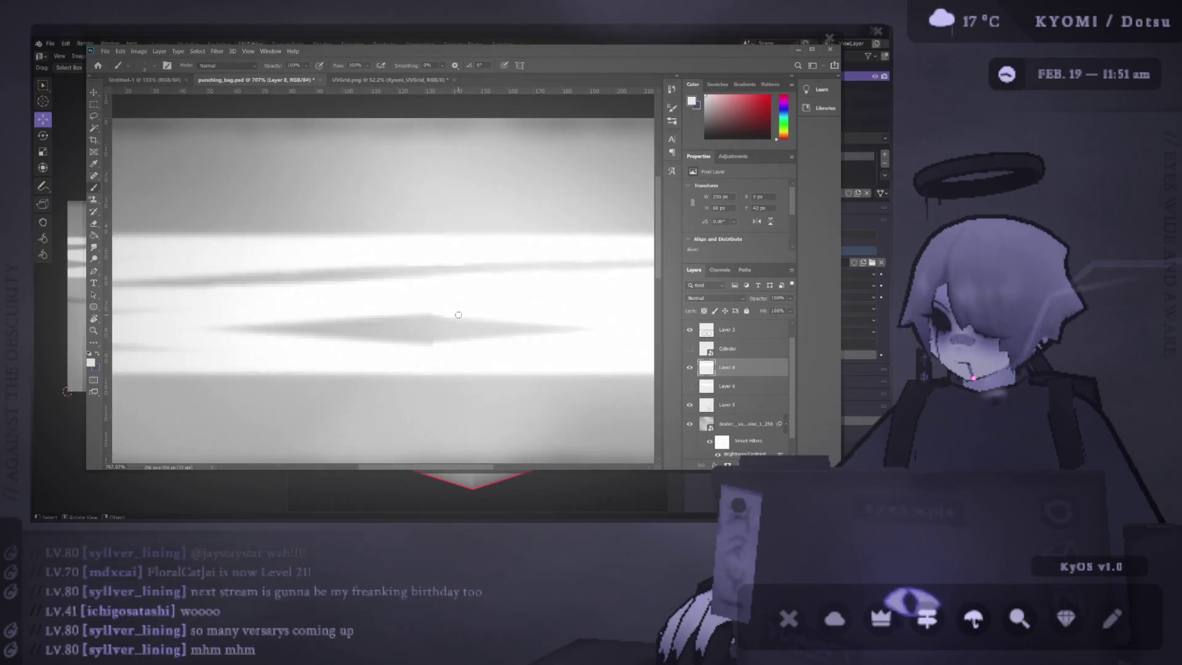
scroll(435, 349, "up", 2)
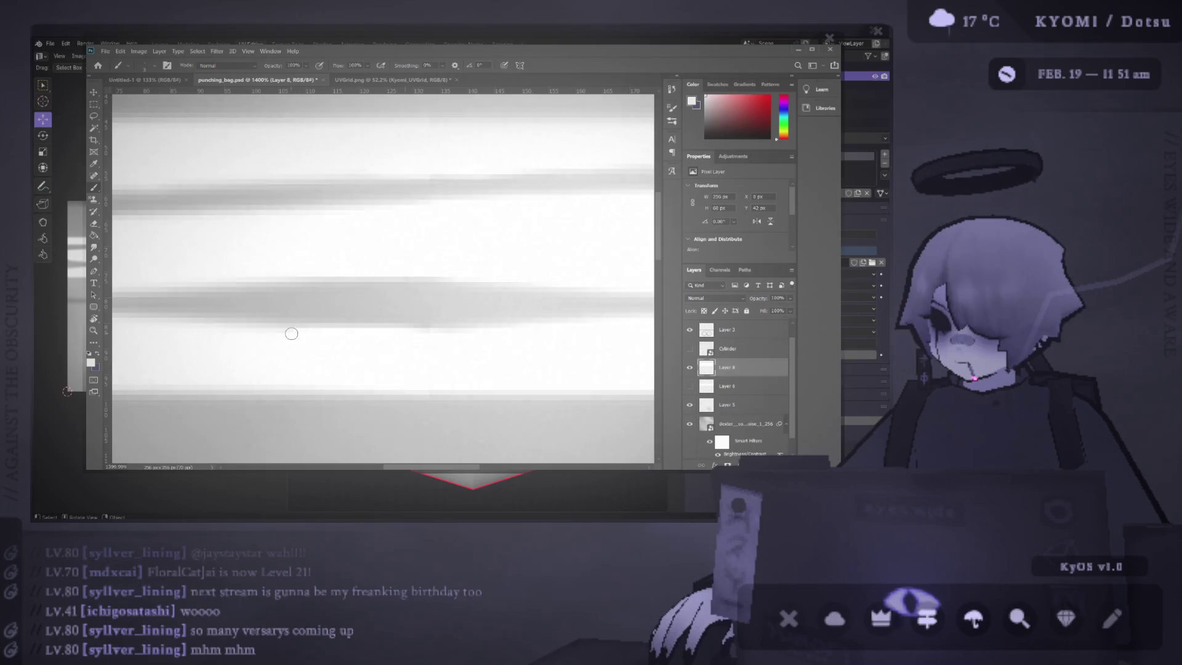
scroll(540, 388, "down", 1)
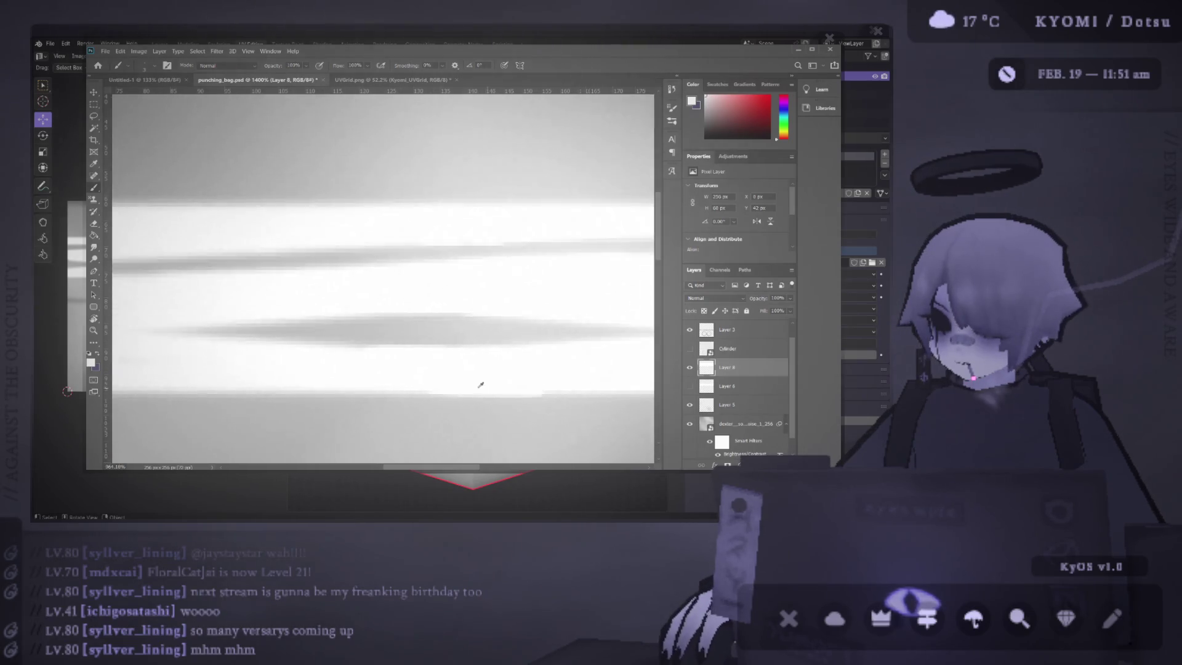
scroll(509, 382, "down", 1)
scroll(456, 364, "down", 2)
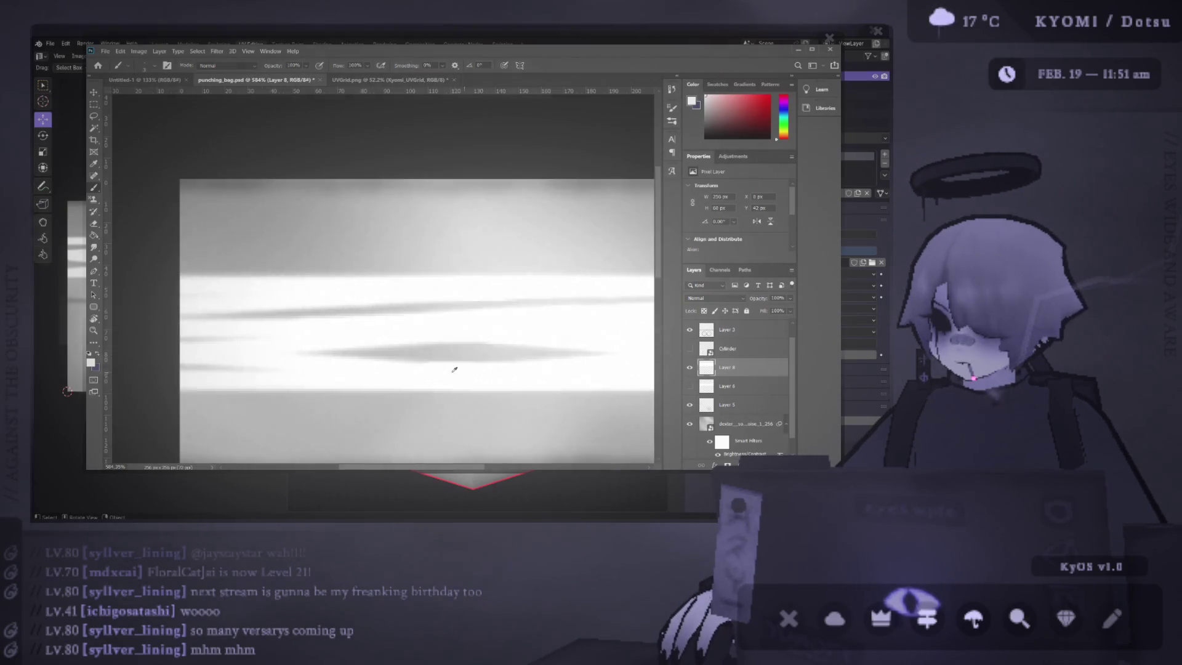
scroll(385, 361, "up", 2)
Step: Zoom out to the whole texture, then zoom back in on the tape streaks
scroll(444, 357, "down", 4)
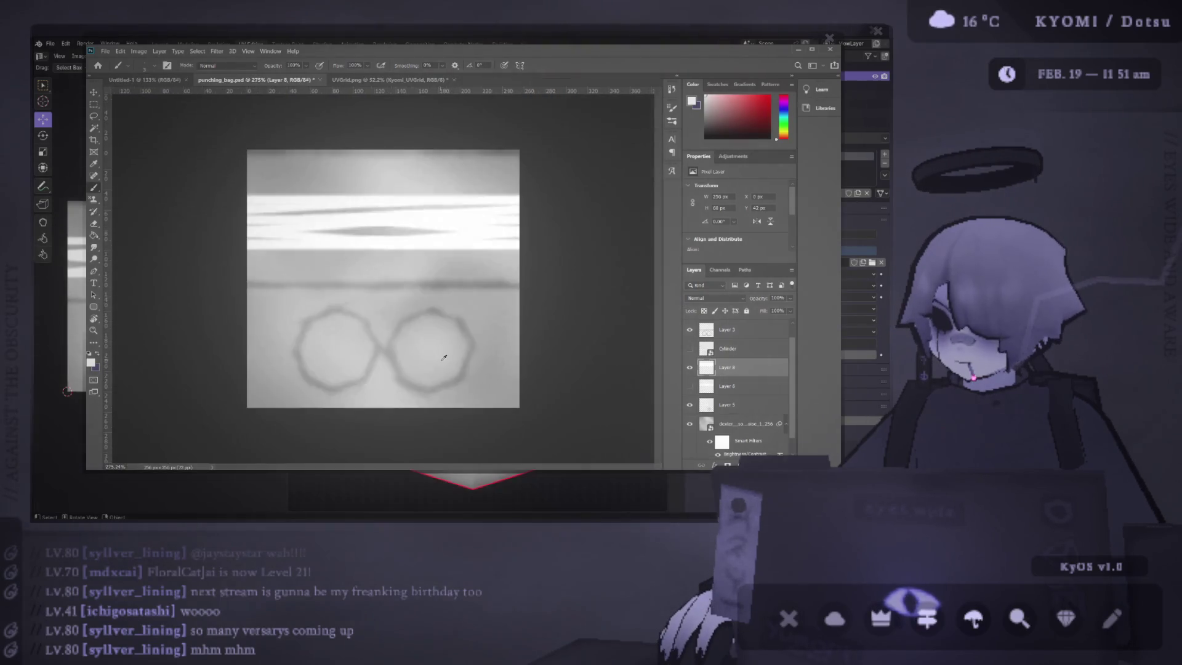
scroll(379, 161, "up", 2)
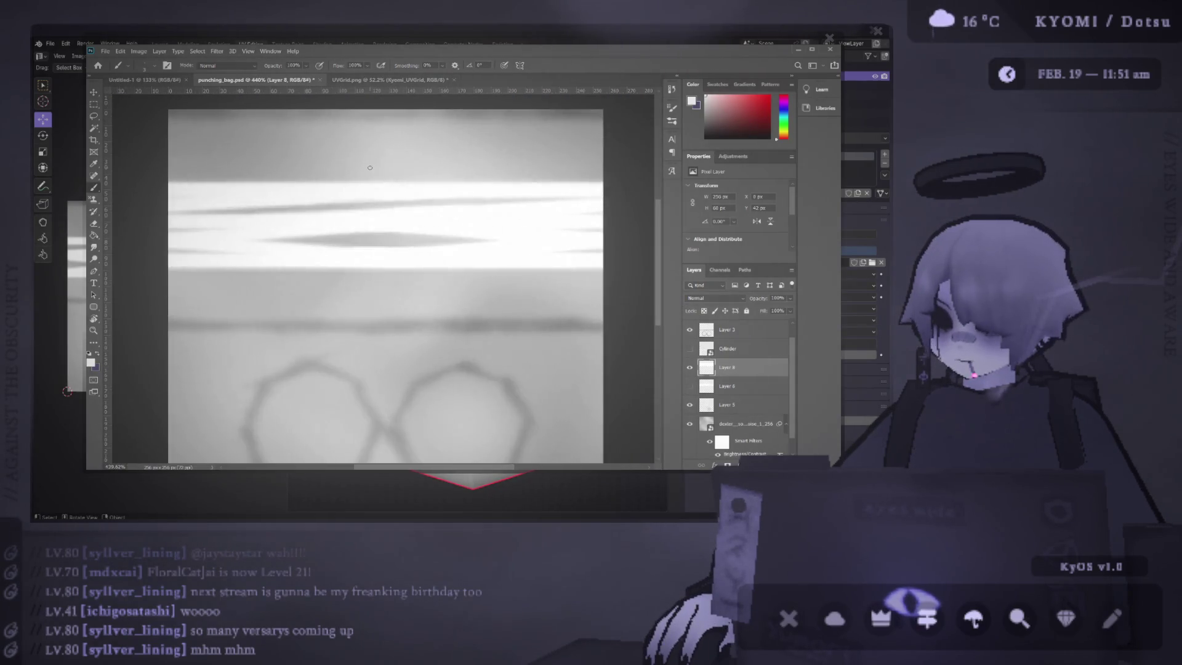
scroll(376, 191, "up", 3)
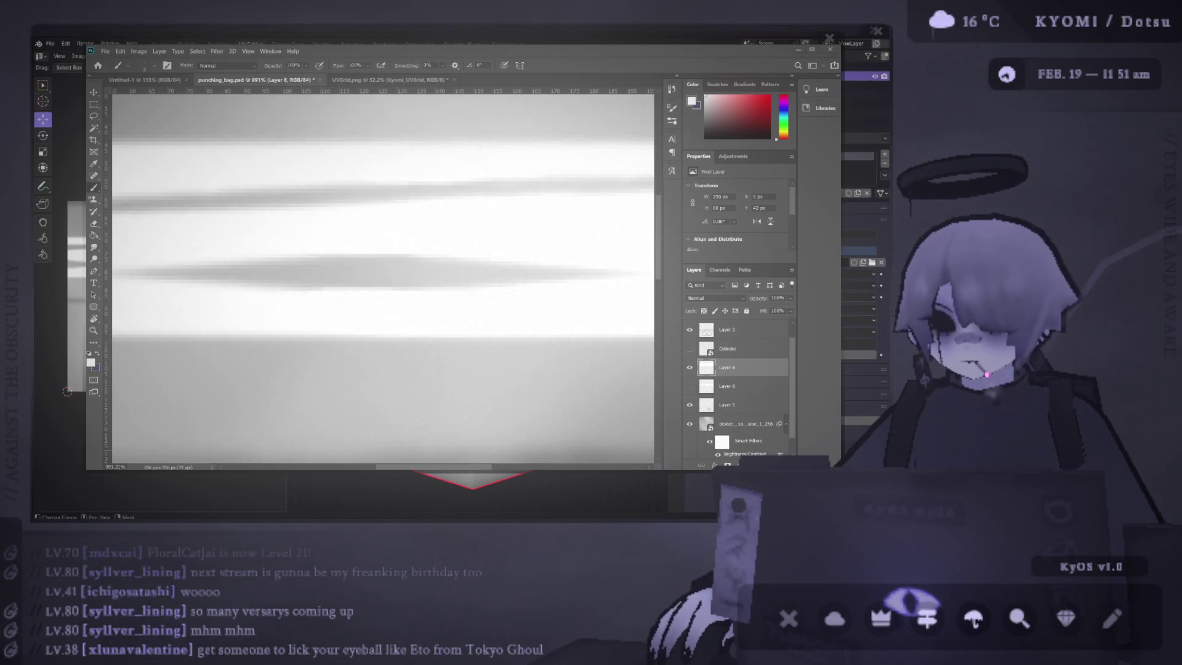
scroll(382, 277, "down", 2)
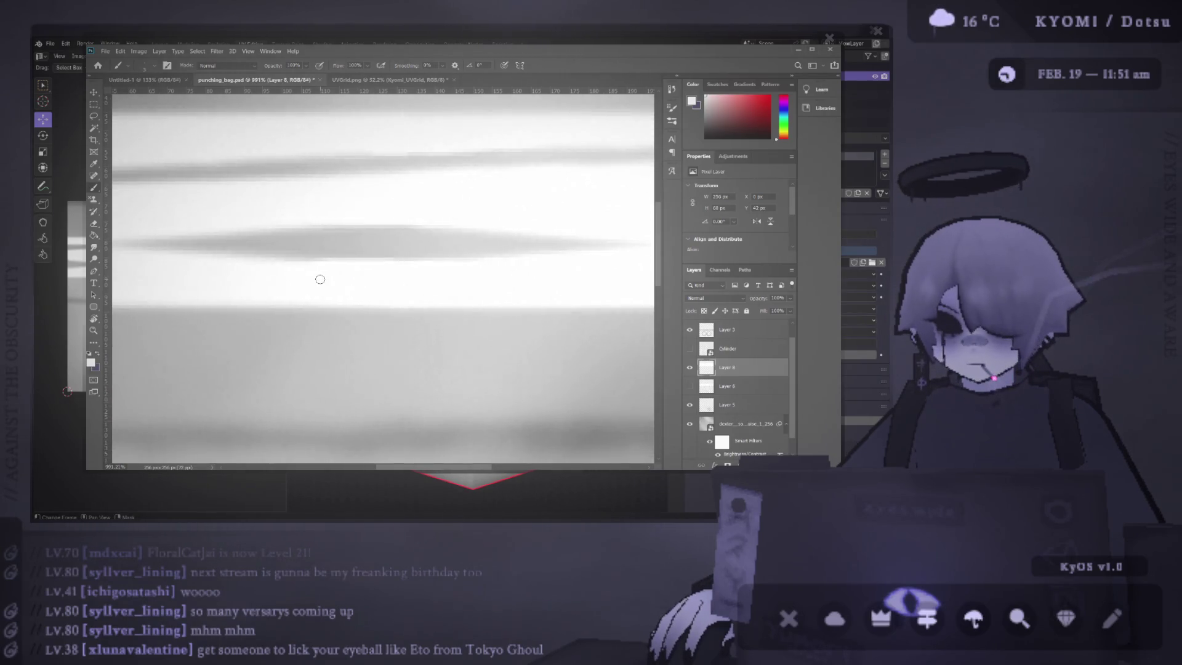
scroll(320, 279, "down", 3)
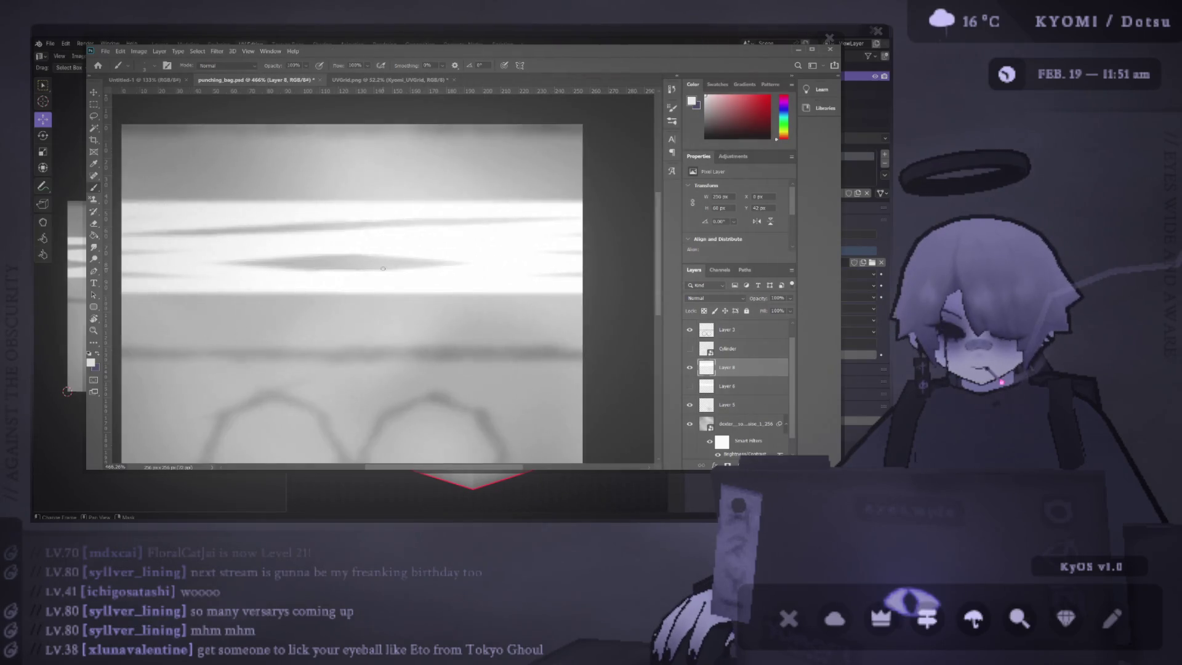
scroll(383, 268, "down", 2)
scroll(400, 233, "up", 6)
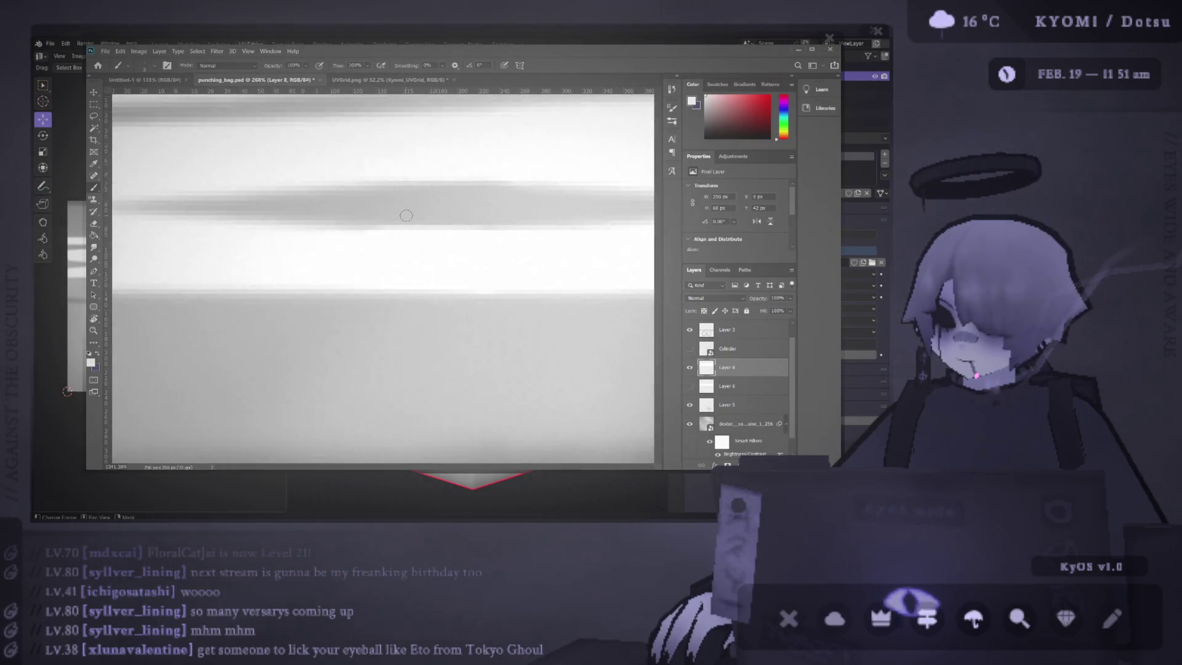
Step: Soften the middle grey band's lower edge with a smaller Eraser at 61% opacity
key("e")
key("bracketleft")
key("bracketleft")
key("bracketleft")
scroll(319, 211, "down", 2)
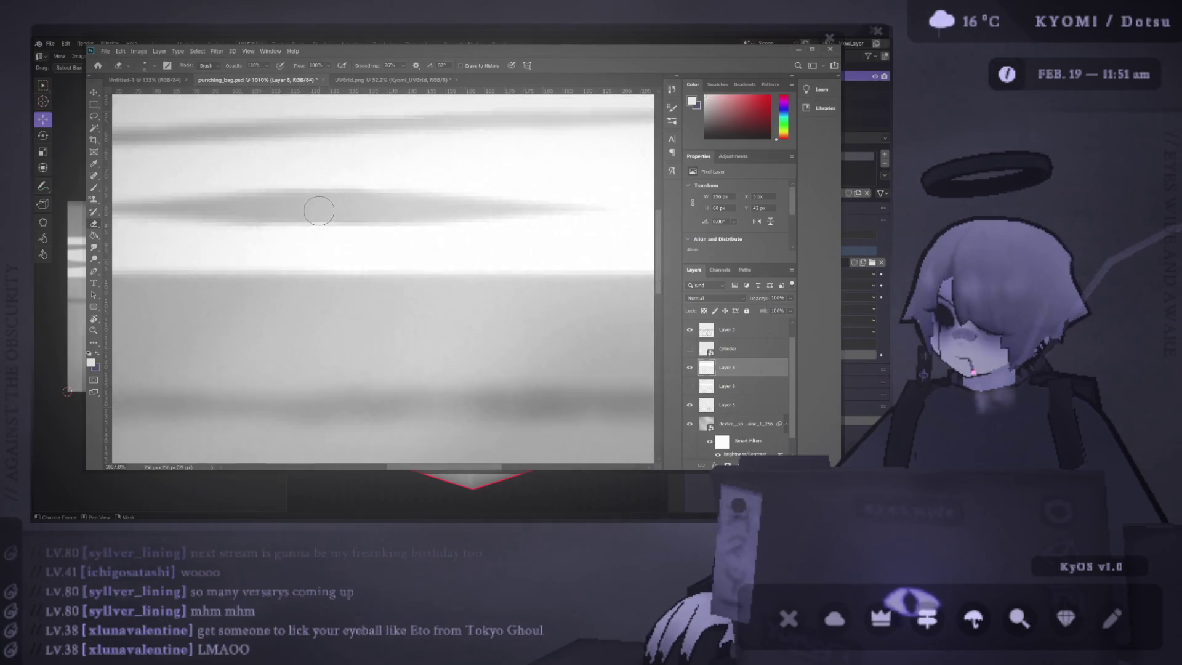
scroll(294, 209, "down", 1)
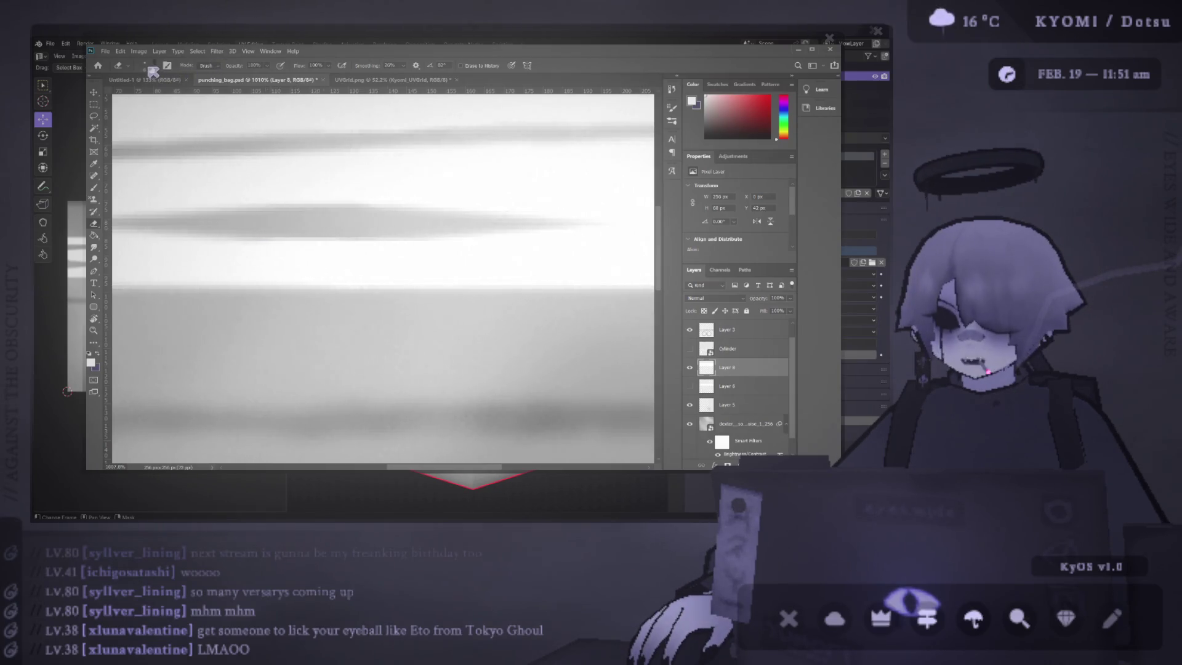
left_click(272, 231)
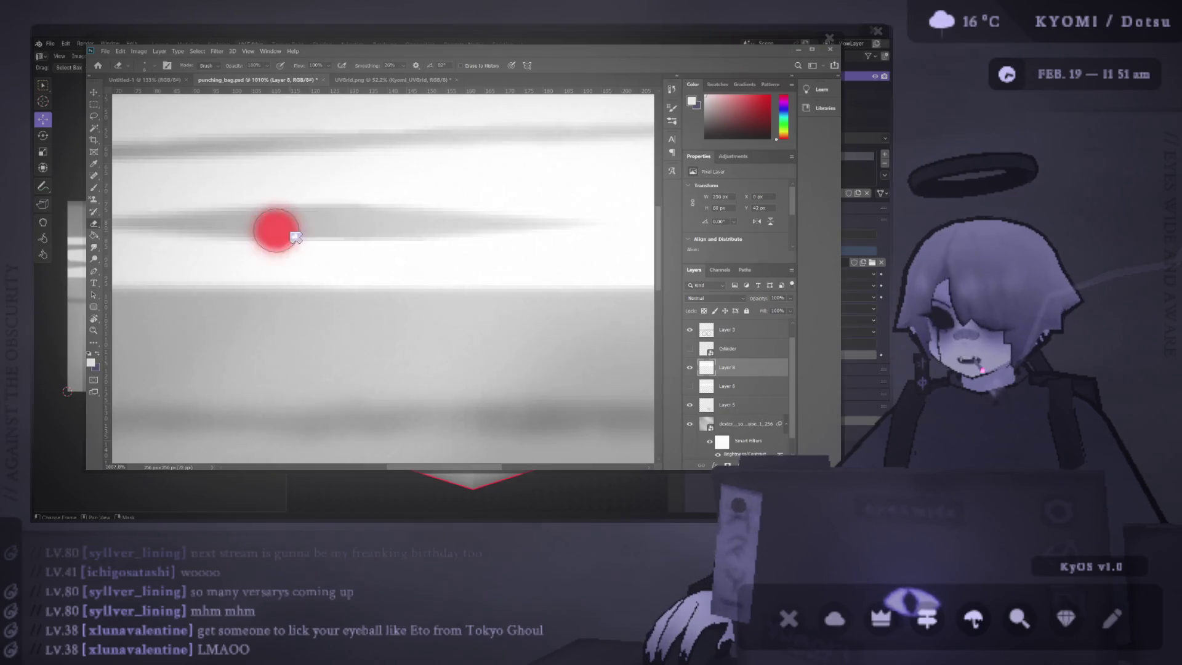
left_click(267, 232)
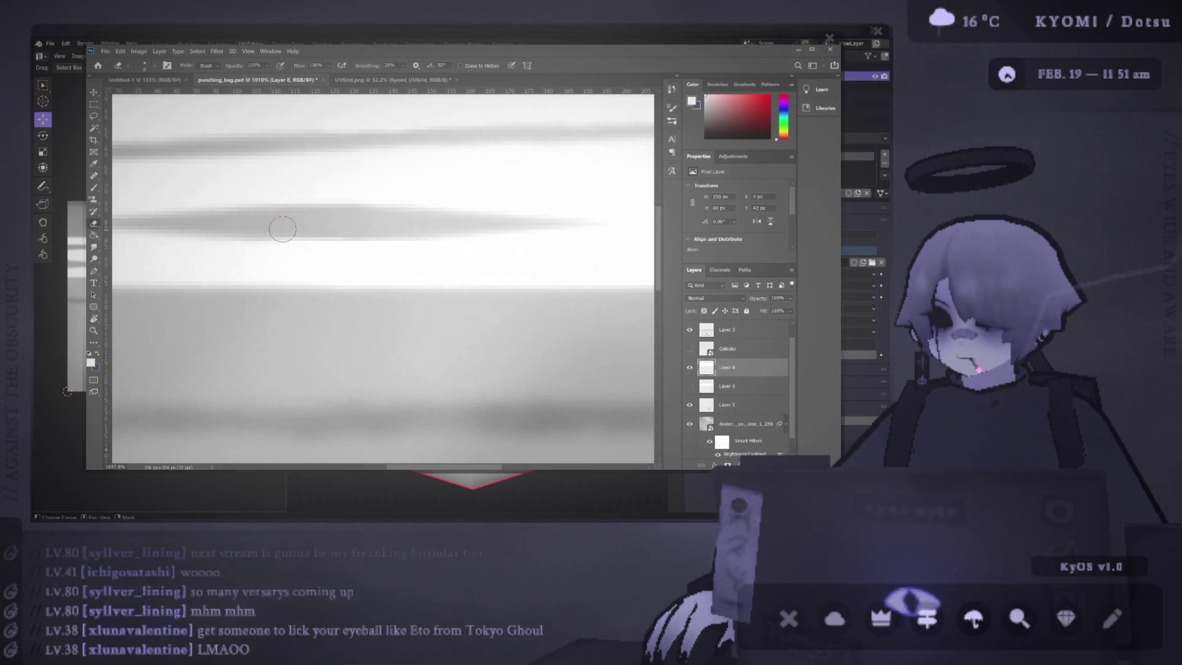
left_click(282, 229)
key("6")
key("1")
left_click_drag(355, 226, 272, 229)
mouse_move(429, 225)
left_mouse_down()
mouse_move(271, 230)
mouse_move(285, 231)
left_mouse_up()
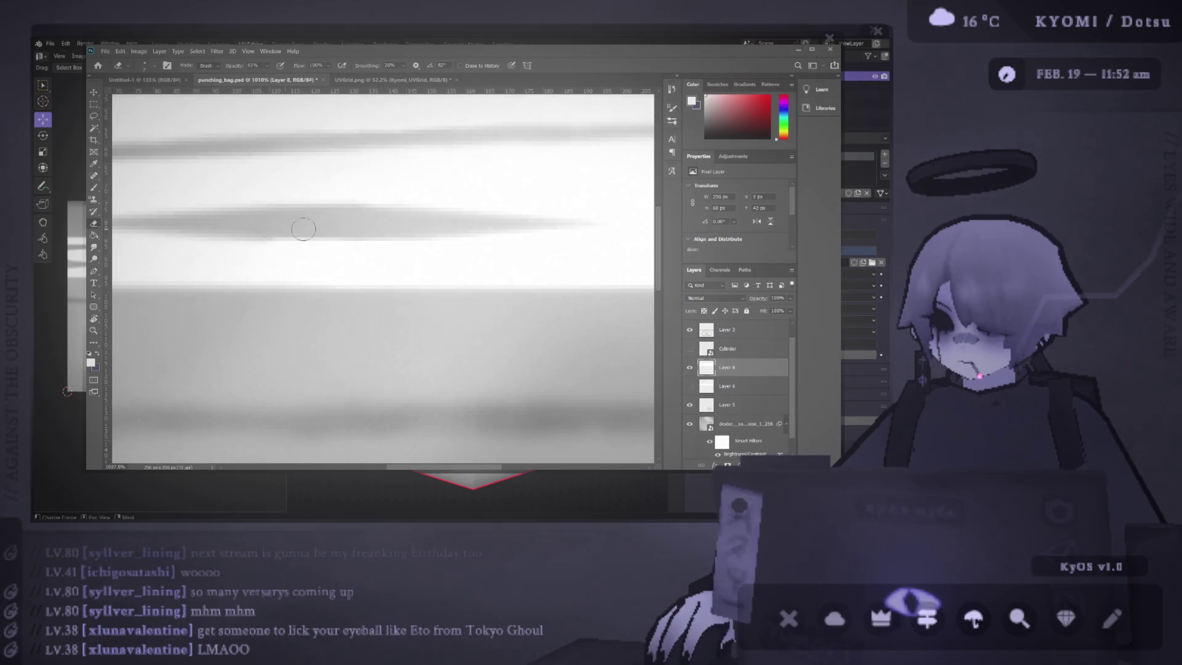
Step: Switch to the Brush and add a new Layer 9 above Layer 8
scroll(525, 227, "down", 2)
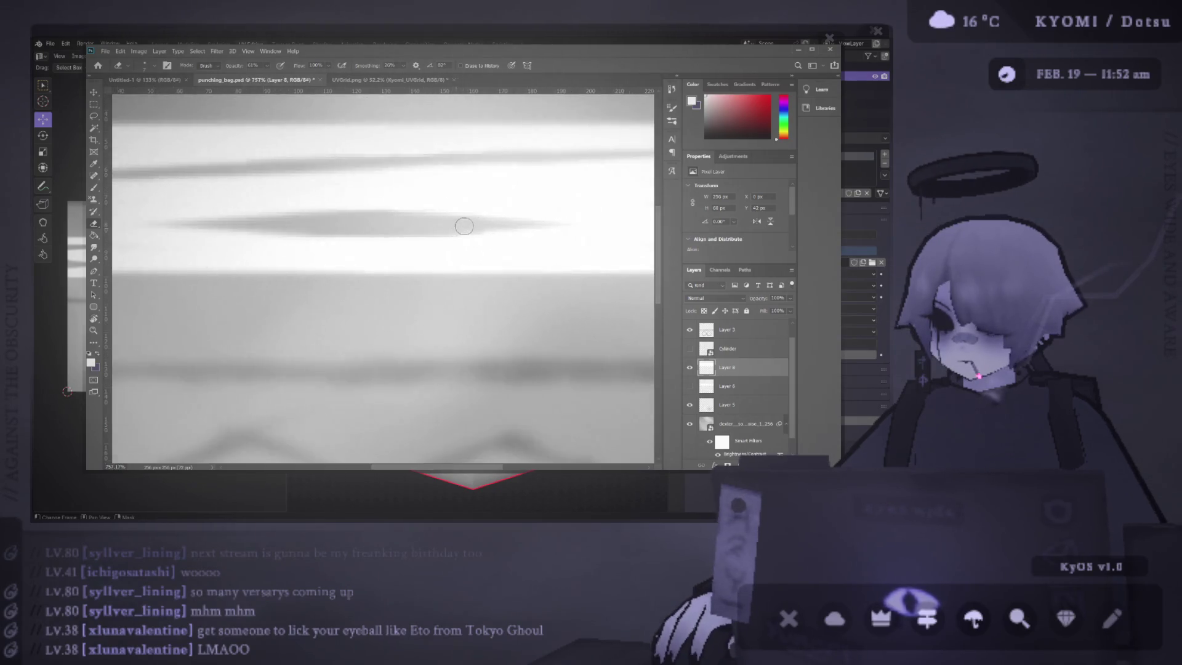
scroll(397, 222, "down", 4)
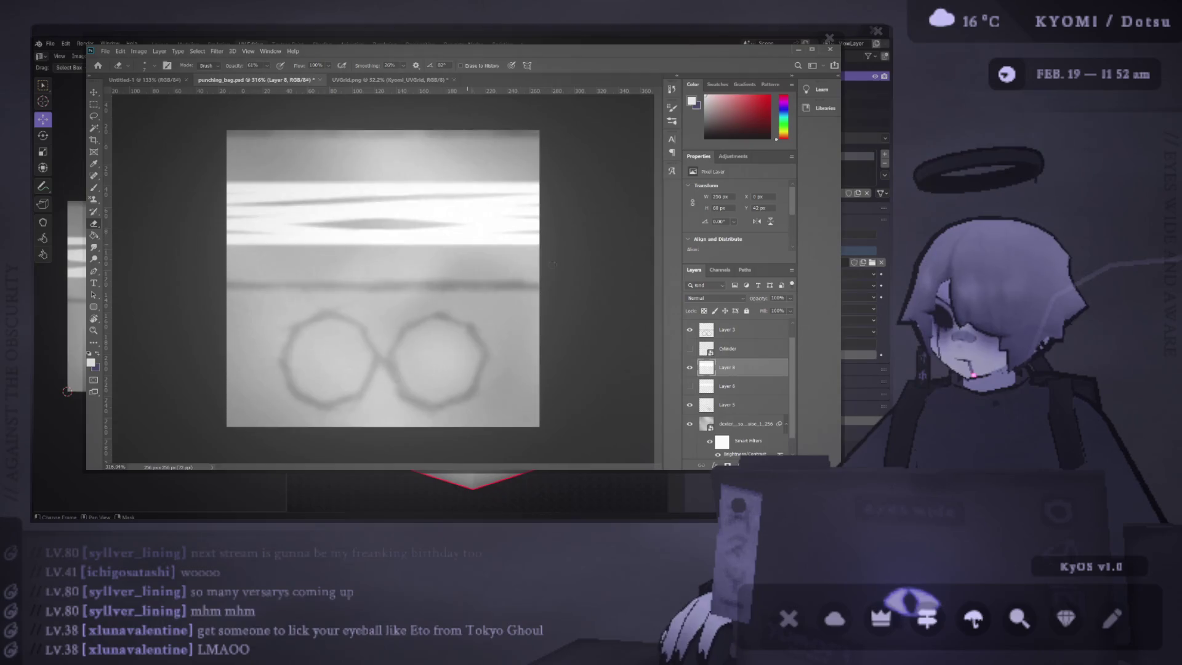
scroll(380, 198, "up", 4)
key("b")
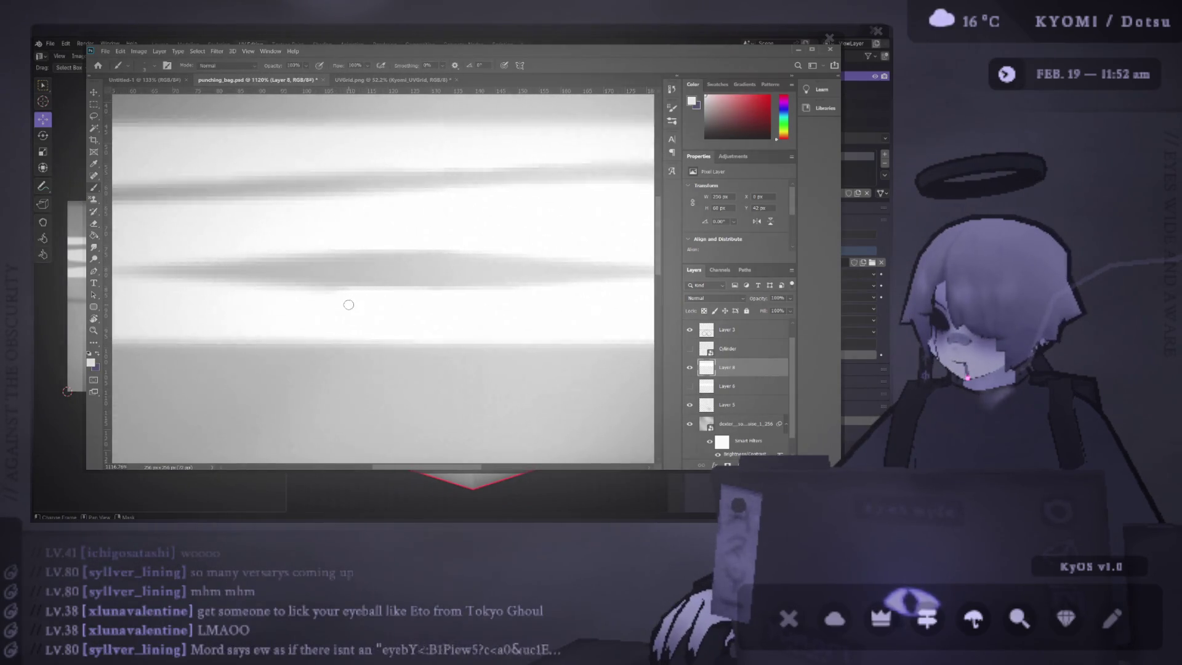
scroll(384, 300, "down", 2)
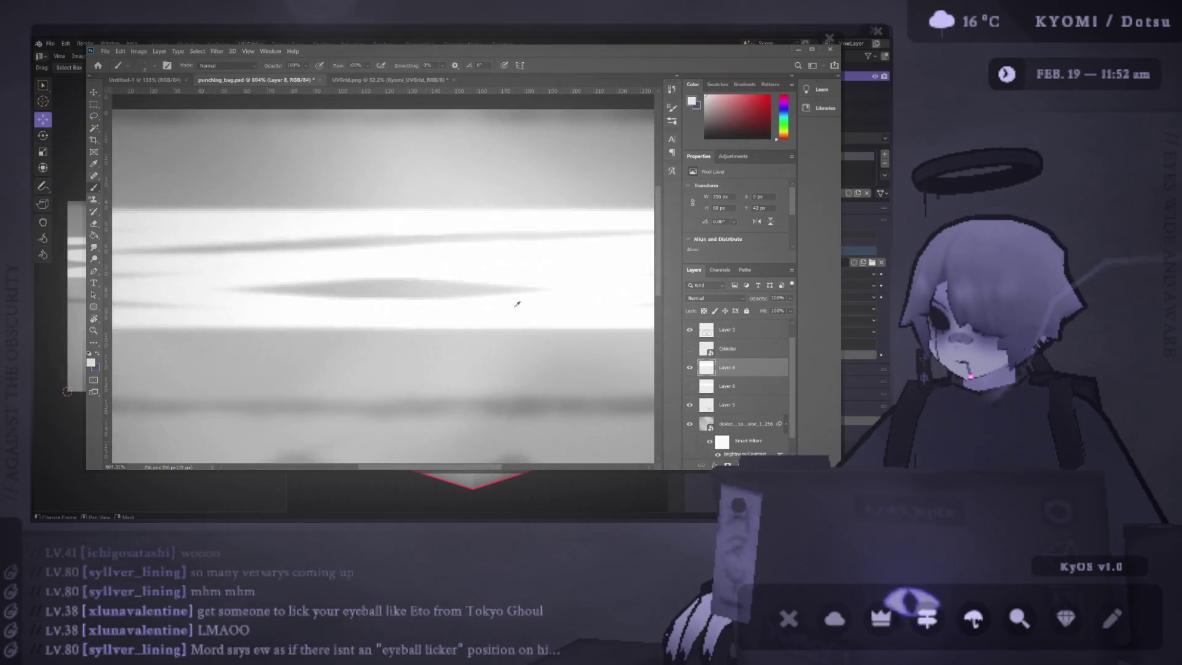
key("ctrl+shift+alt+n")
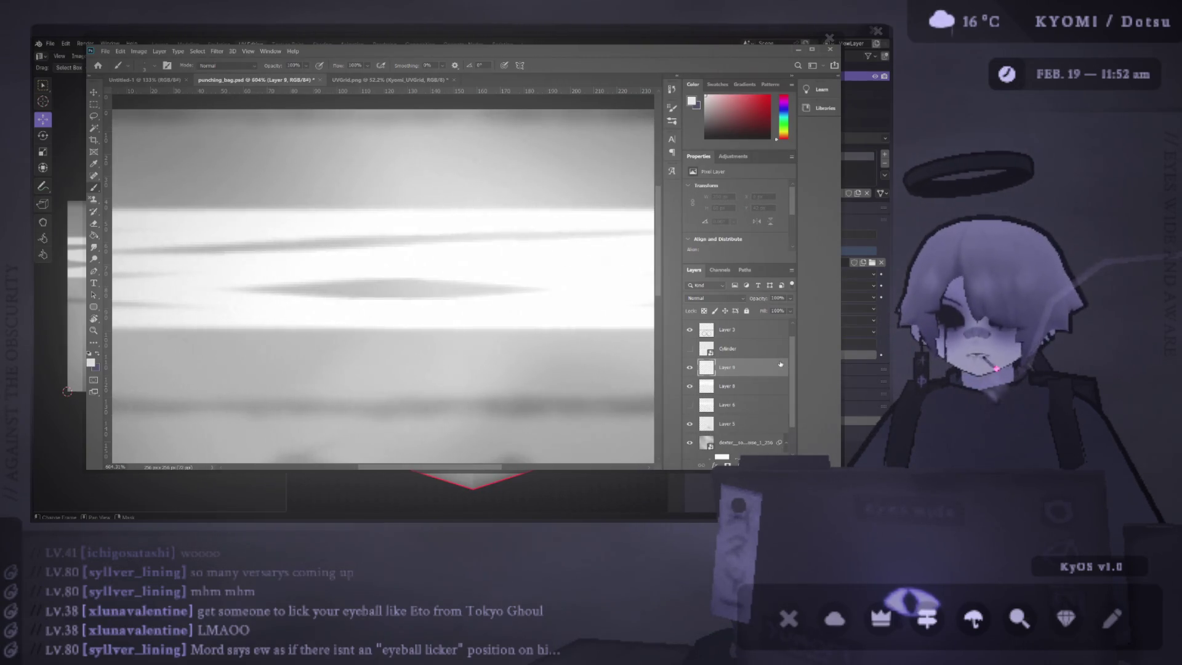
Step: Save punching_bag.psd and orbit around the textured cylinder in Blender to preview it
scroll(430, 211, "down", 2)
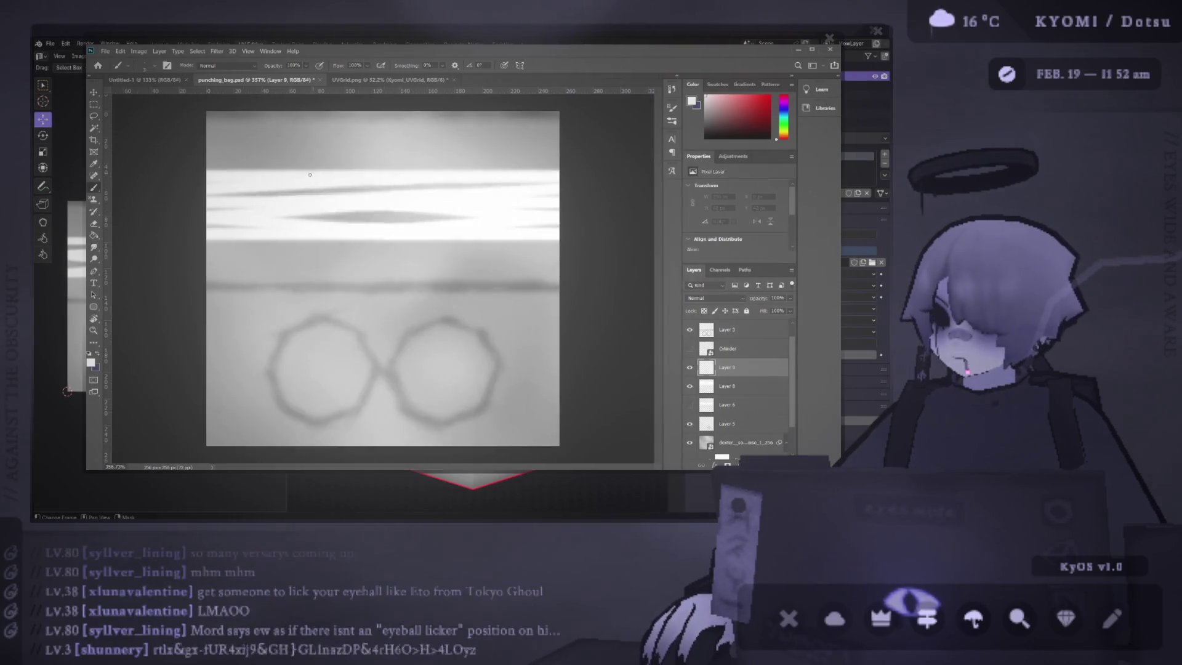
key("ctrl+s")
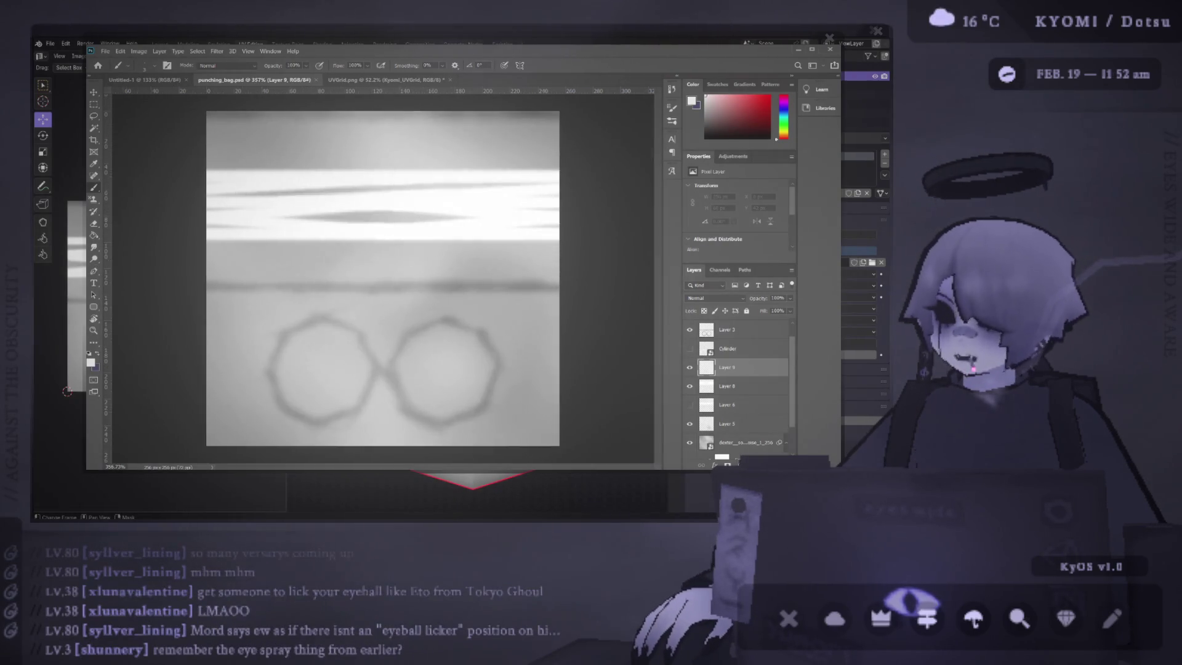
key("alt+Tab")
scroll(487, 235, "down", 3)
mouse_move(486, 234)
left_mouse_down()
mouse_move(666, 237)
mouse_move(554, 249)
left_mouse_up()
key("alt+Tab")
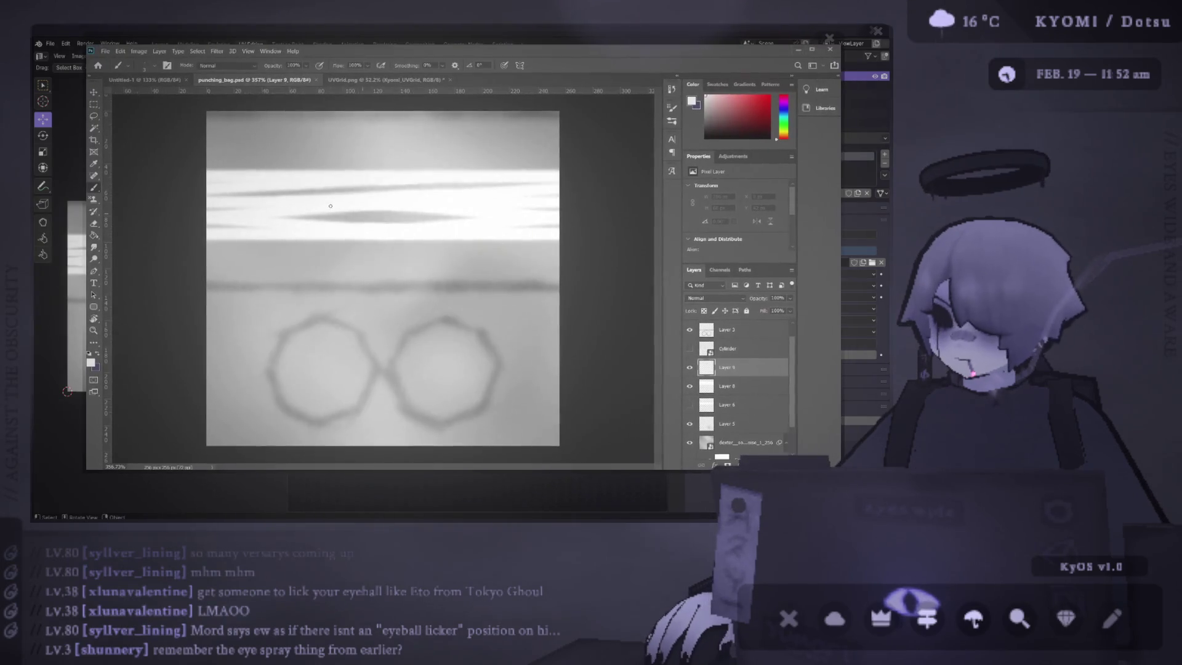
Step: Undo the partial band stroke, try grey paint colours, and settle on white
scroll(332, 208, "up", 2)
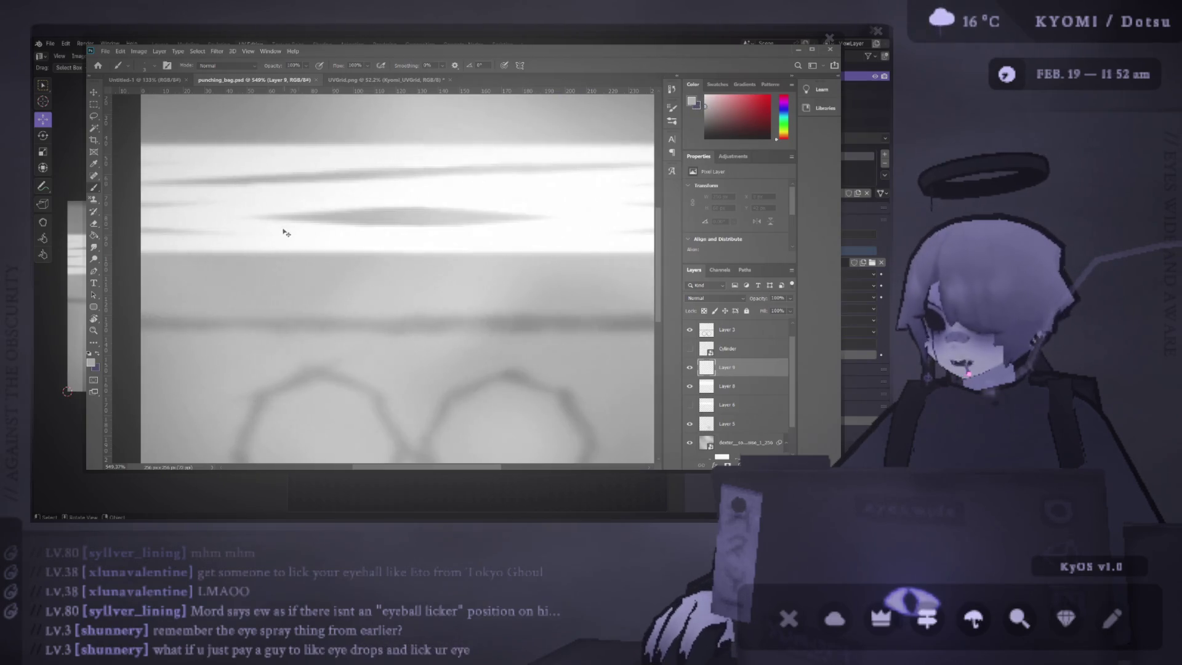
scroll(285, 232, "down", 1)
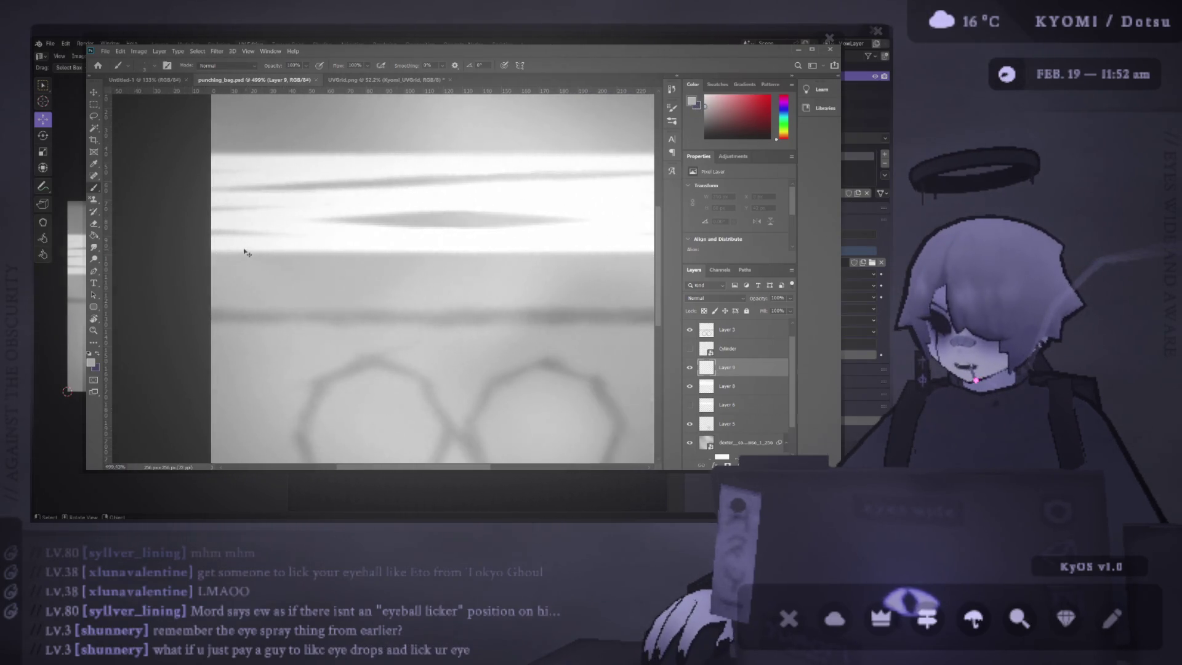
scroll(185, 251, "right", 1)
key("ctrl+z")
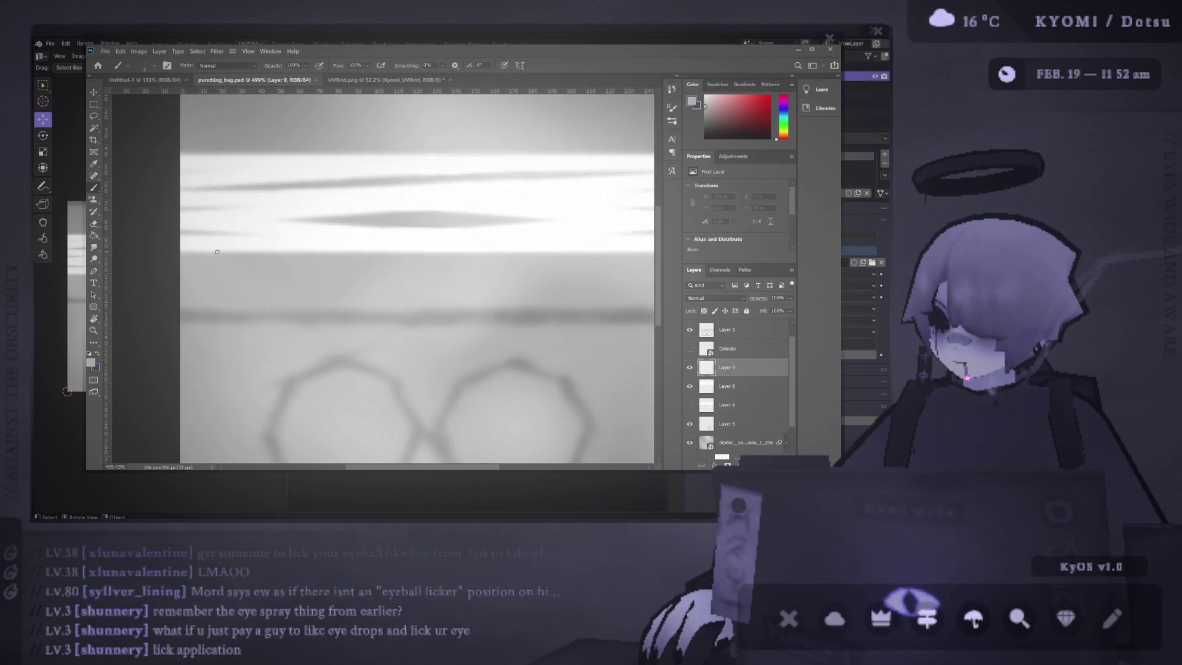
left_click(706, 123)
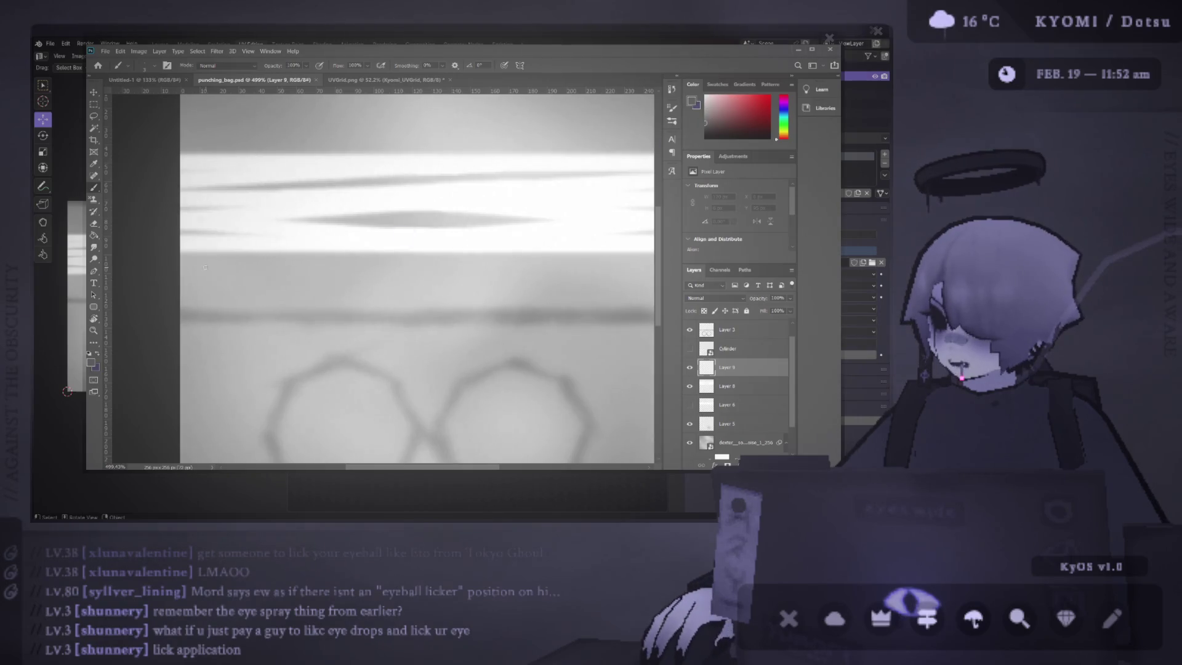
left_click(232, 223, "alt")
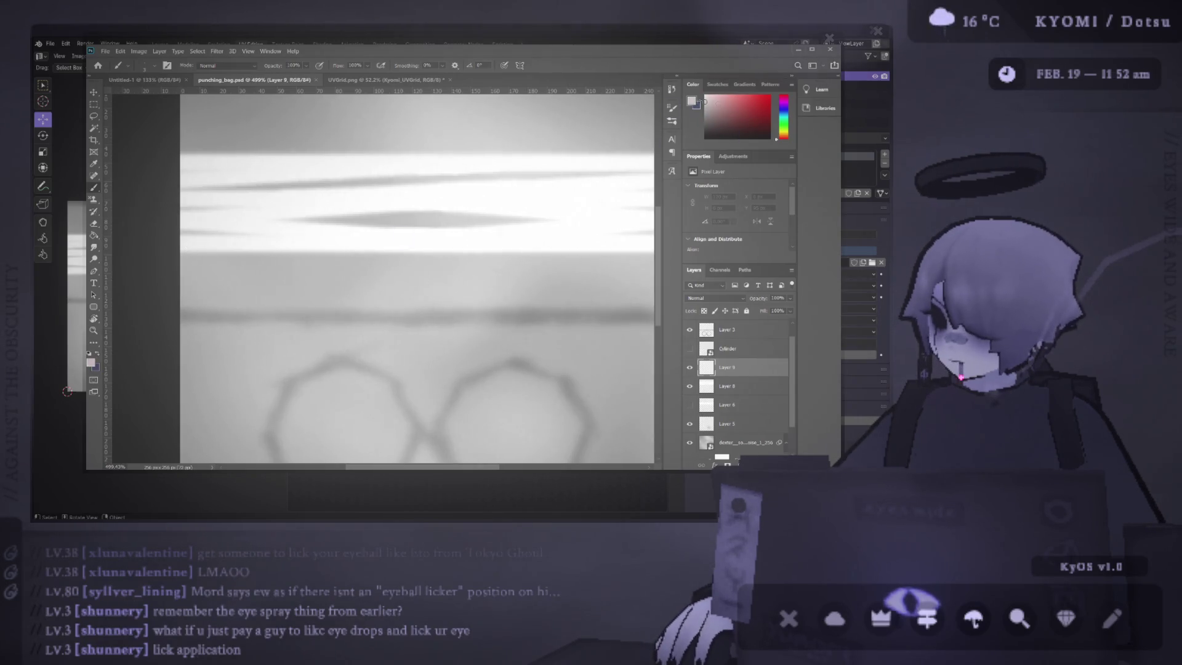
left_click_drag(243, 245, 205, 240)
key("x")
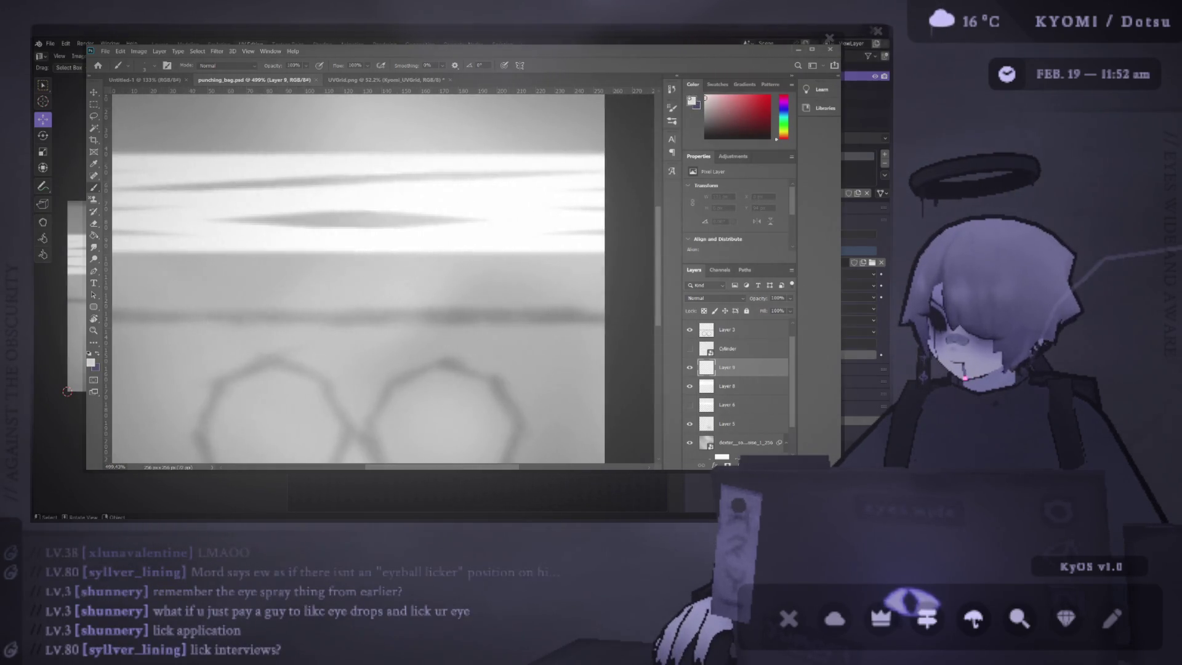
scroll(321, 228, "down", 2)
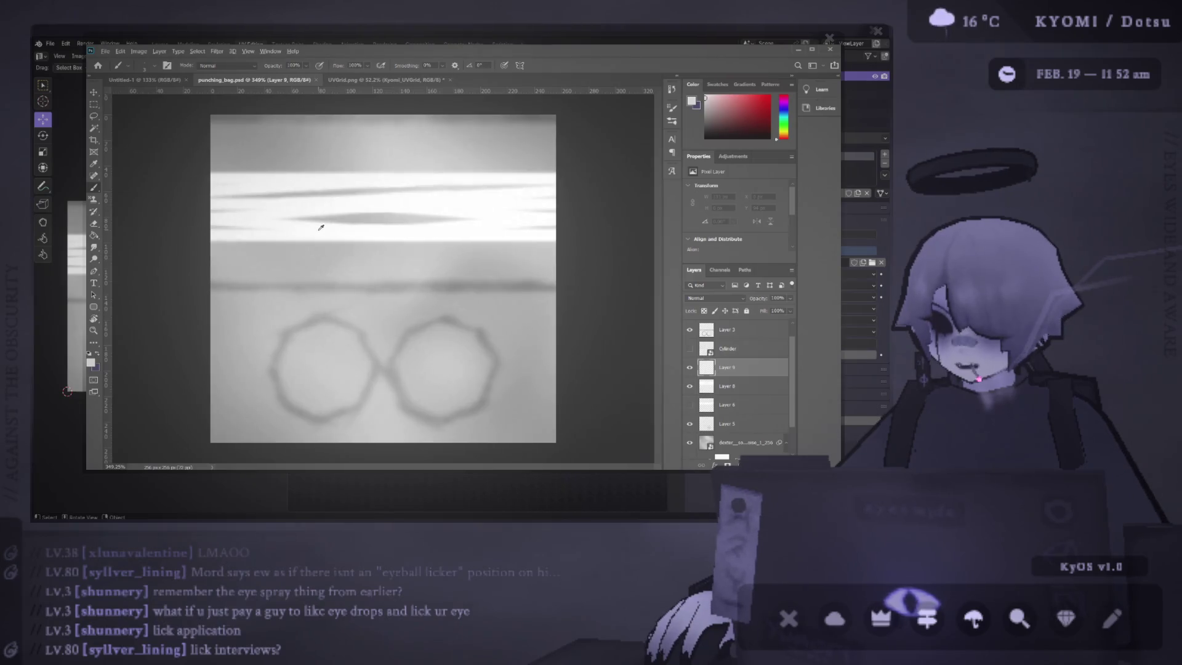
scroll(321, 228, "up", 1)
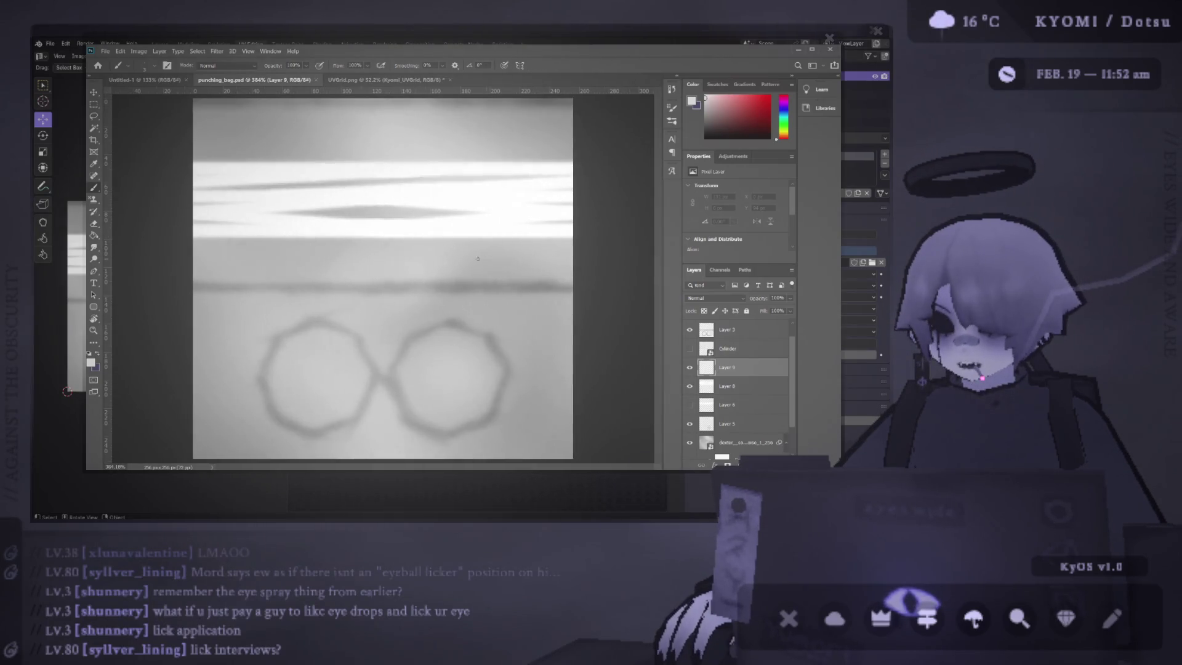
Step: Paint a straight white line across the full width of the tape band
left_click(174, 246, "shift")
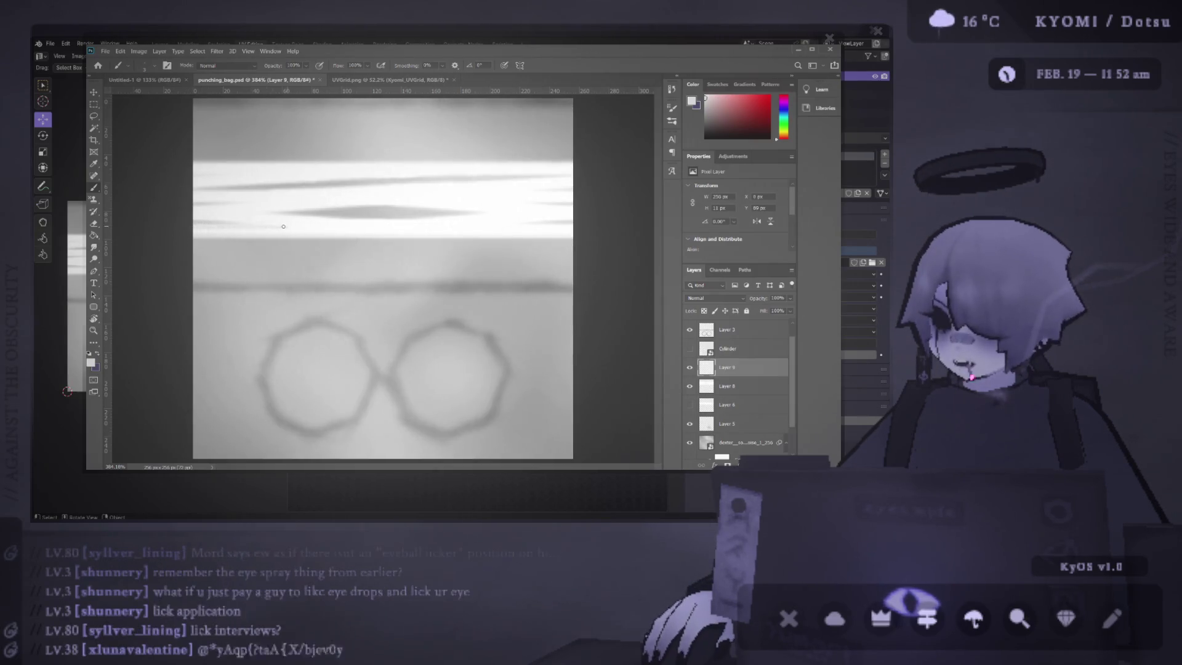
scroll(210, 222, "up", 4)
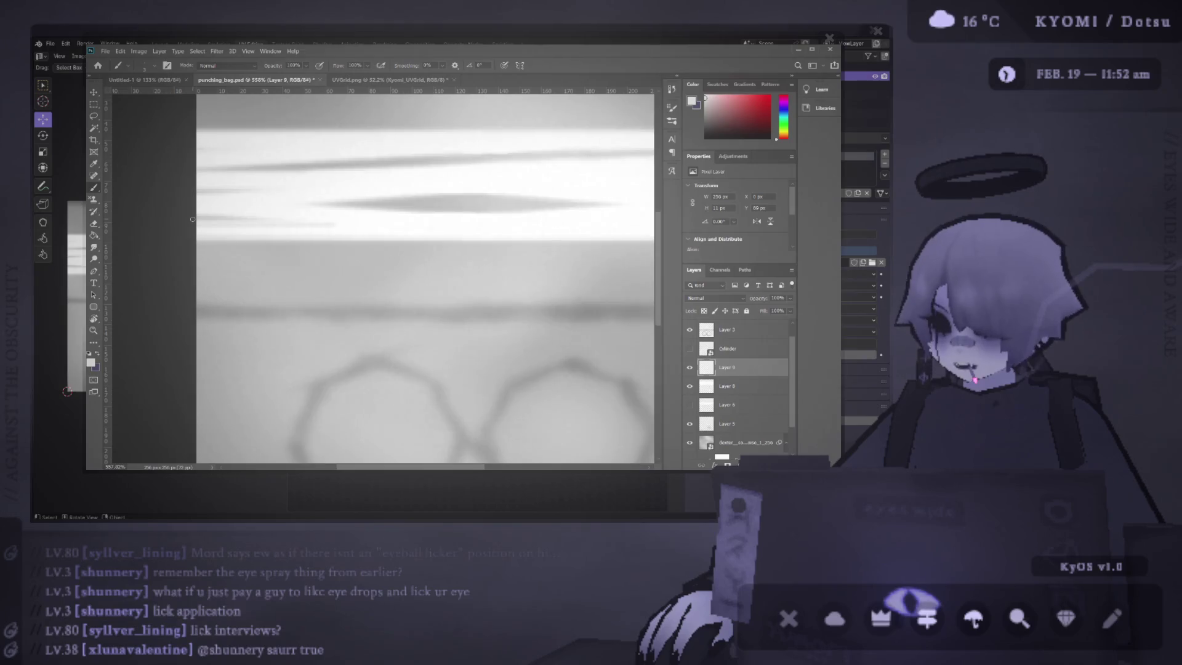
key("ctrl+z")
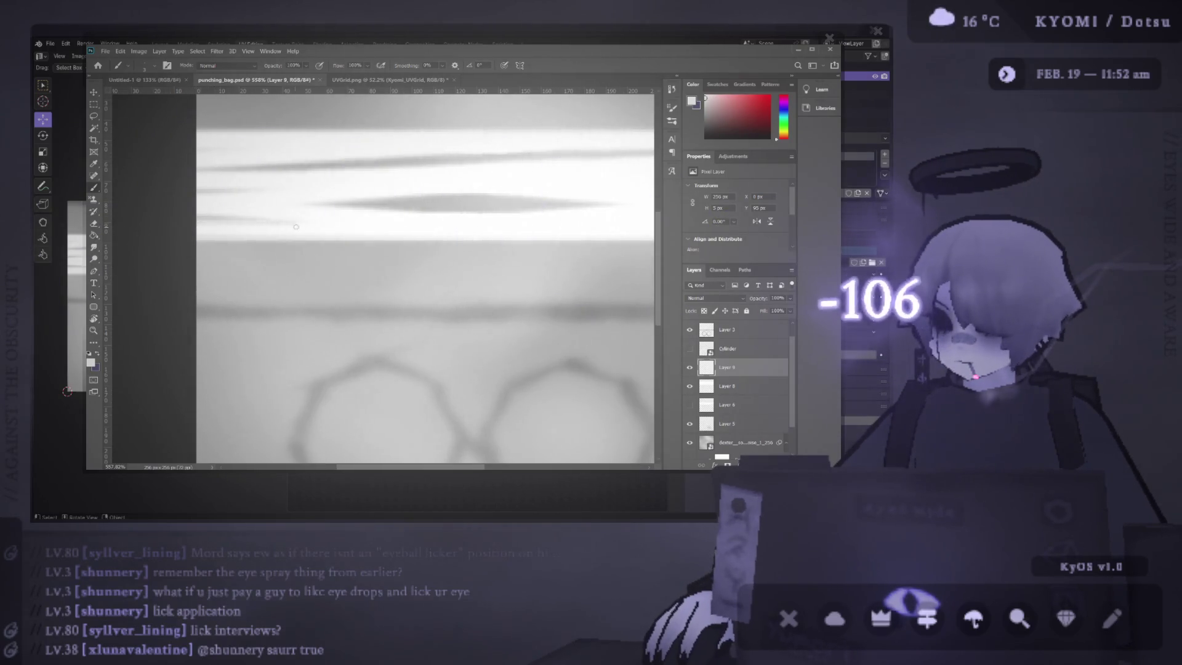
key("ctrl+shift+z")
scroll(309, 227, "right", 1)
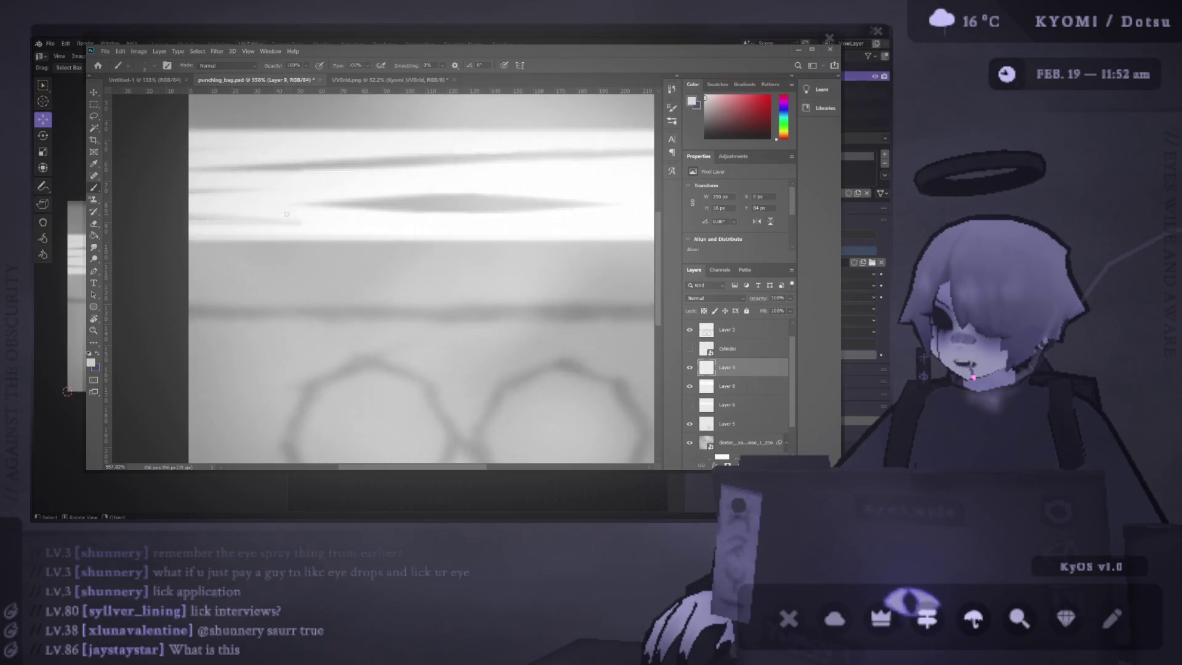
scroll(286, 214, "right", 3)
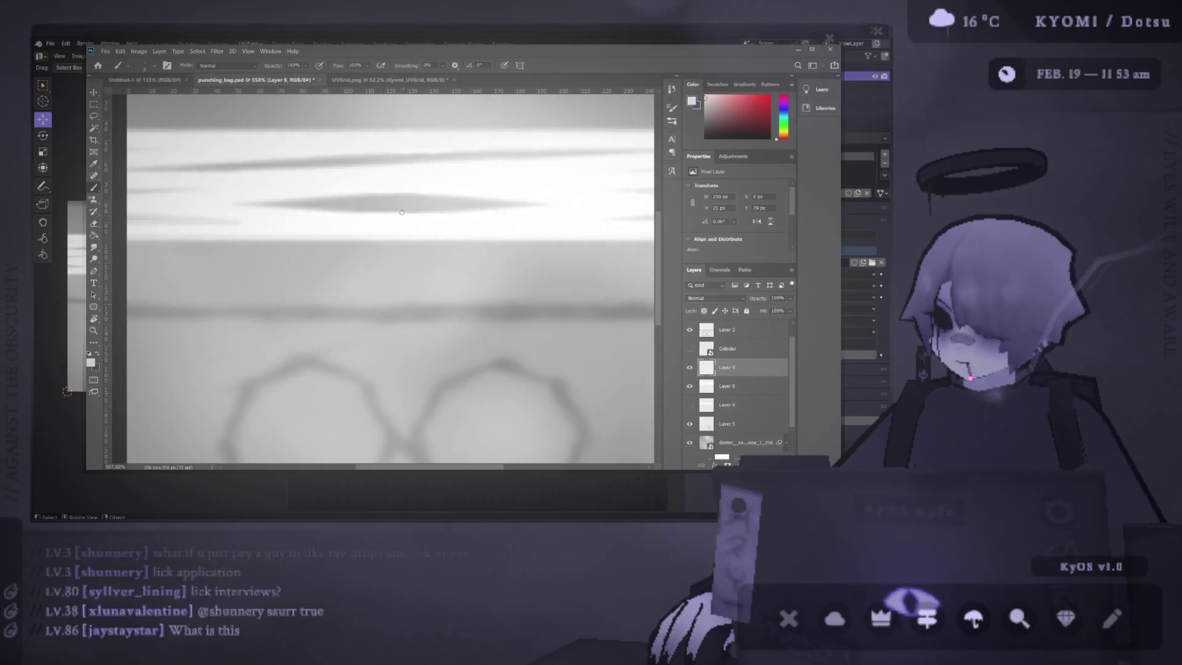
scroll(400, 220, "right", 4)
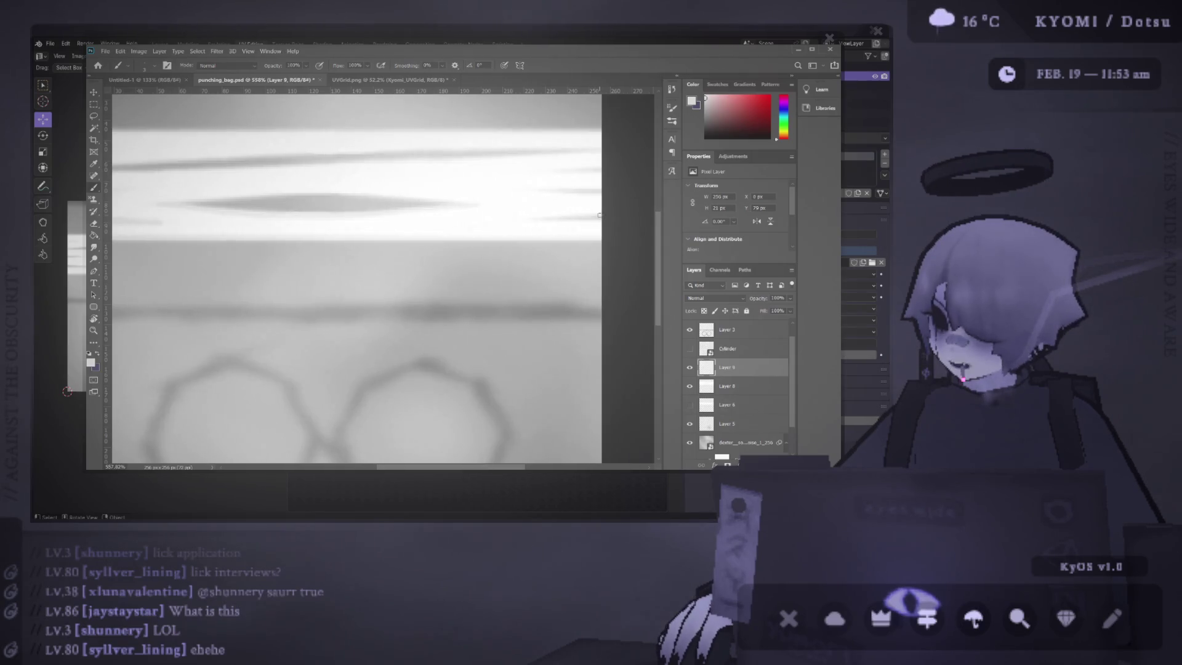
scroll(222, 232, "down", 3)
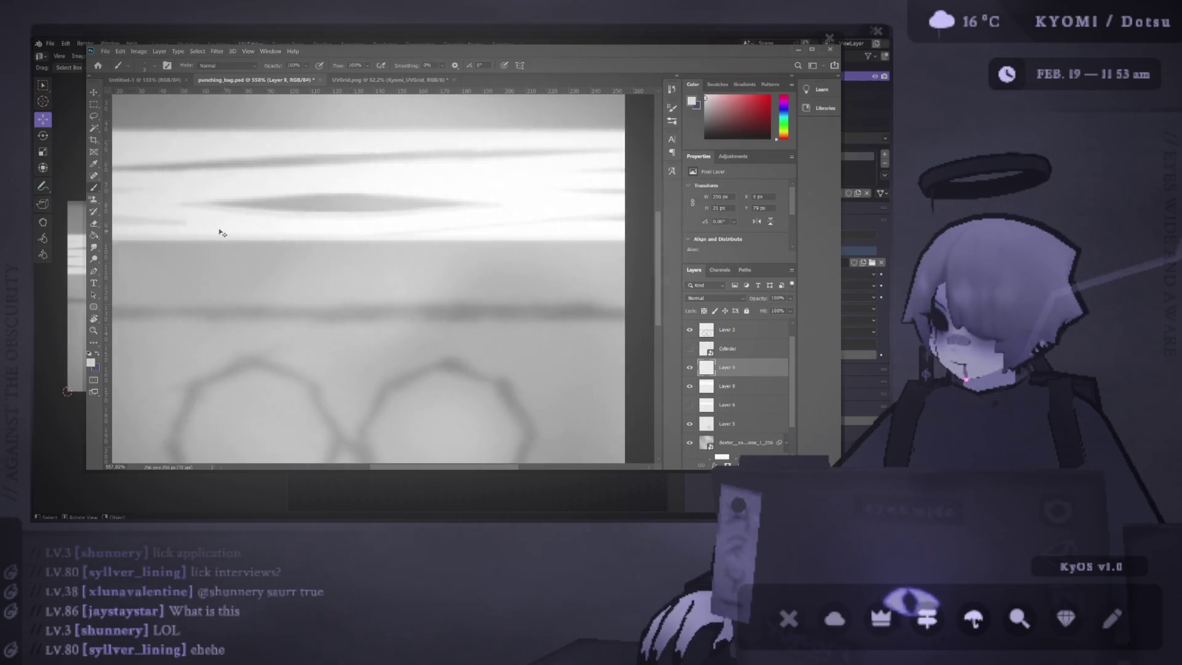
scroll(285, 232, "up", 3)
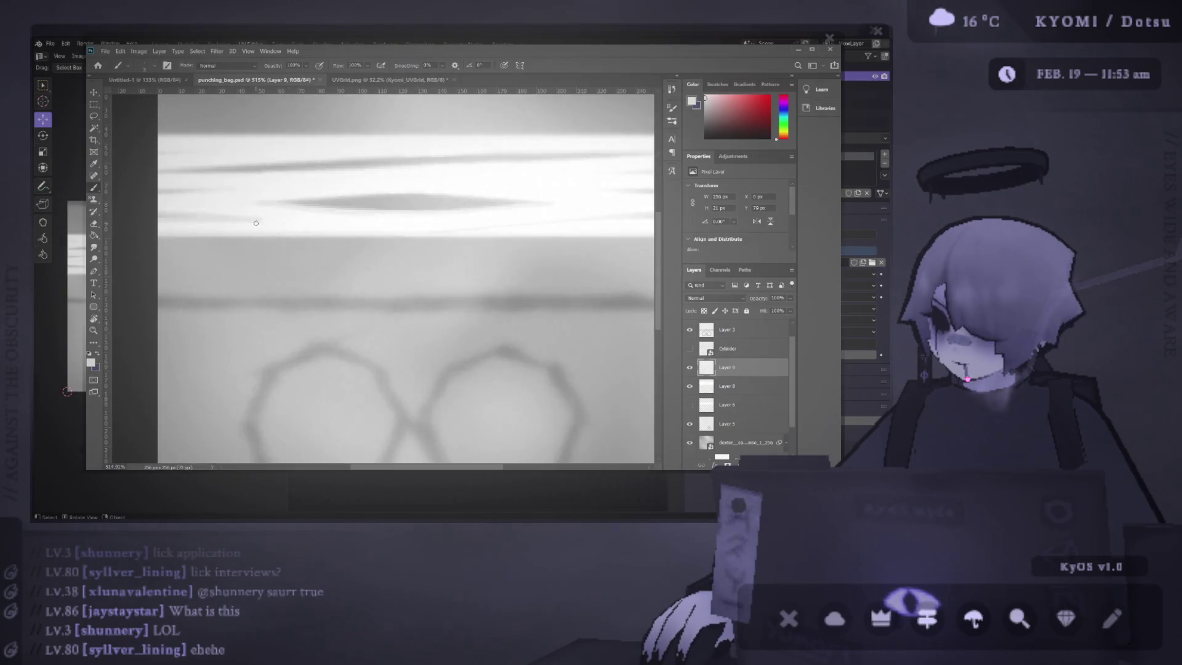
Step: Add faint darker streaks along the bright tape band and view the result in Blender
left_click_drag(327, 224, 268, 223)
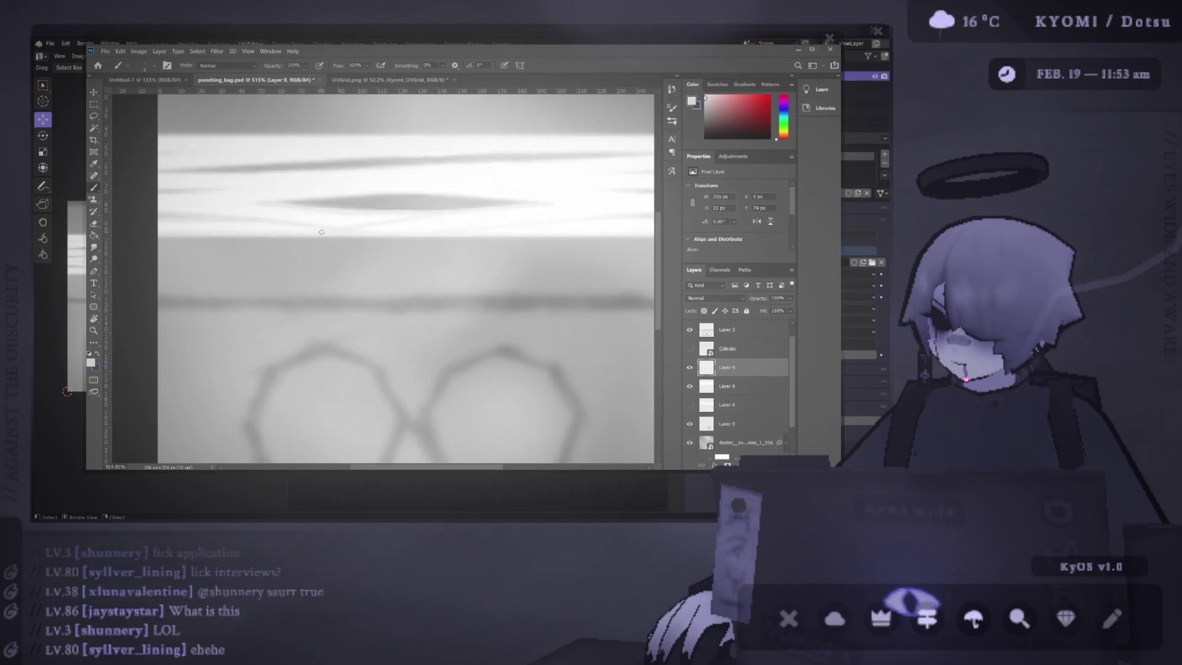
scroll(344, 247, "down", 4)
scroll(341, 223, "up", 2)
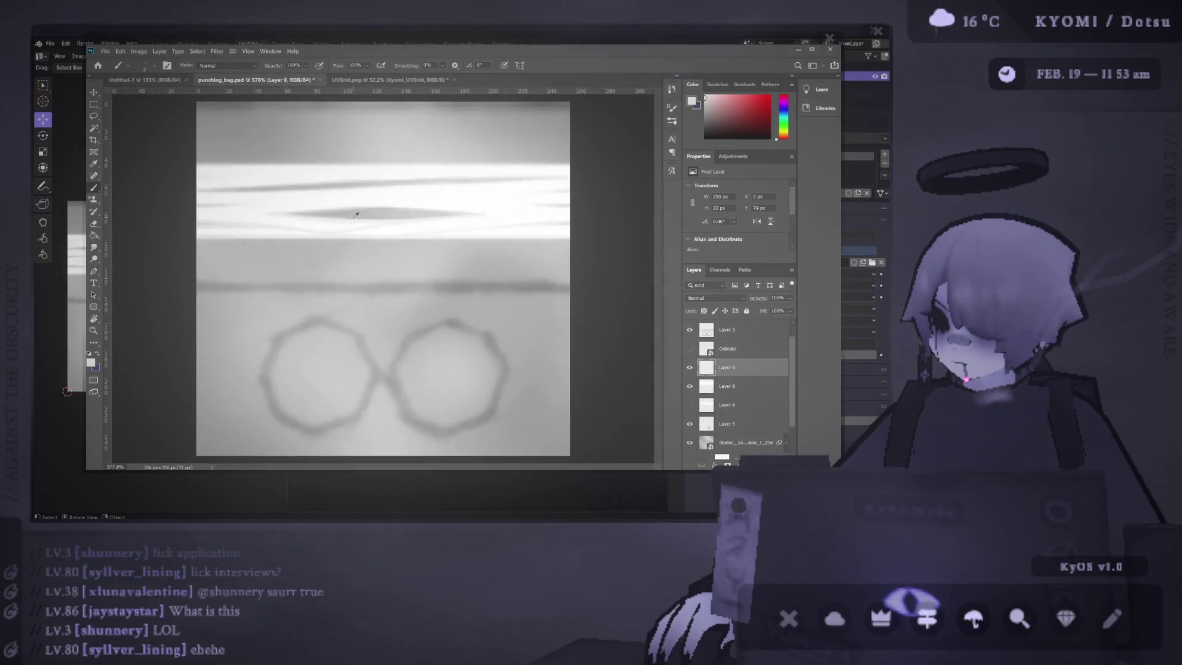
left_click(279, 213)
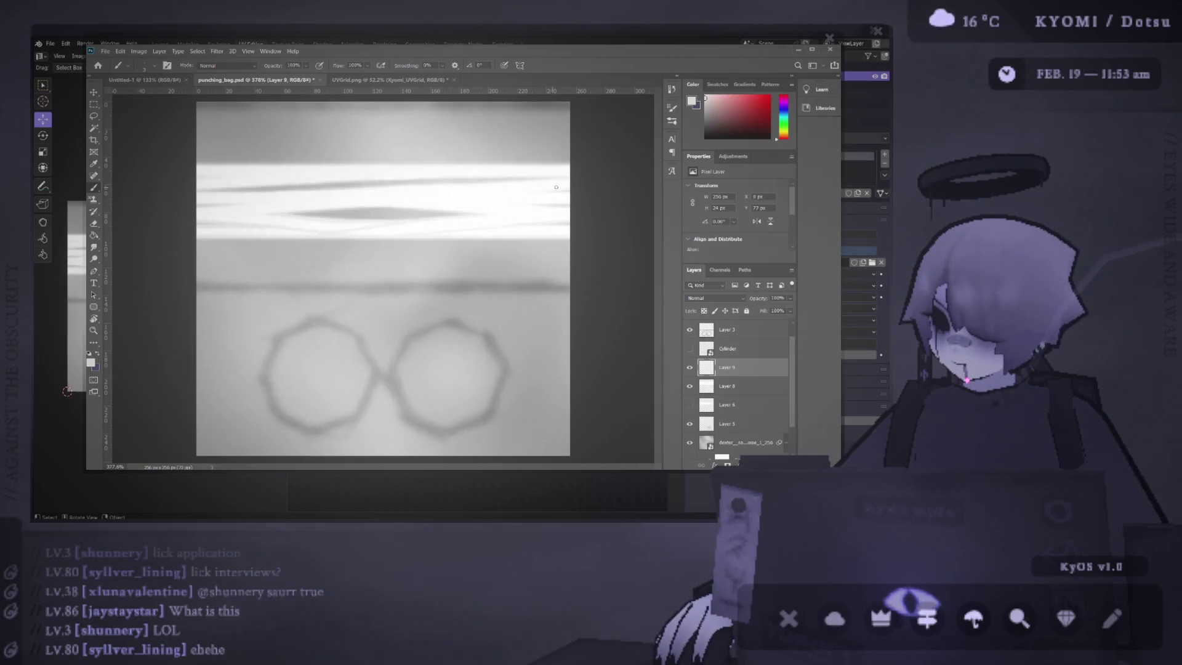
left_click_drag(554, 187, 570, 189)
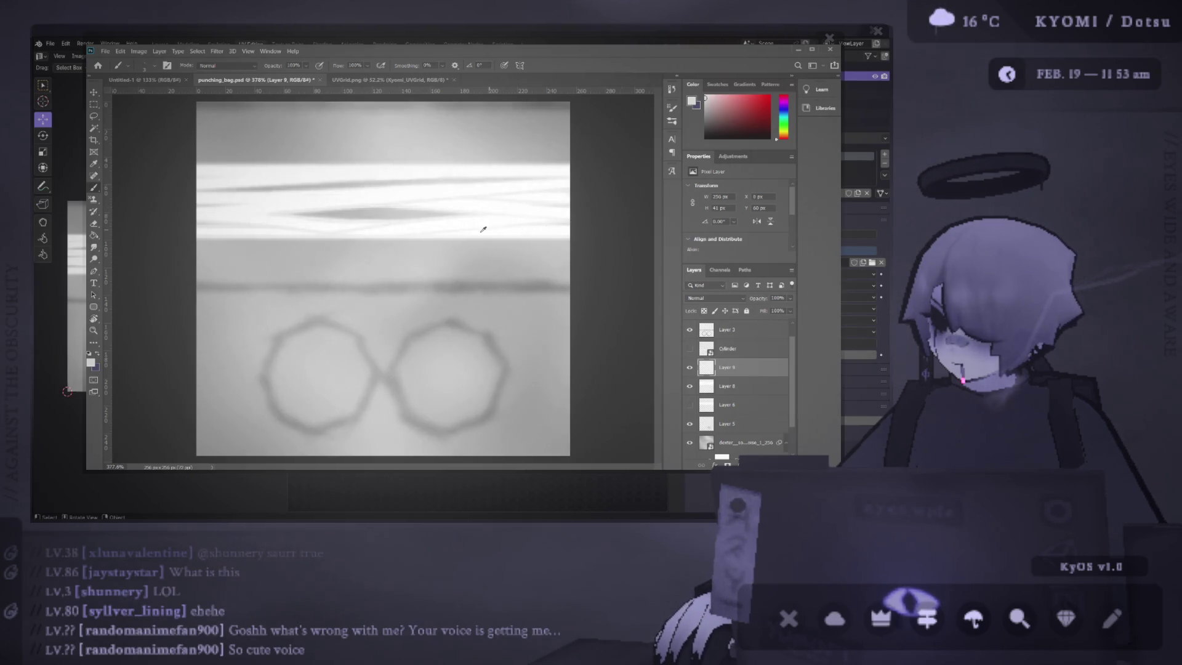
scroll(480, 228, "down", 5)
scroll(298, 232, "up", 5)
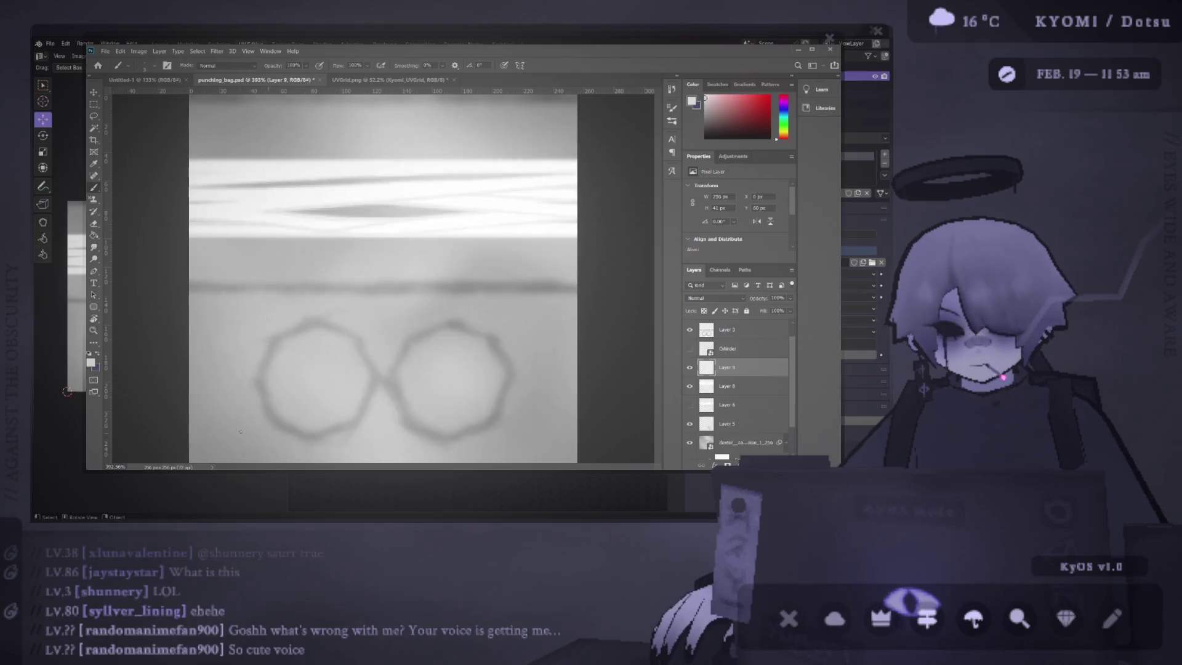
scroll(216, 169, "up", 1)
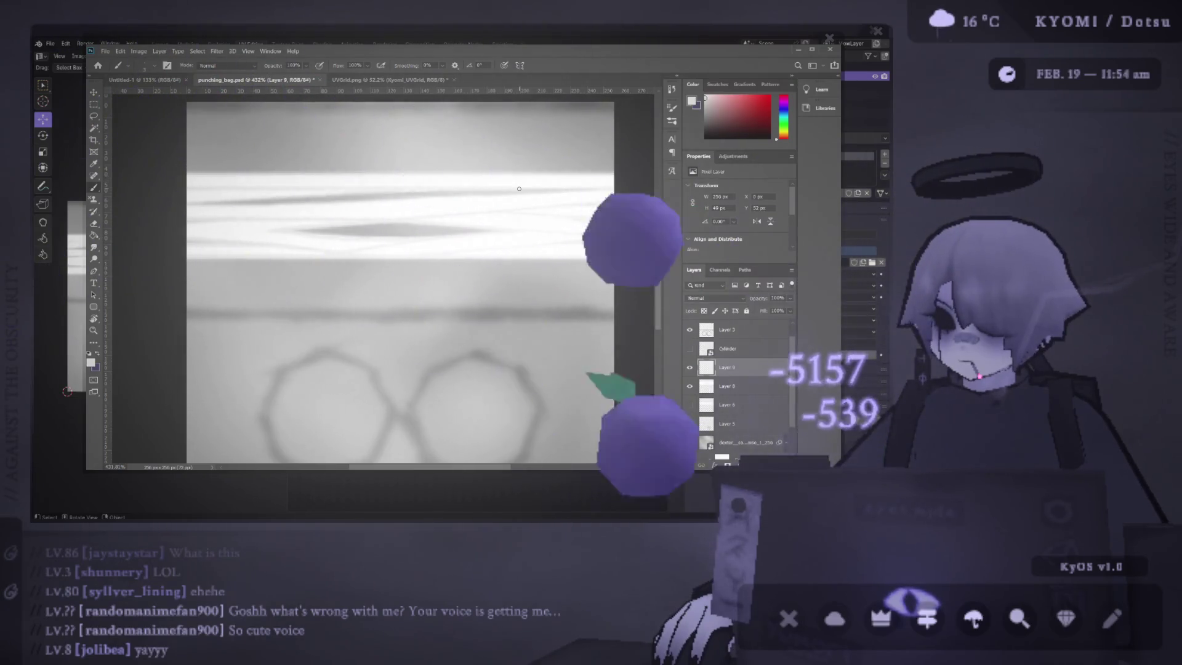
scroll(396, 245, "down", 3)
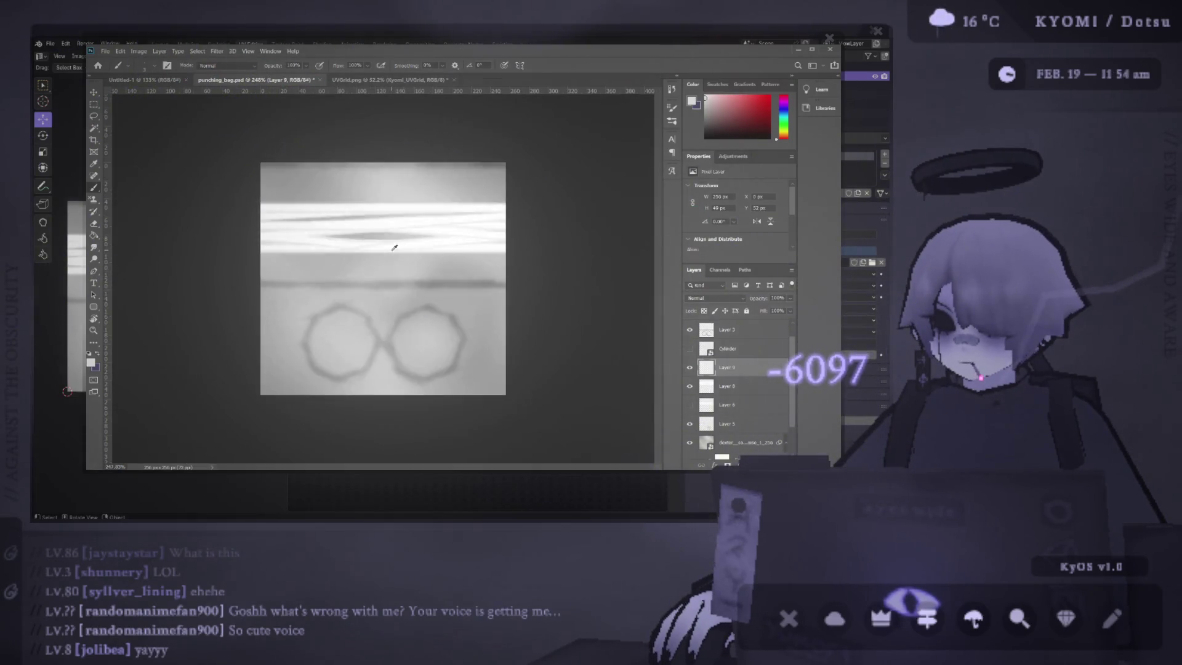
key("alt+Tab")
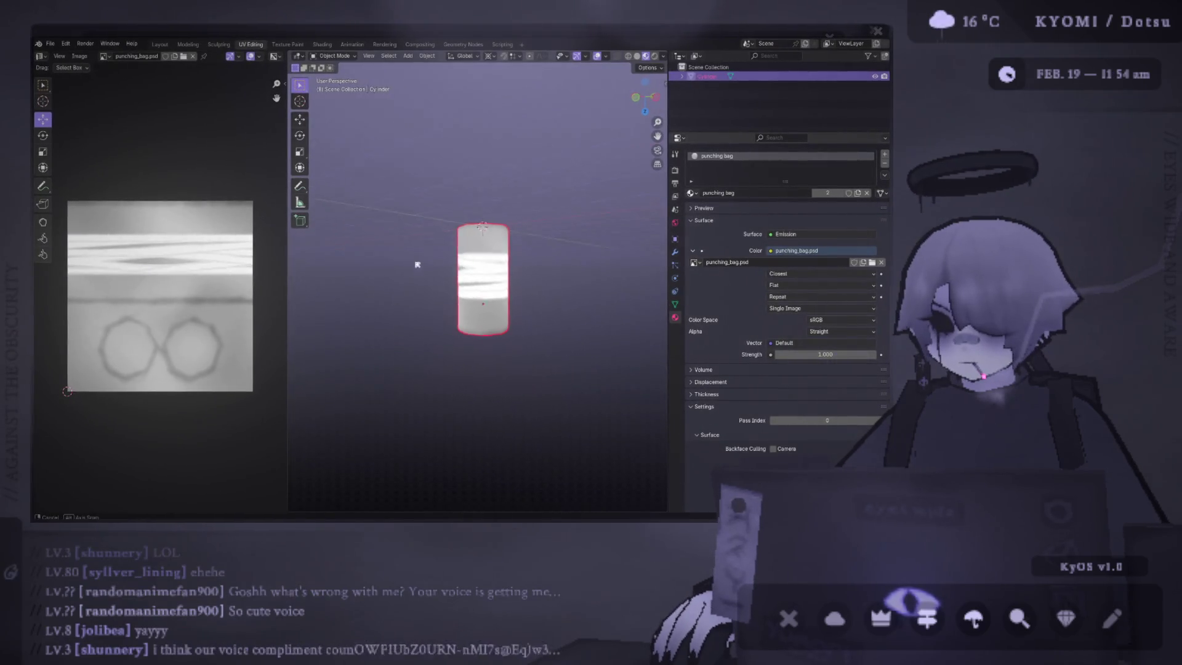
Step: In Blender Object Mode, orbit the cylinder to inspect the tape-striped texture, then return to Photoshop
key("Tab")
mouse_move(378, 269)
left_mouse_down()
mouse_move(597, 267)
mouse_move(514, 261)
mouse_move(579, 262)
mouse_move(557, 264)
left_mouse_up()
scroll(560, 264, "up", 5)
scroll(563, 266, "down", 8)
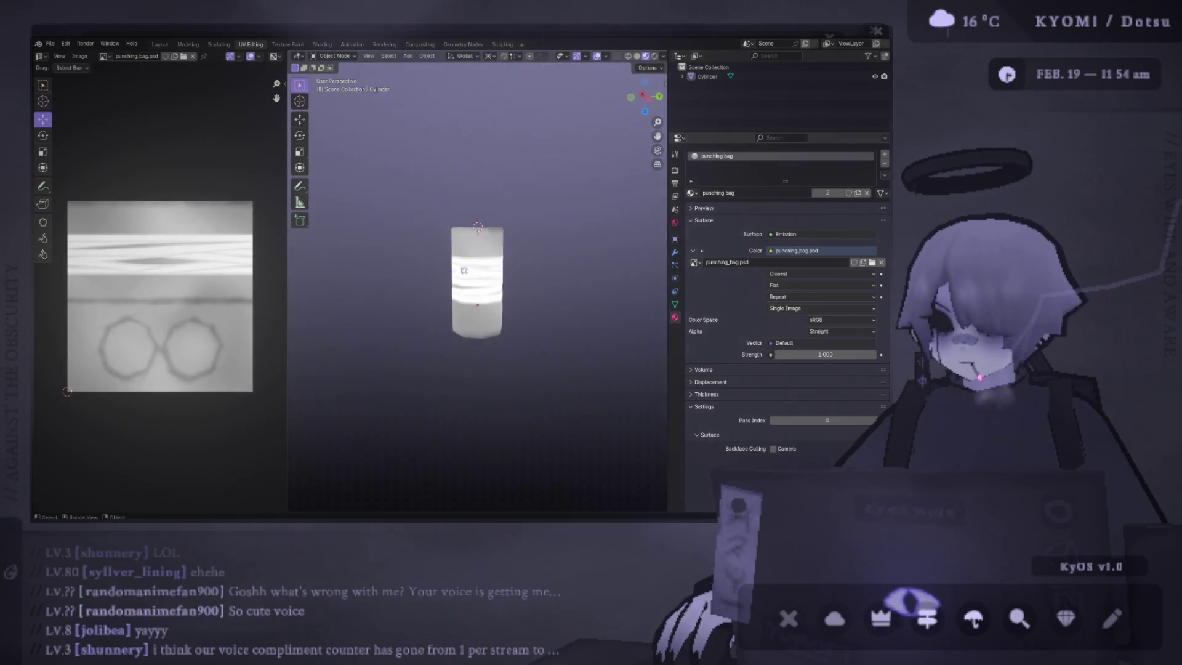
scroll(565, 266, "up", 3)
key("alt+Tab")
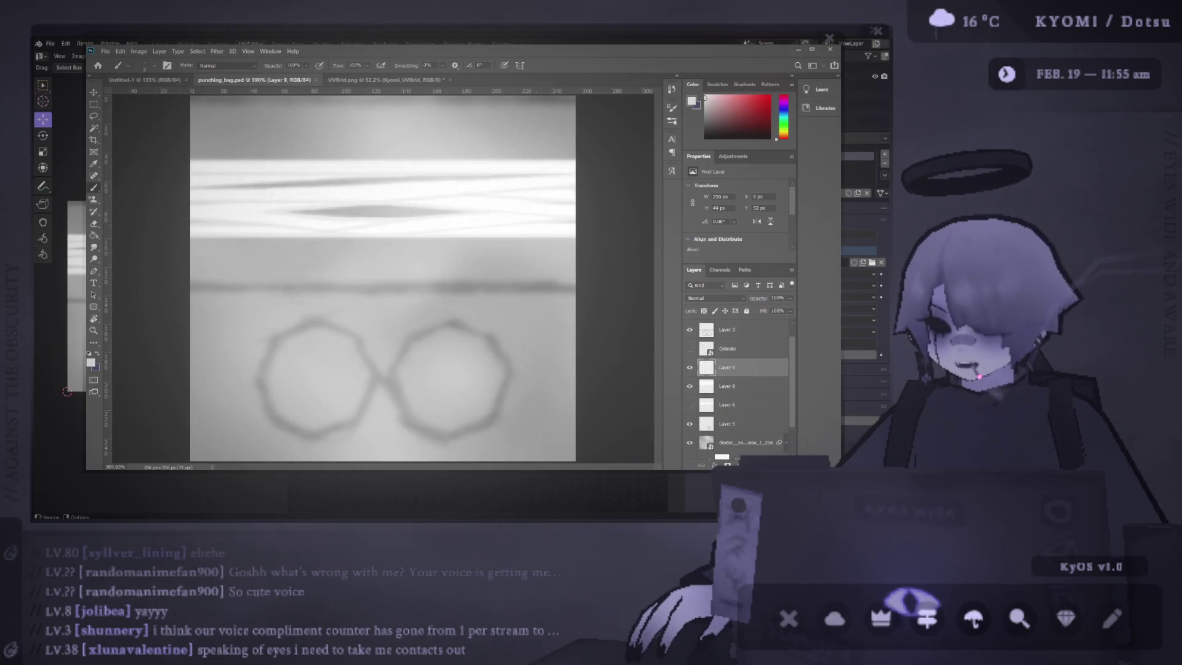
Step: Enlarge the brush and build up a soft white dab above the tape band
scroll(322, 208, "down", 3)
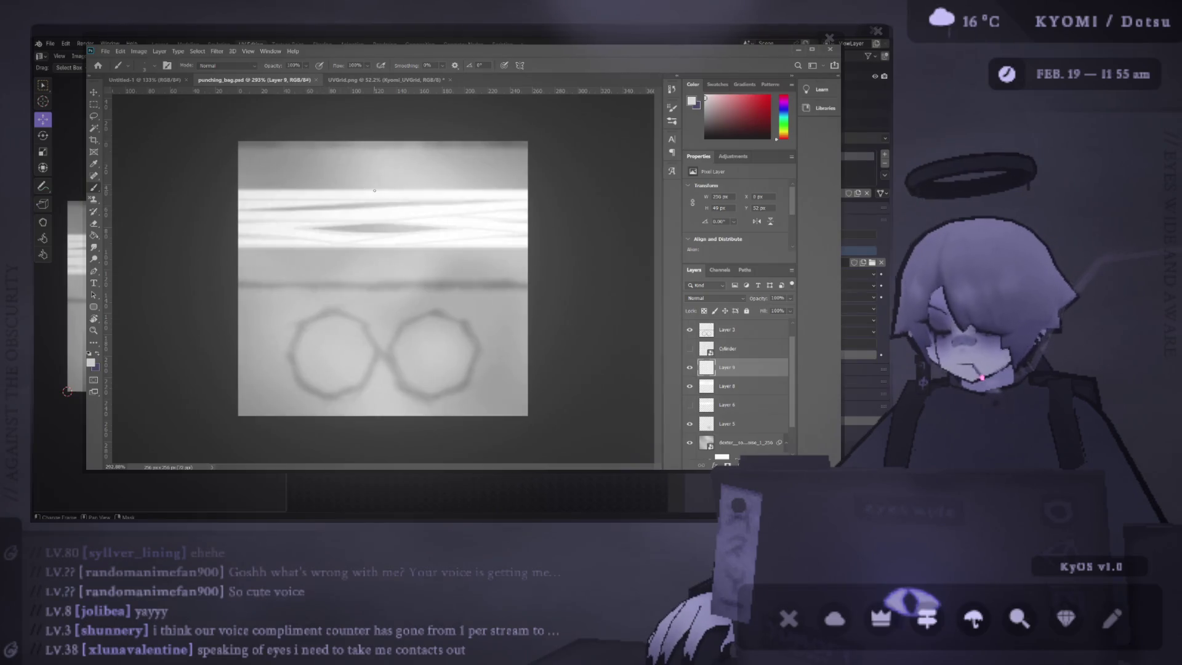
scroll(351, 126, "up", 3)
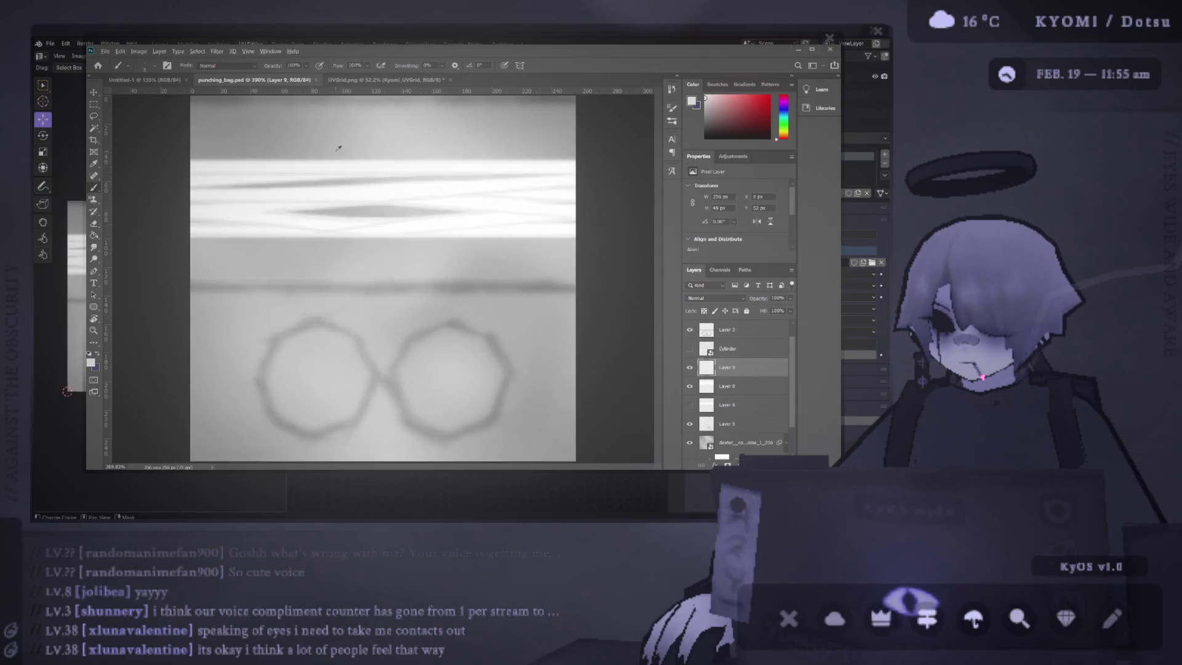
scroll(338, 149, "up", 3)
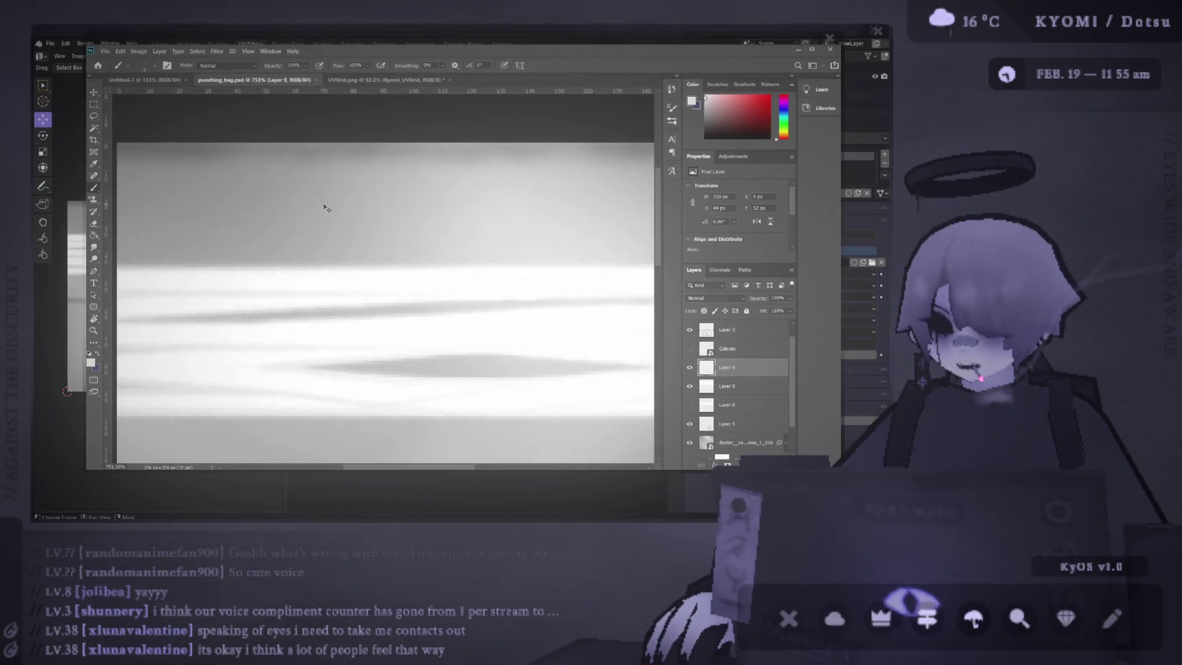
key("bracketright")
key("bracketright")
key("bracketright")
left_click(355, 225)
left_click(355, 225)
left_click(355, 225)
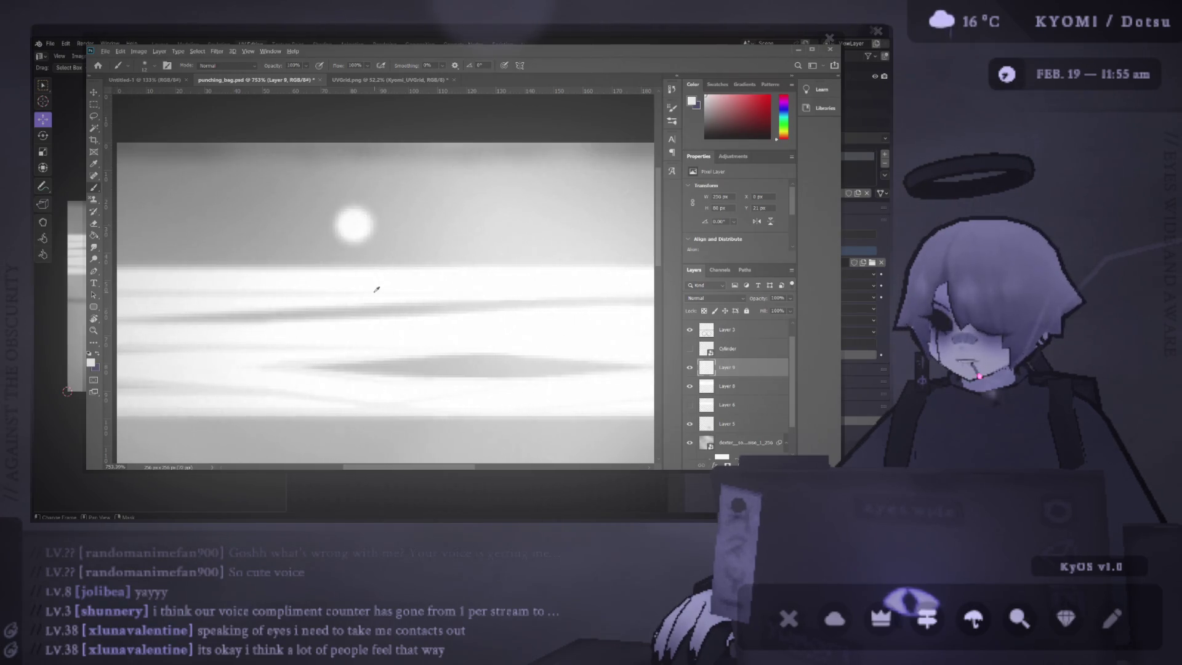
Step: Undo and repaint the white dab, settling on one soft dot above the stripes
key("v")
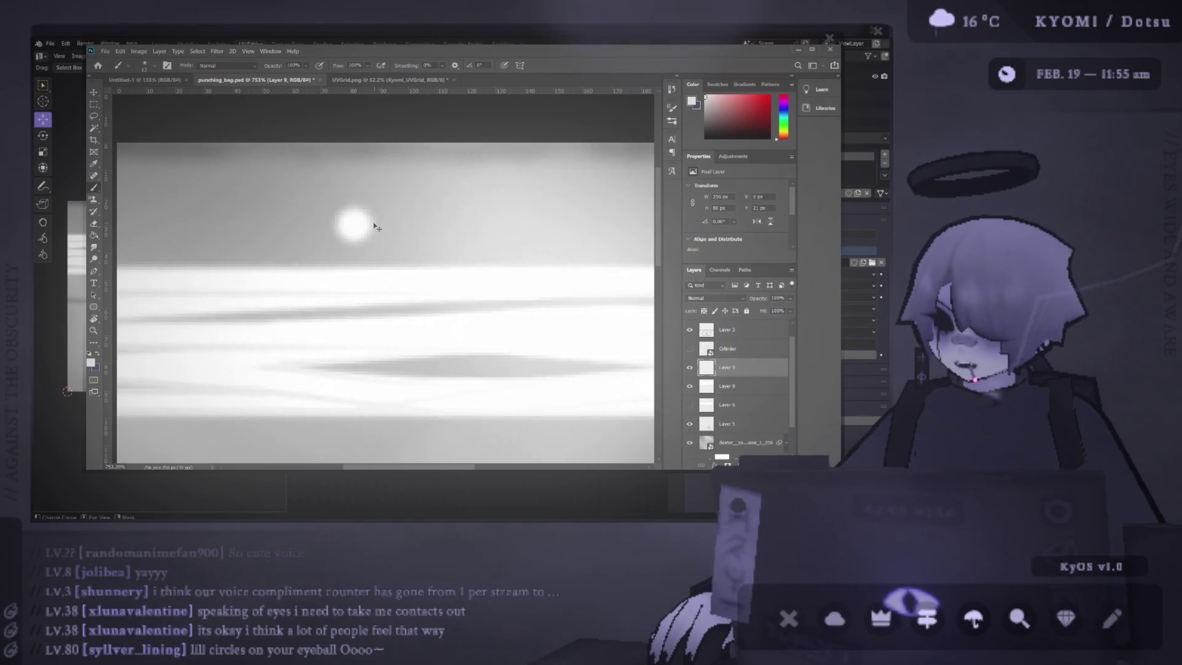
key("ctrl+z")
key("b")
left_click(362, 221)
left_click(362, 221)
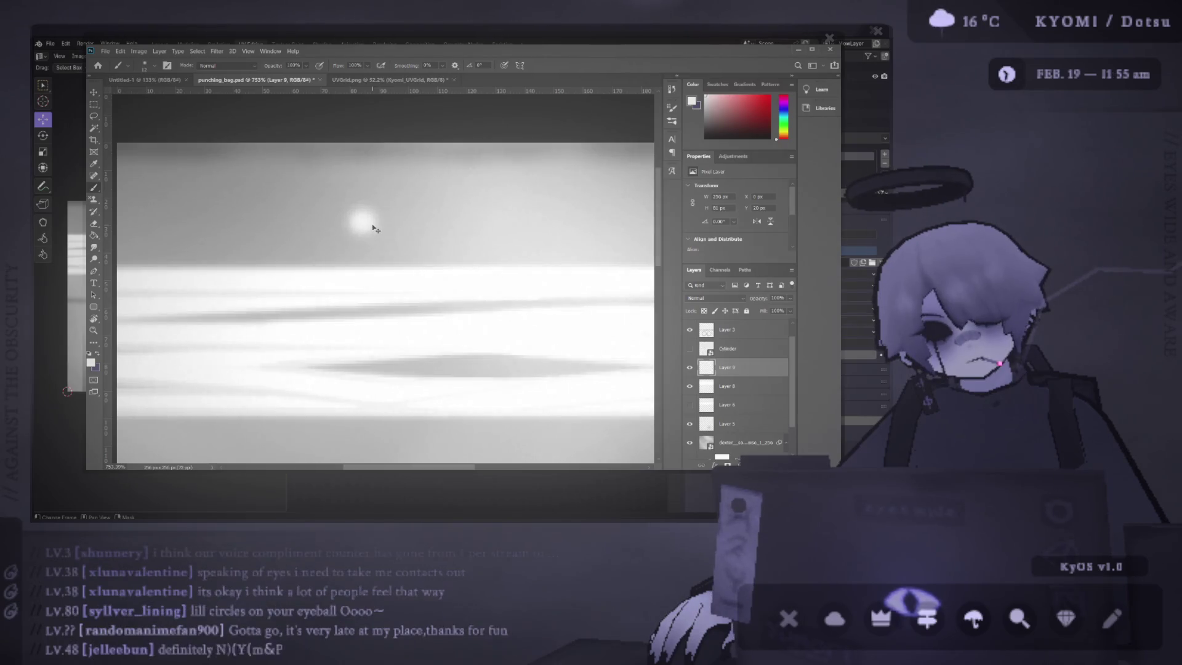
key("ctrl+z")
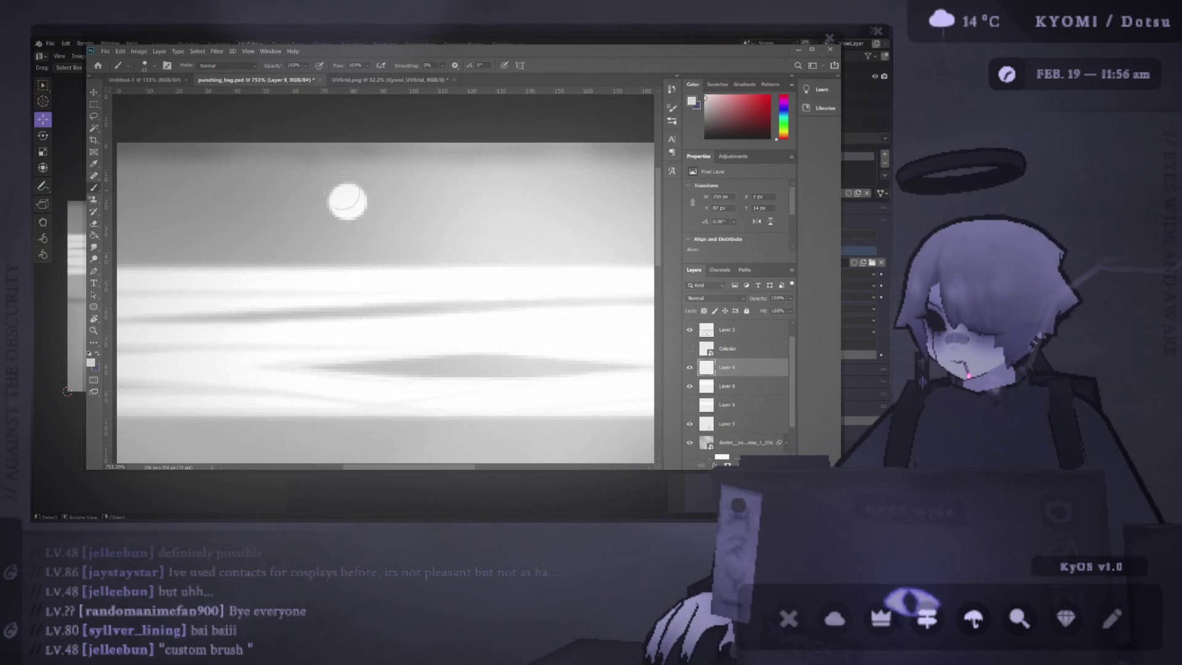
left_click(348, 201)
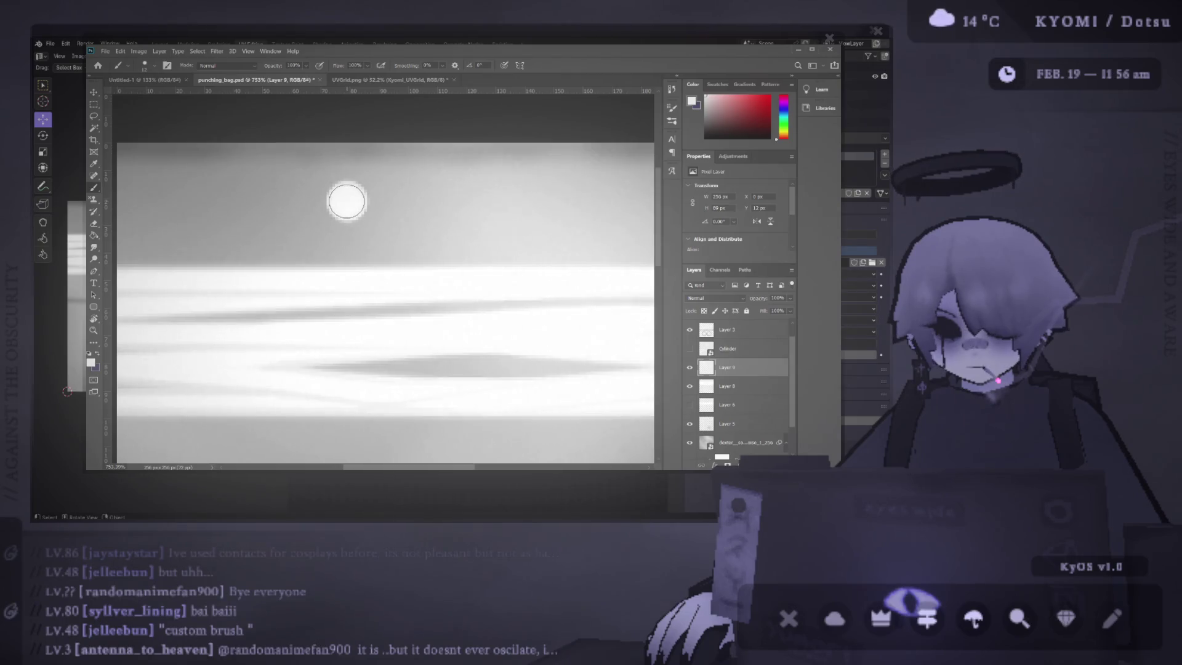
Step: Paint over the soft dot to make it a brighter white disc
scroll(346, 202, "up", 2)
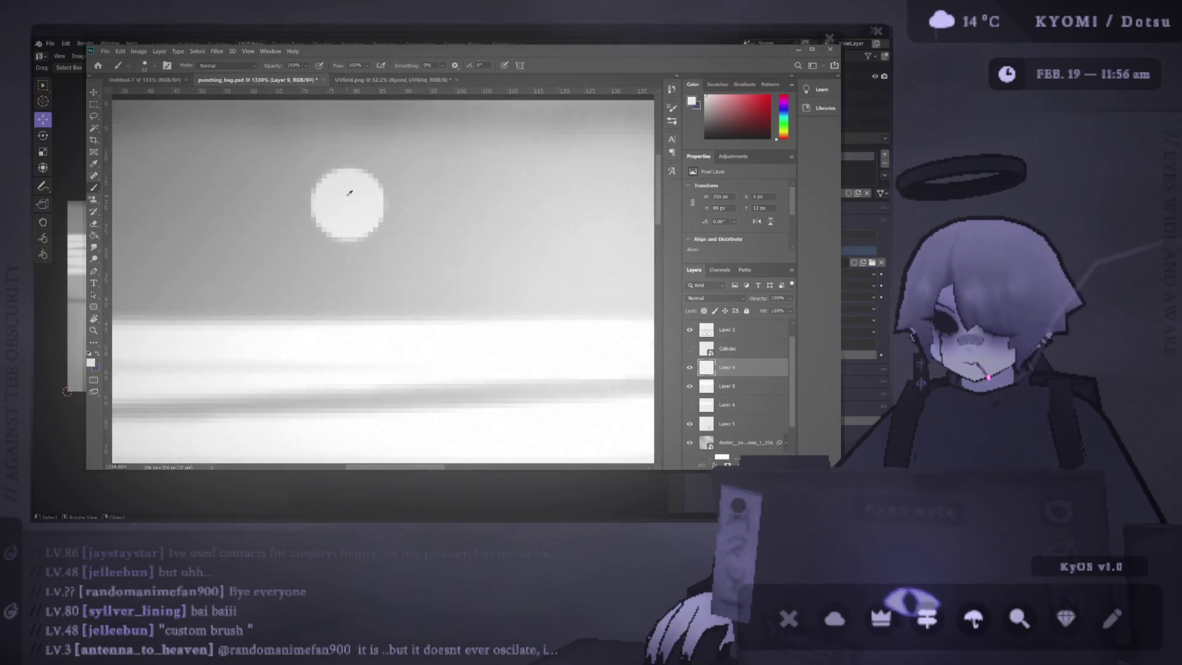
left_click(346, 203)
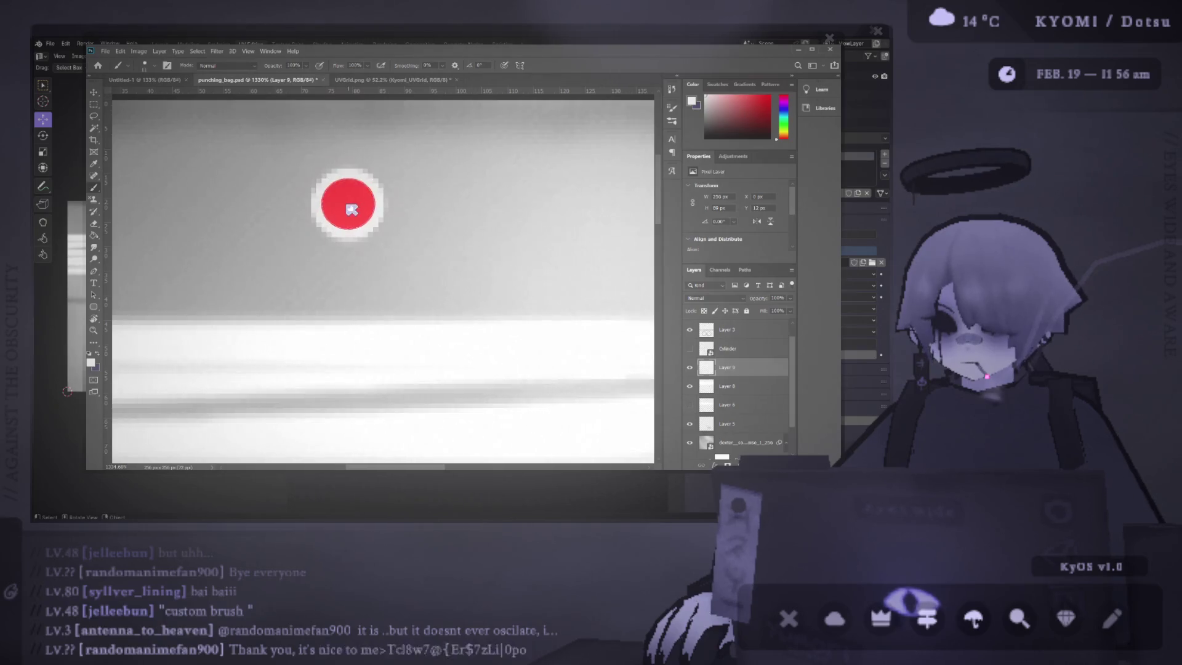
left_click(346, 203)
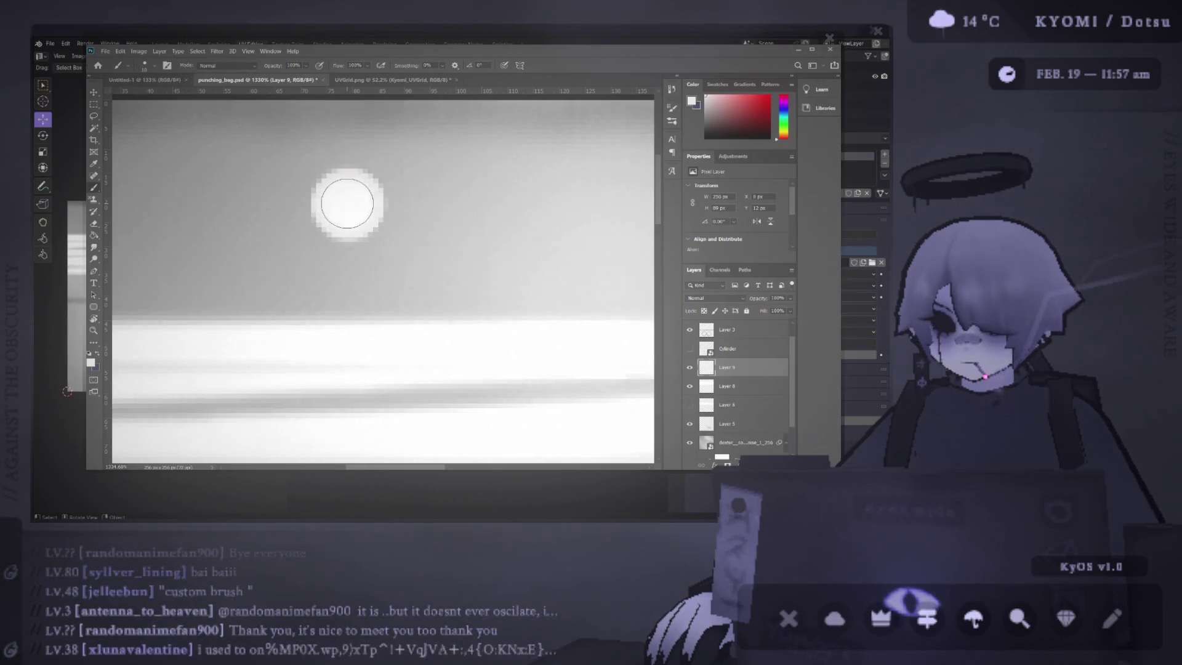
scroll(403, 240, "down", 5)
scroll(285, 119, "up", 5)
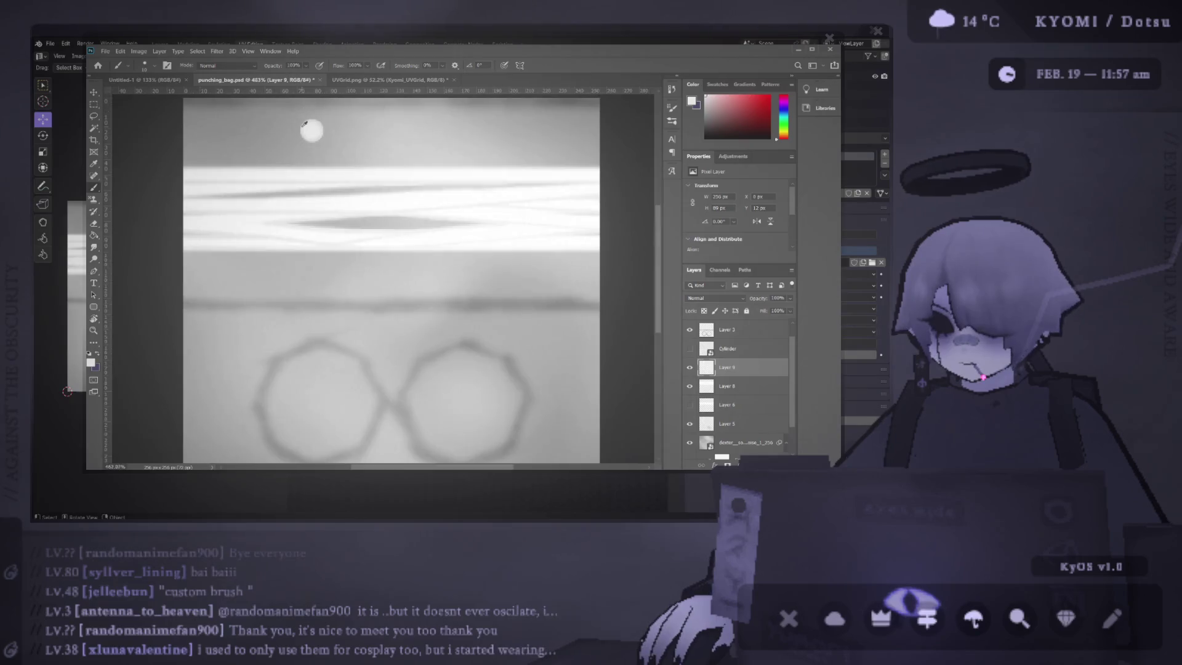
scroll(285, 119, "up", 2)
Step: Marquee a square around the disc and define it as a brush preset
key("m")
mouse_move(306, 164)
left_mouse_down()
mouse_move(393, 203)
mouse_move(390, 251)
left_mouse_up()
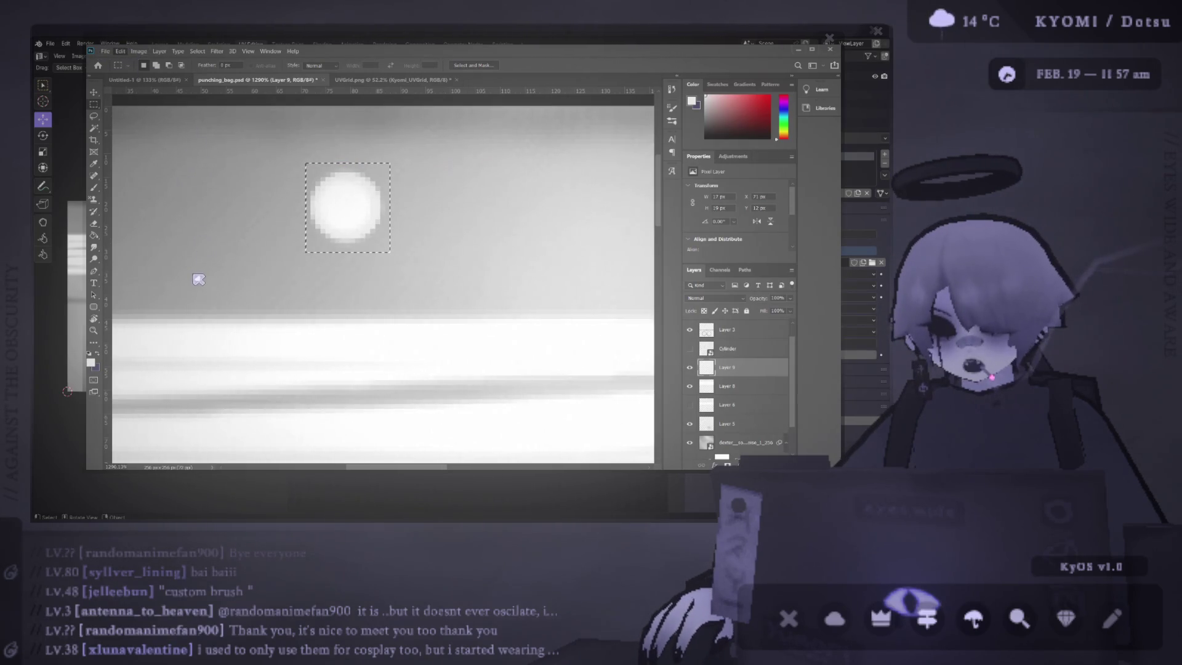
key("shift+F5")
key("b")
Step: Paint test strokes with the new disc brush and undo them all
scroll(408, 229, "down", 2)
left_click_drag(407, 229, 547, 211)
scroll(546, 210, "down", 2)
key("ctrl+z")
left_click_drag(308, 216, 266, 217)
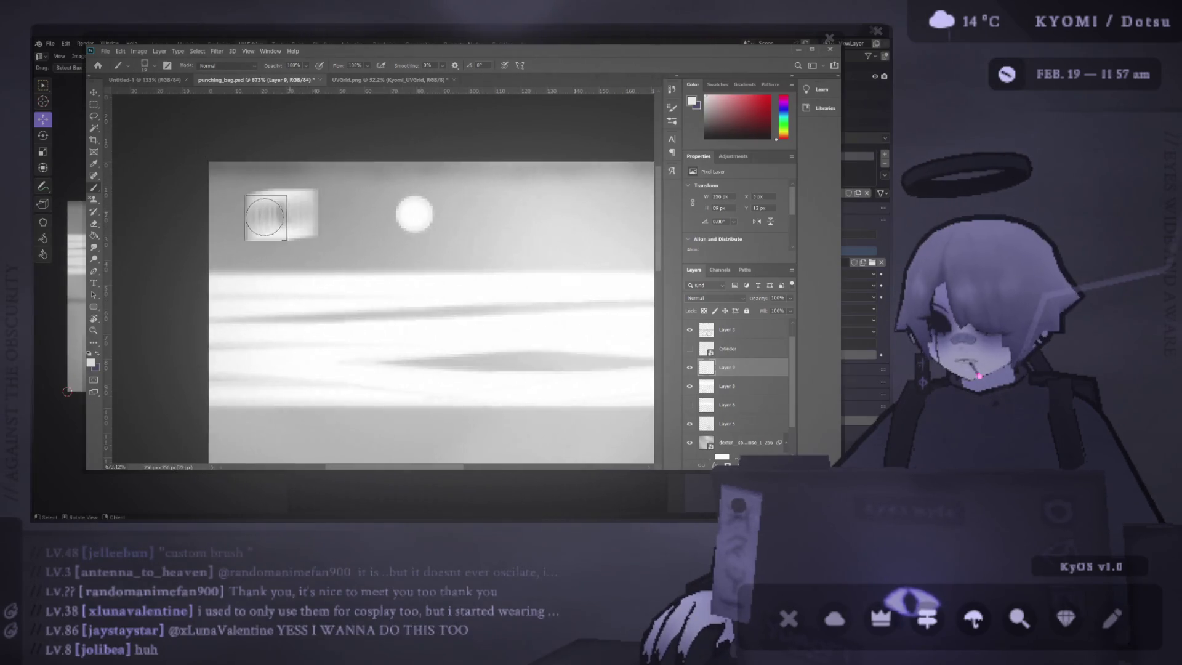
key("ctrl+z")
mouse_move(490, 213)
left_mouse_down()
mouse_move(540, 213)
mouse_move(435, 237)
mouse_move(259, 227)
mouse_move(519, 211)
mouse_move(570, 220)
mouse_move(502, 232)
mouse_move(285, 211)
mouse_move(498, 220)
left_mouse_up()
key("ctrl+z")
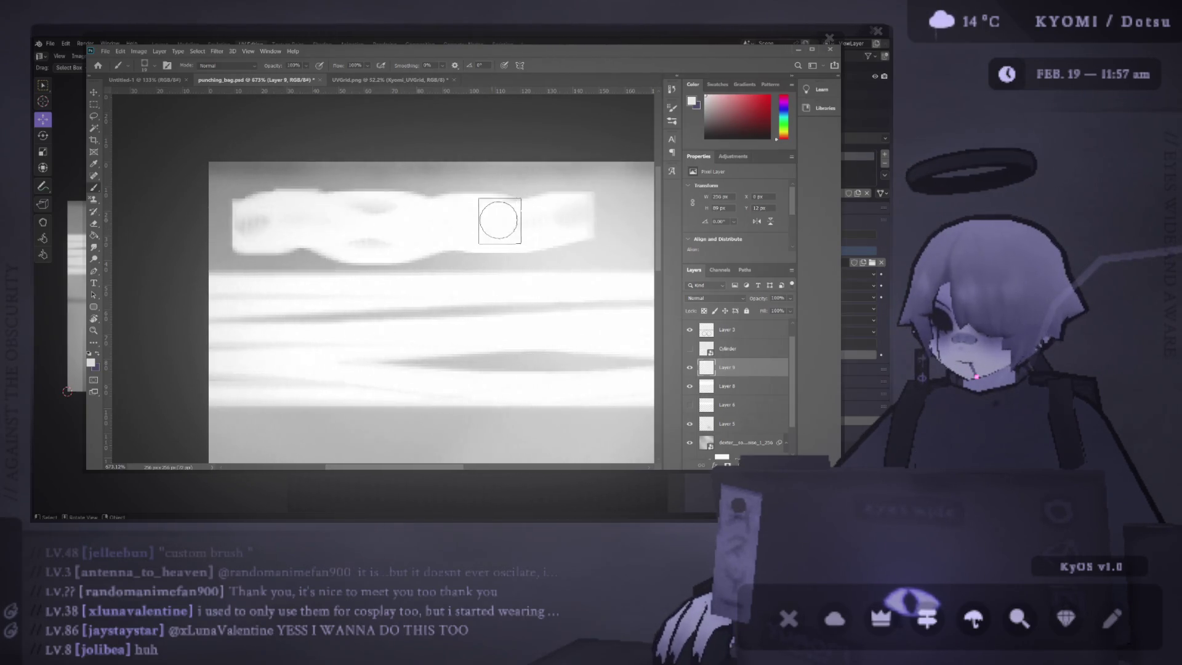
key("ctrl+z")
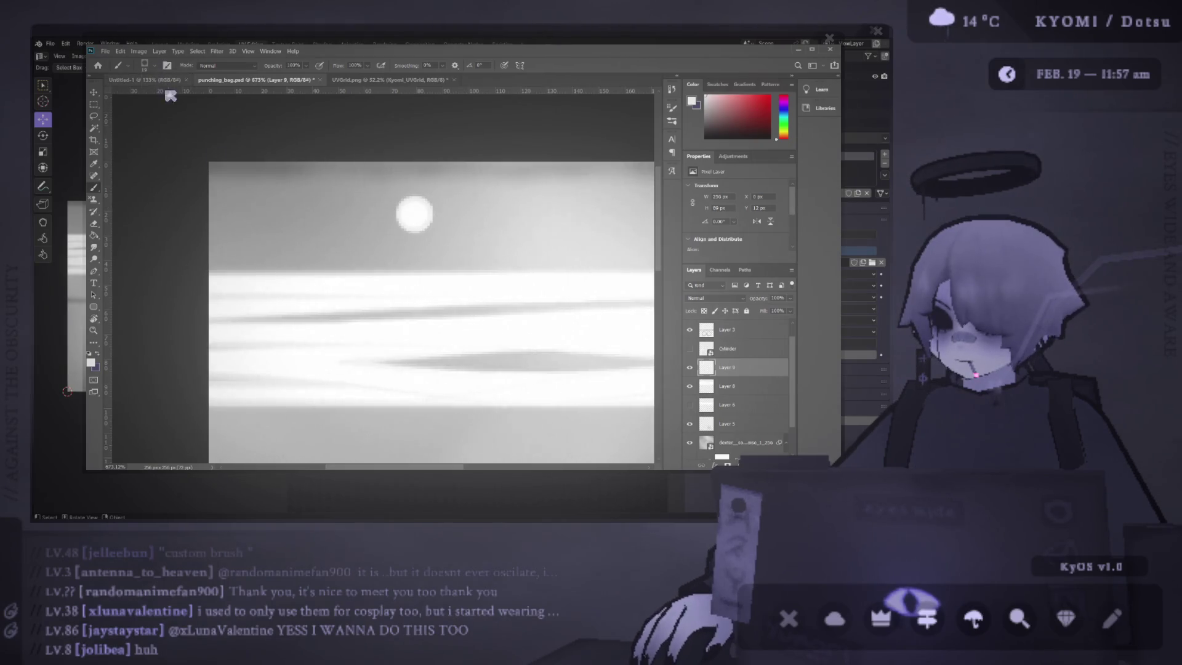
Step: Step back and forth through the history, then Magic Wand select the white disc
key("ctrl+shift+z")
key("ctrl+z")
key("ctrl+shift+z")
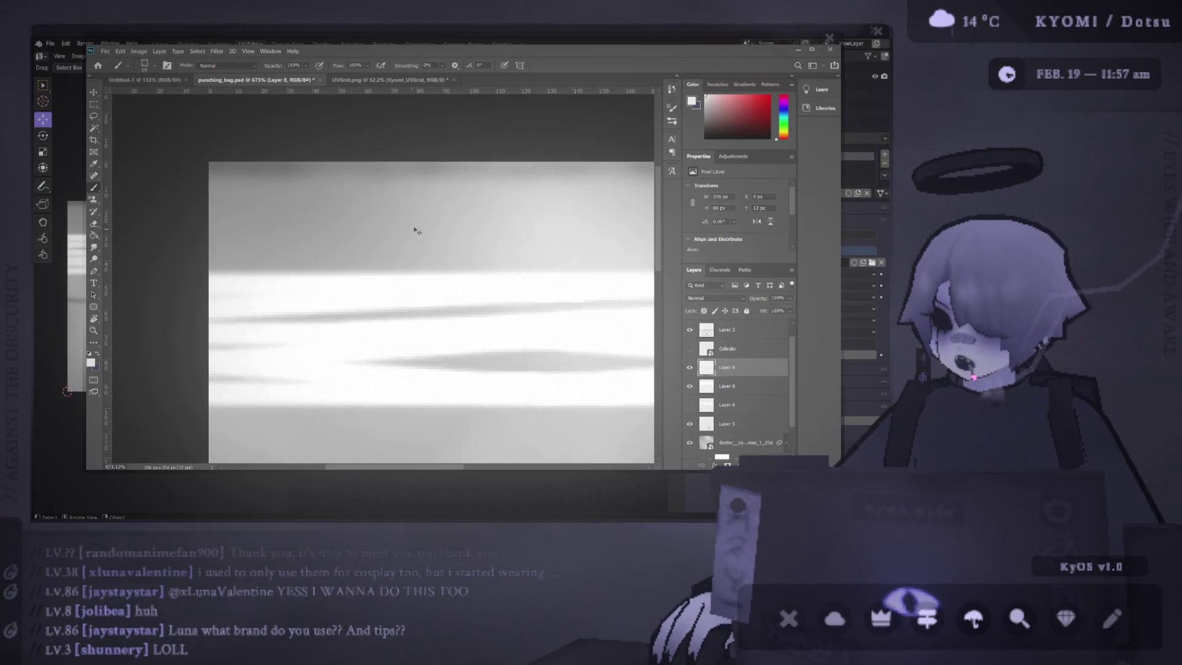
key("ctrl+z")
scroll(410, 220, "up", 3)
key("w")
left_click(403, 239)
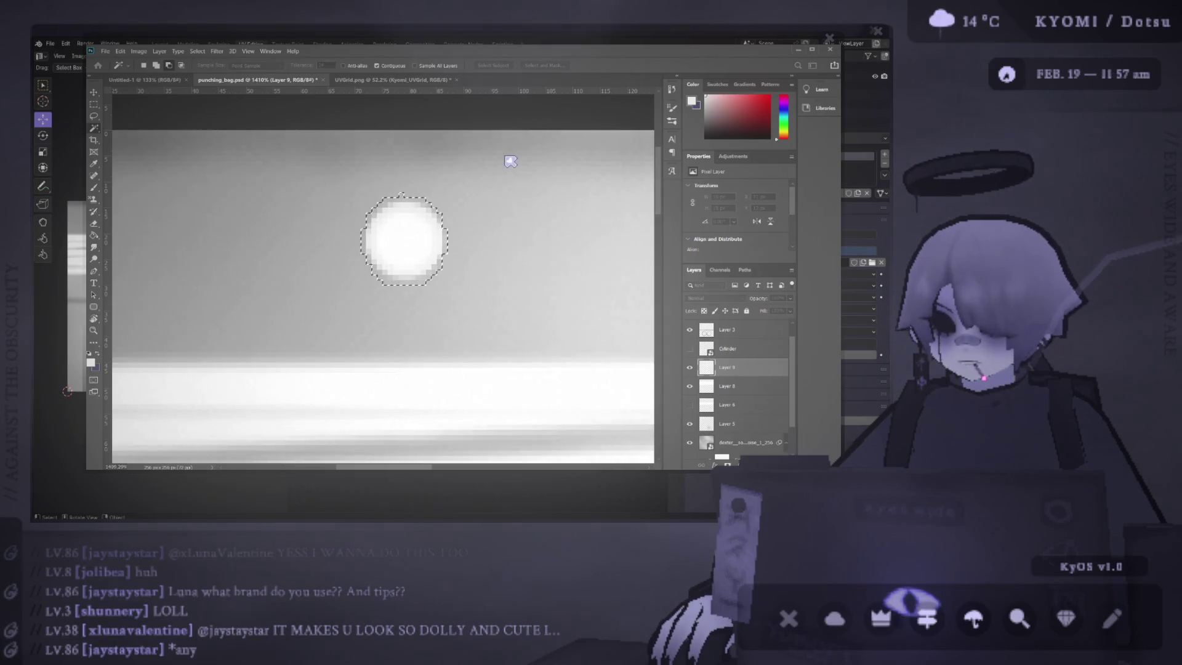
Step: Deselect the disc, undo a test blob, and stamp a faint ring right of the disc
key("ctrl+d")
key("b")
left_click_drag(219, 210, 217, 265)
key("ctrl+z")
left_click_drag(529, 213, 546, 237)
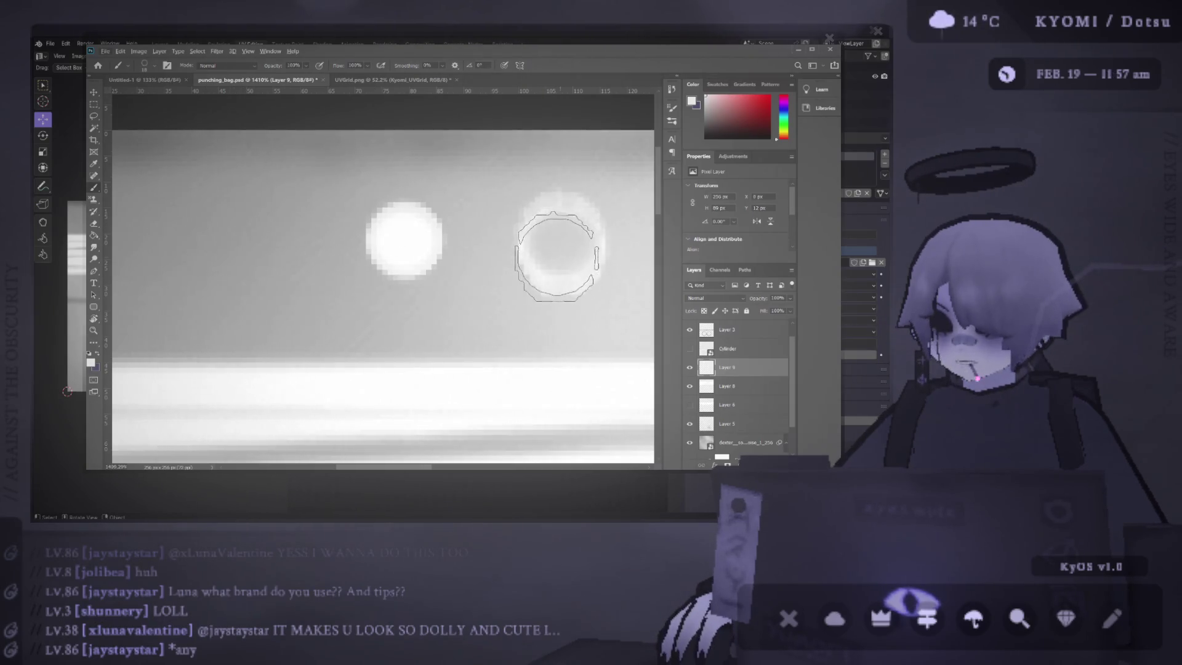
left_click_drag(178, 244, 531, 259)
key("ctrl+0")
key("ctrl+z")
Step: Try tube-like and smudged test strokes near the dots, undoing each
left_click_drag(397, 135, 573, 144)
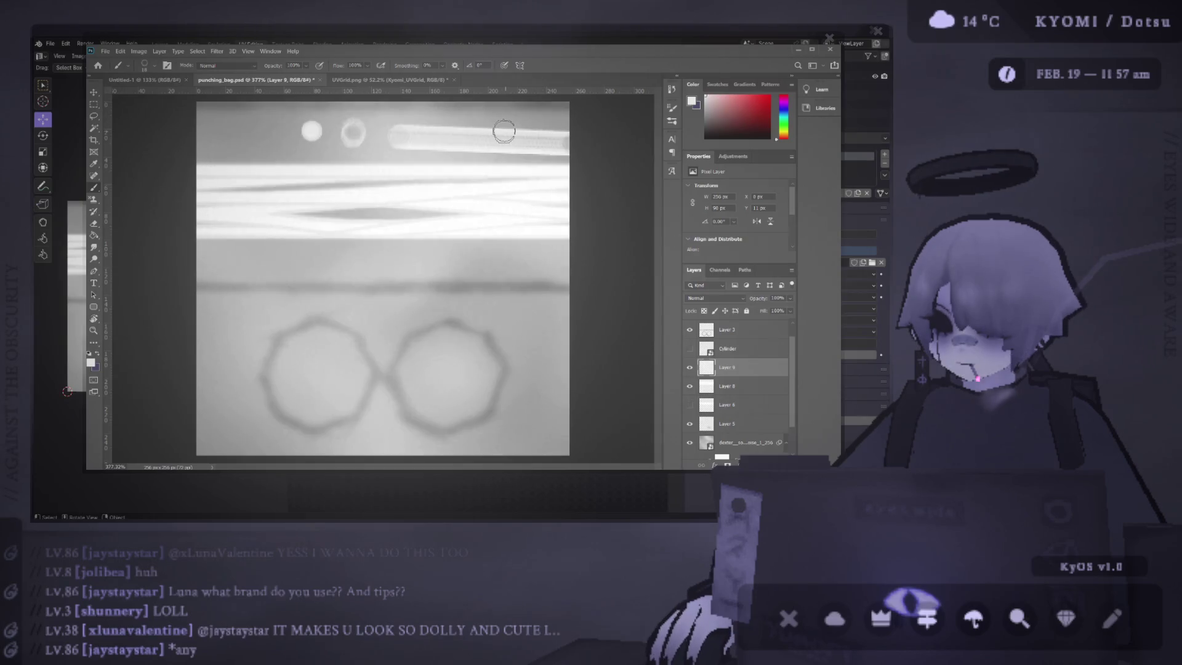
scroll(439, 126, "down", 3)
scroll(438, 125, "up", 4)
scroll(369, 153, "up", 2)
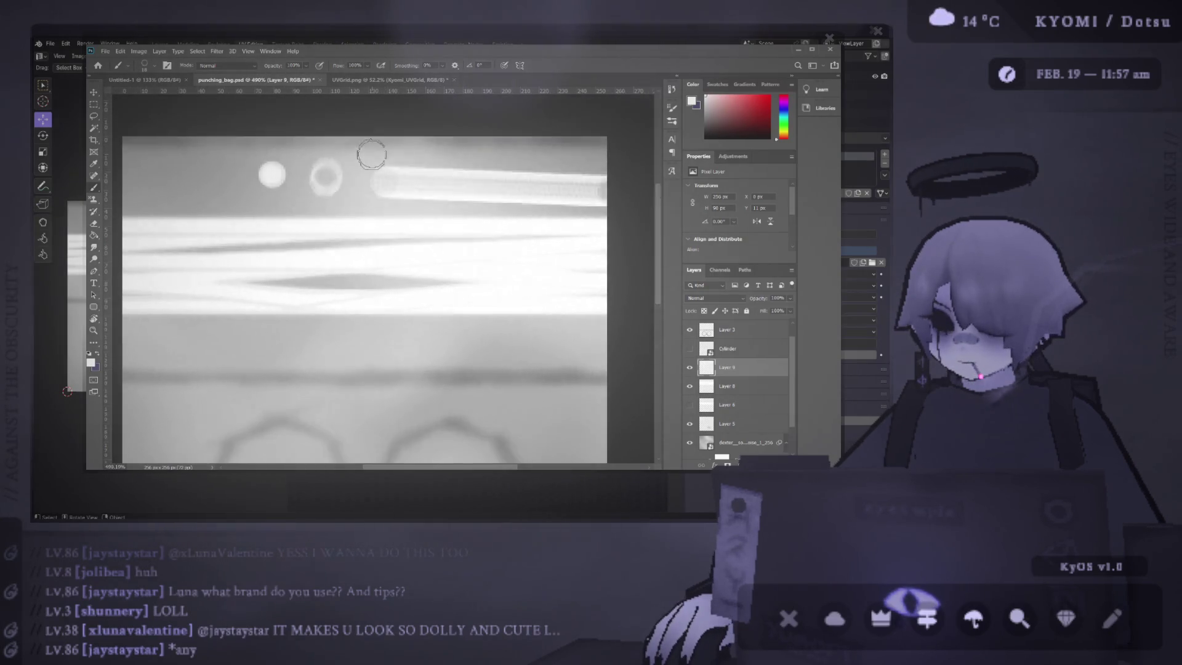
key("ctrl+z")
scroll(321, 180, "left", 3)
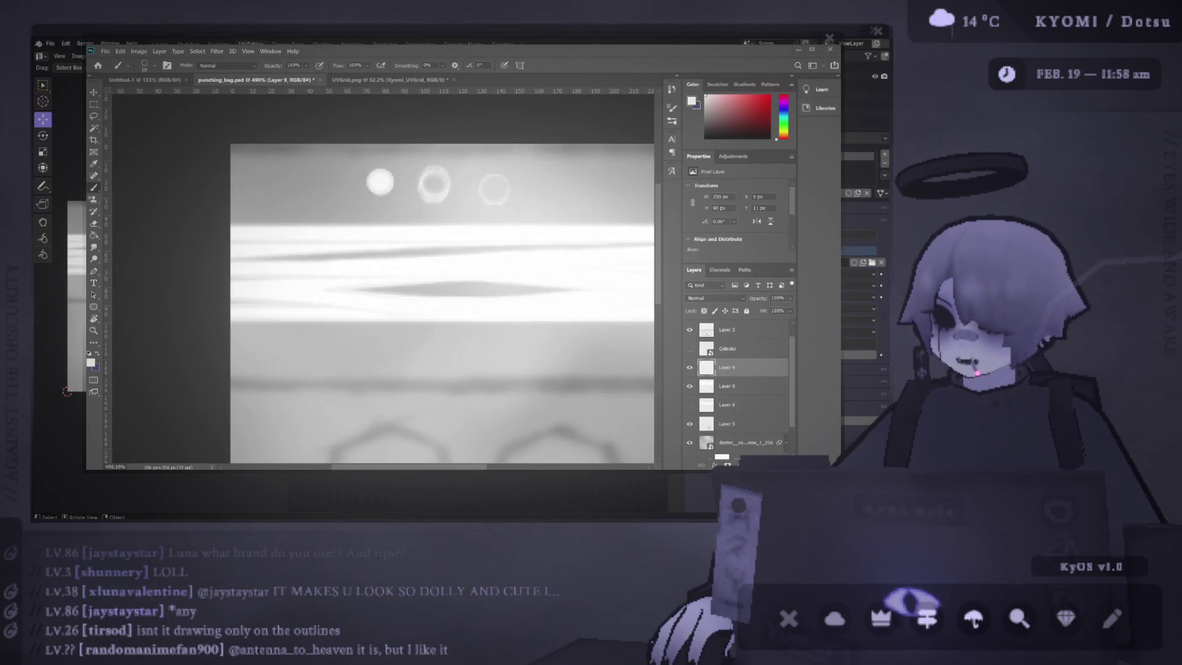
scroll(442, 301, "up", 2)
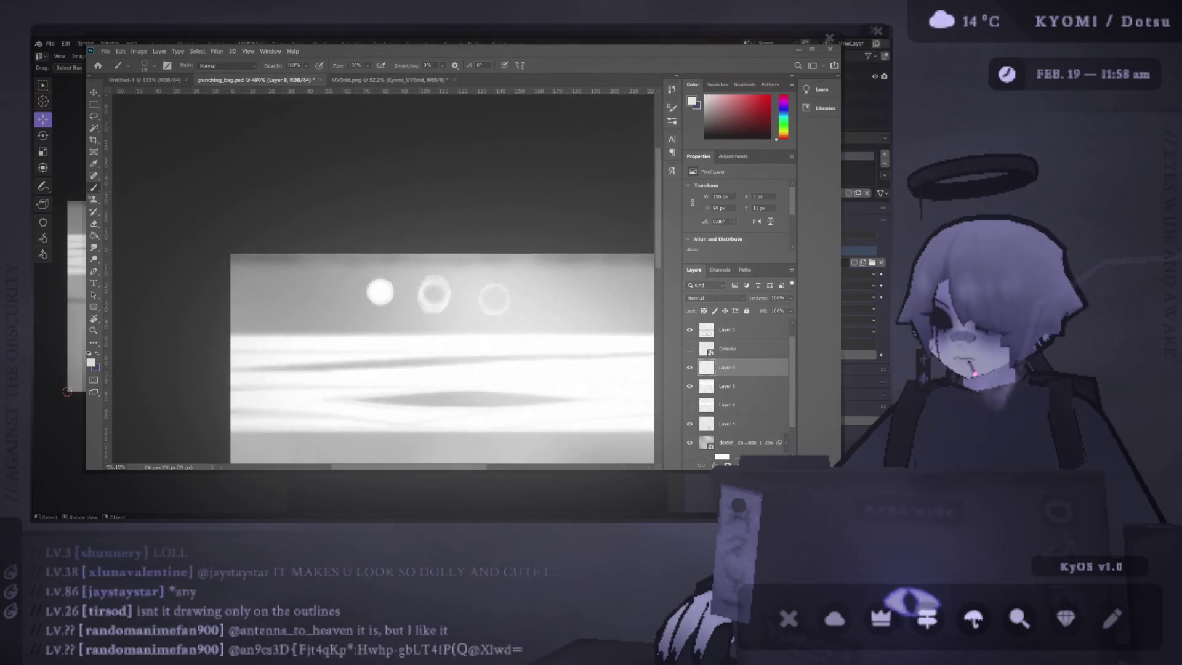
scroll(442, 332, "up", 1)
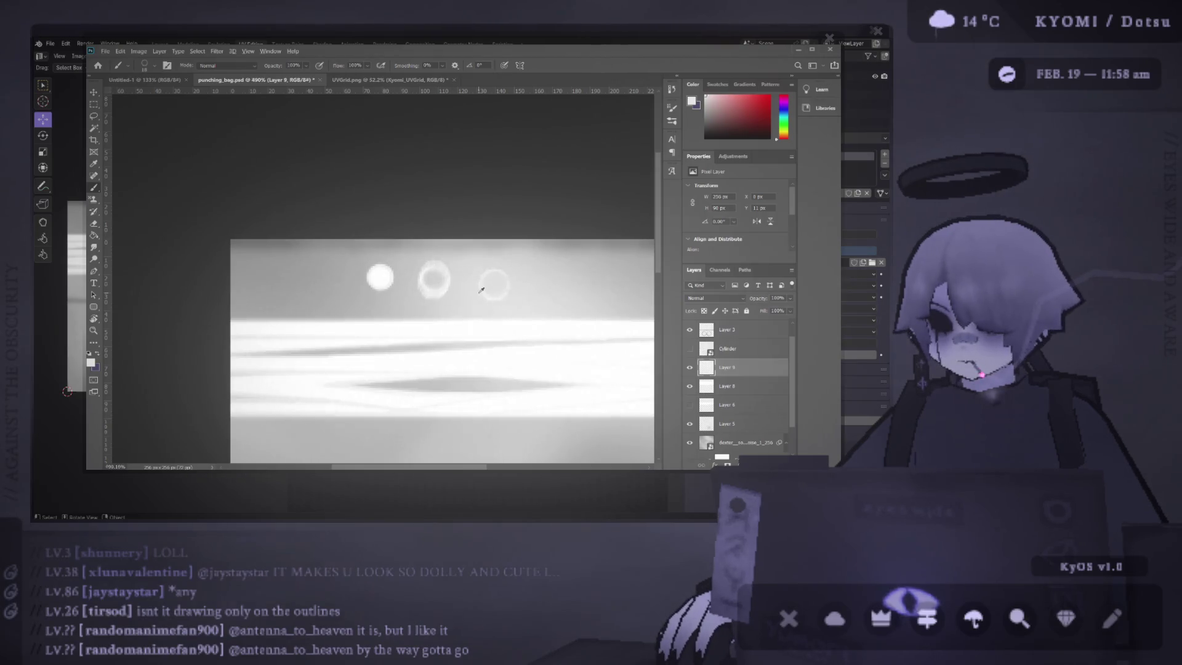
scroll(478, 296, "up", 2)
left_click_drag(179, 265, 271, 277)
key("ctrl+z")
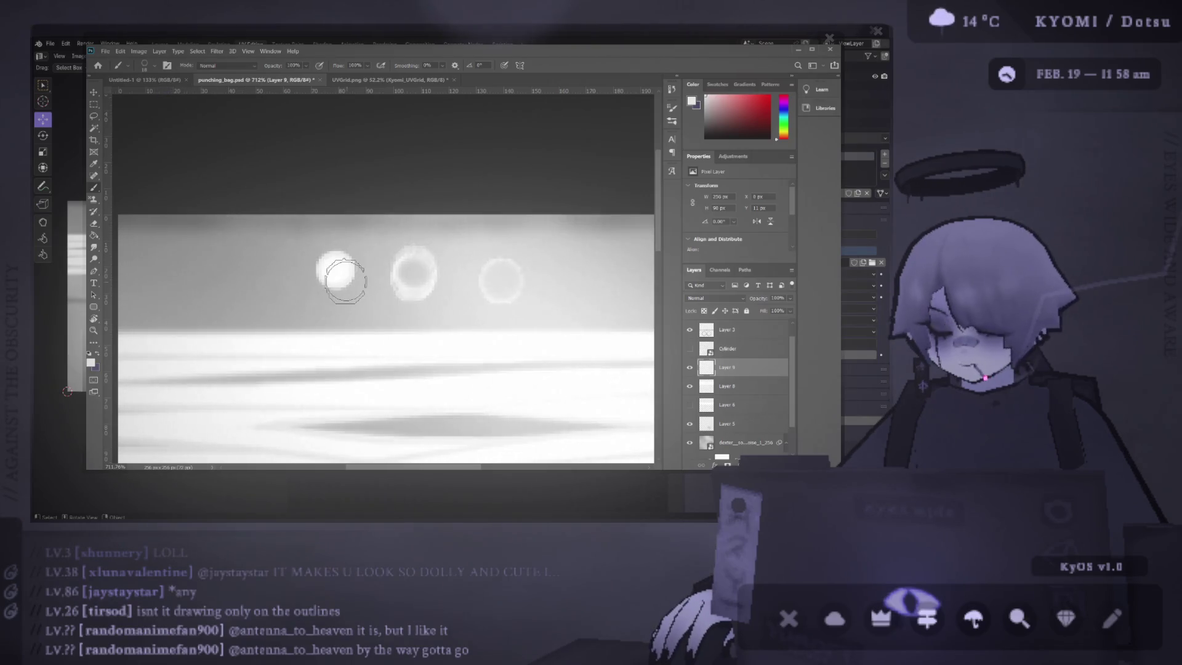
Step: Select the bright disc by colour with the Magic Wand, then deselect it
key("alt")
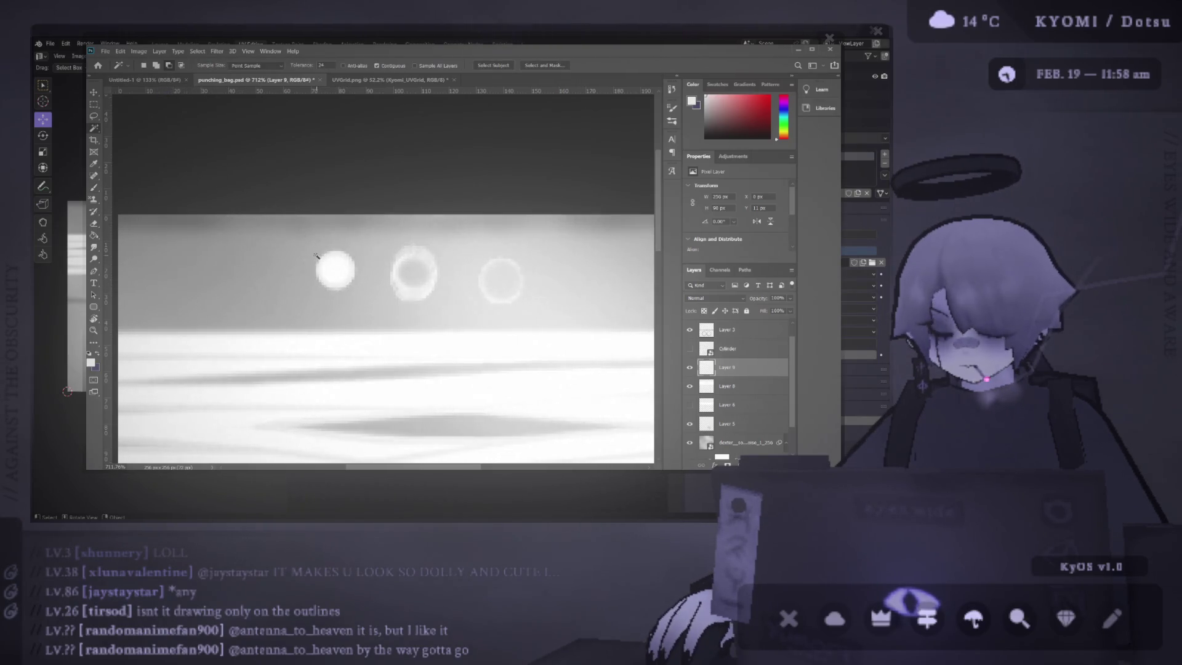
key("m")
left_click_drag(370, 294, 363, 294)
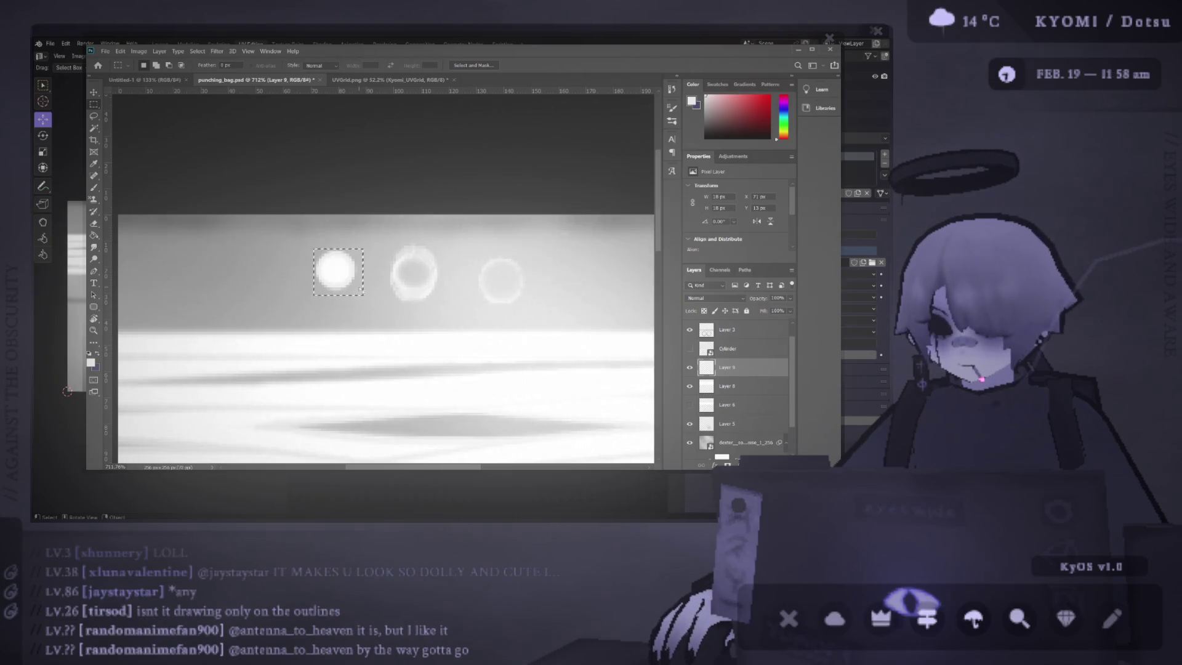
key("w")
left_click(339, 271)
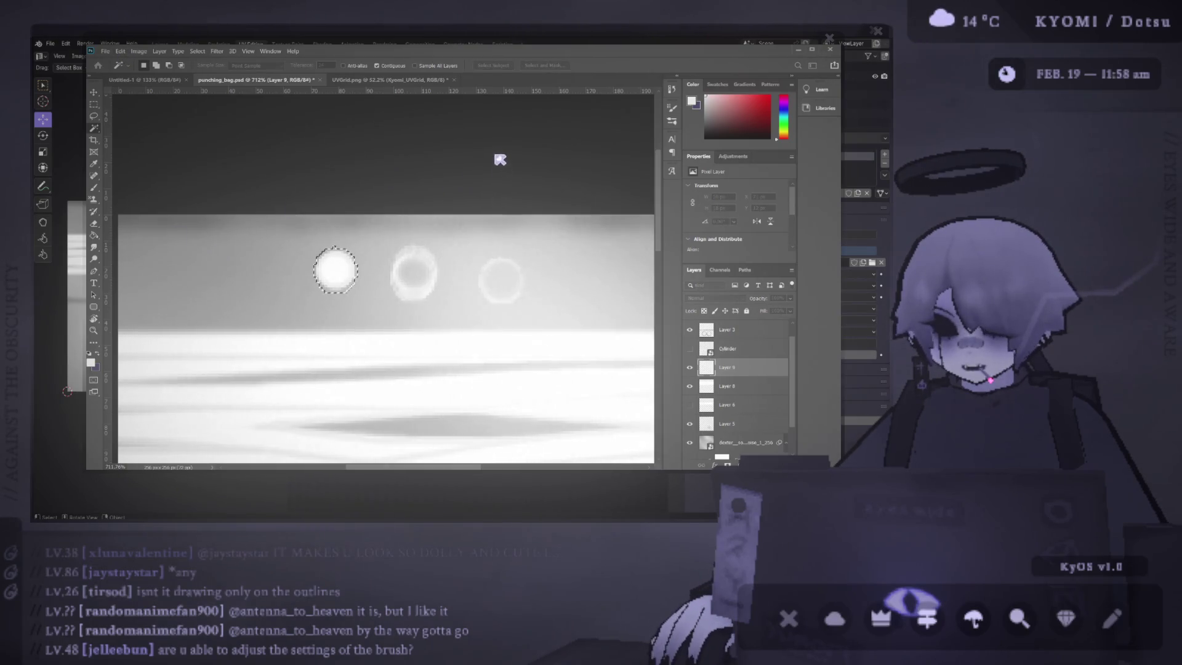
key("b")
key("ctrl+d")
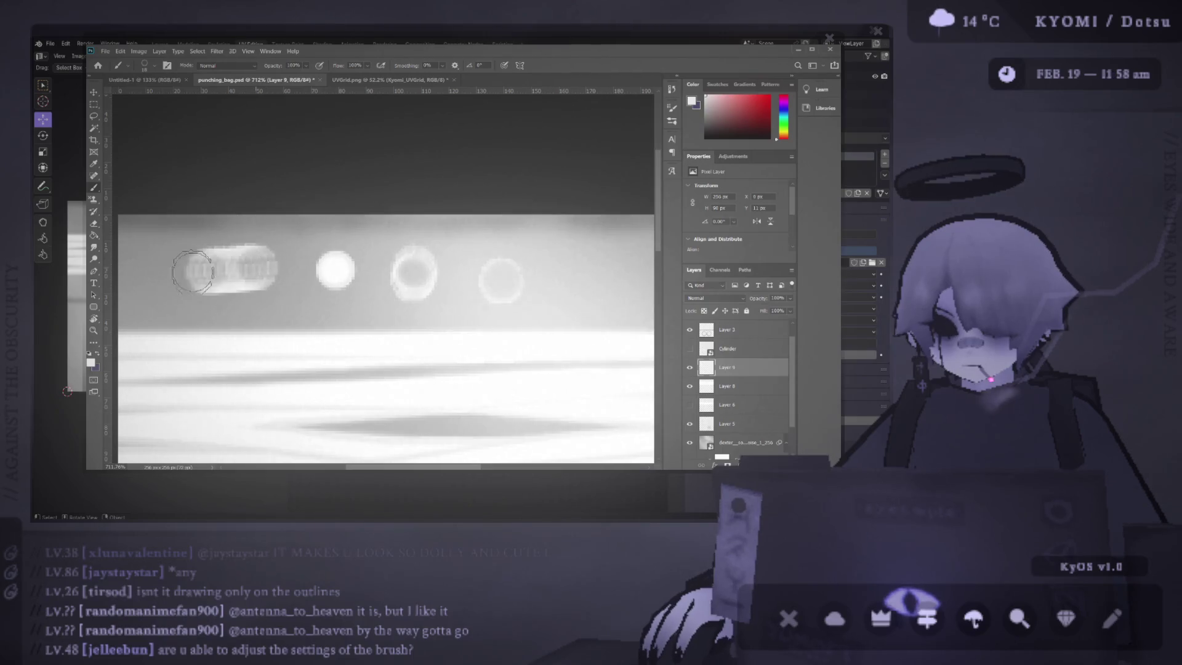
key("w")
left_click(334, 273)
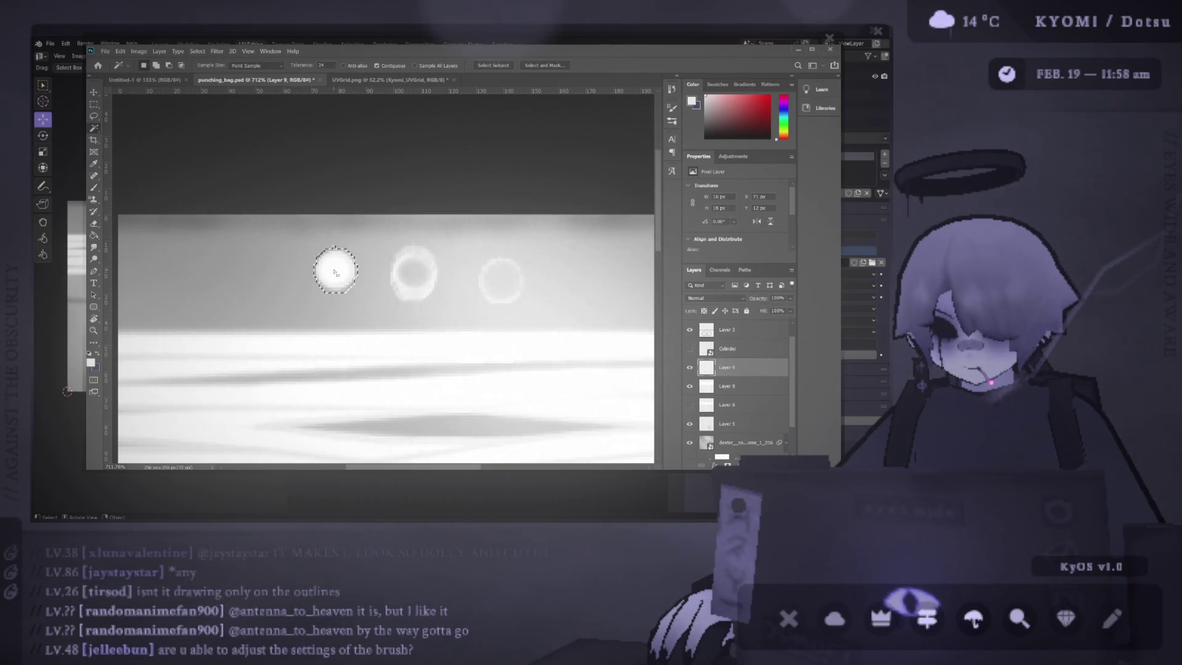
key("ctrl+d")
key("b")
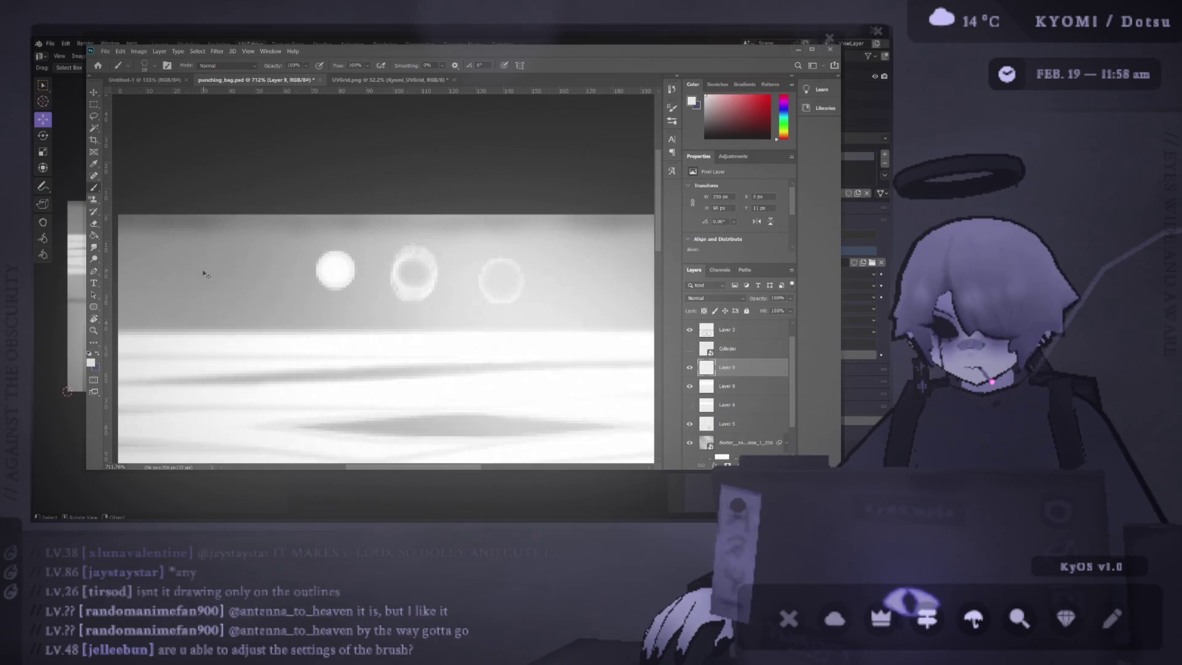
Step: Try a smear, a ring dab and large white strokes left of the disc, undoing them
left_click_drag(246, 272, 209, 276)
key("ctrl+z")
left_click(210, 275)
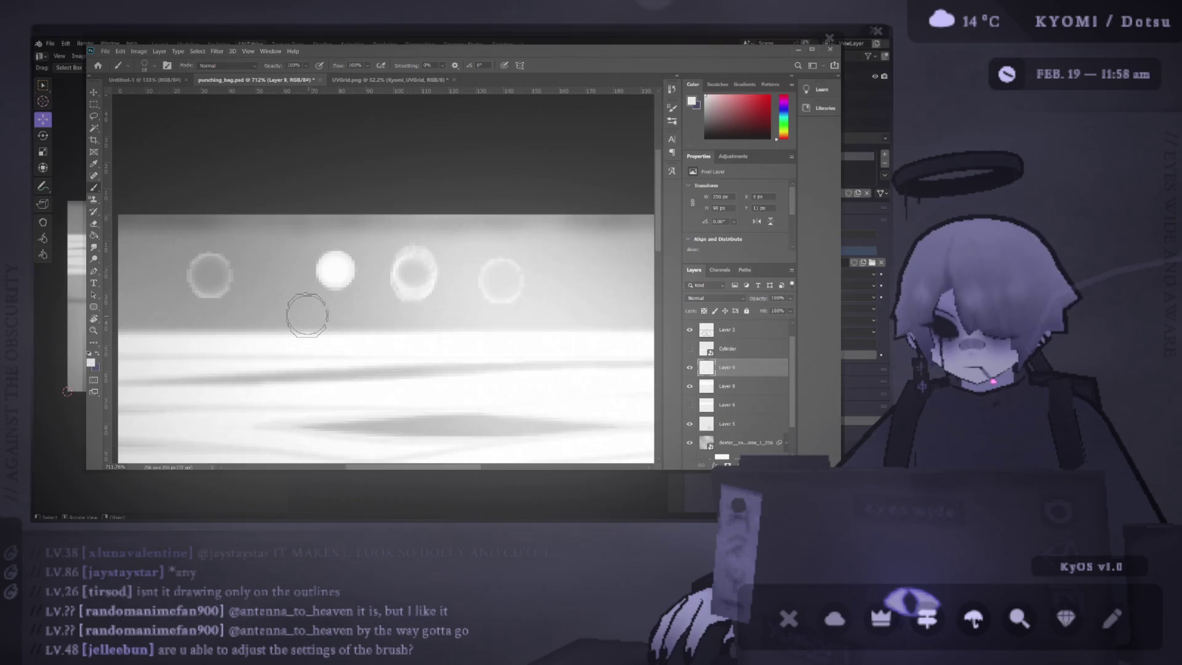
key("ctrl+z")
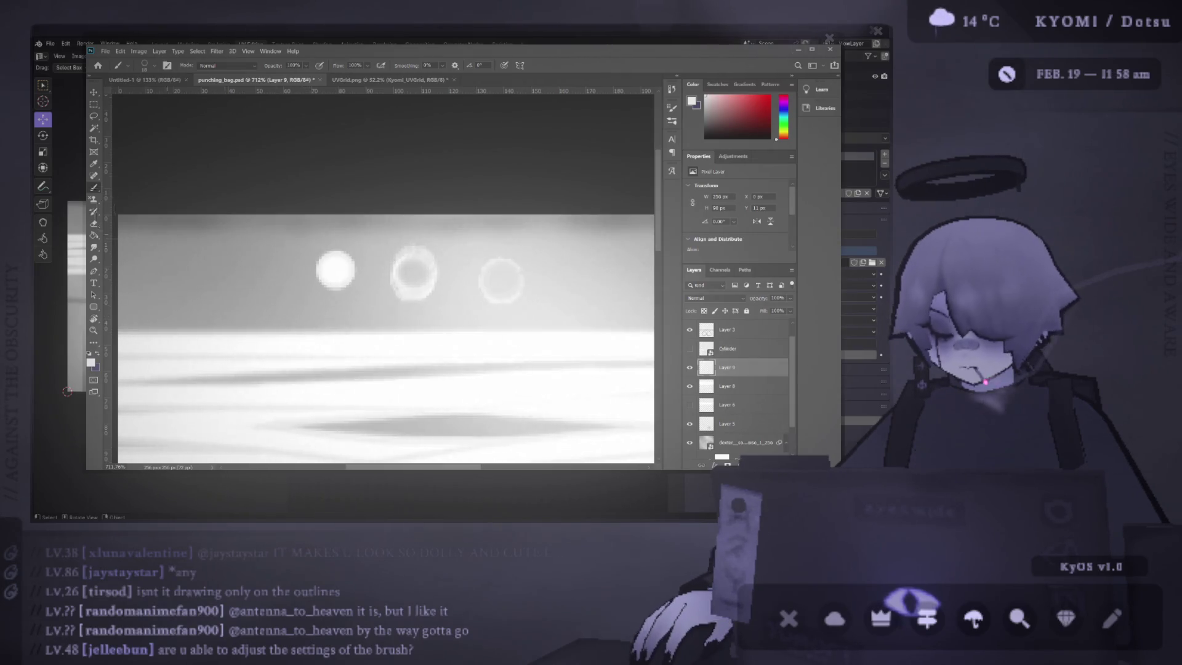
key("m")
left_click_drag(193, 252, 242, 298)
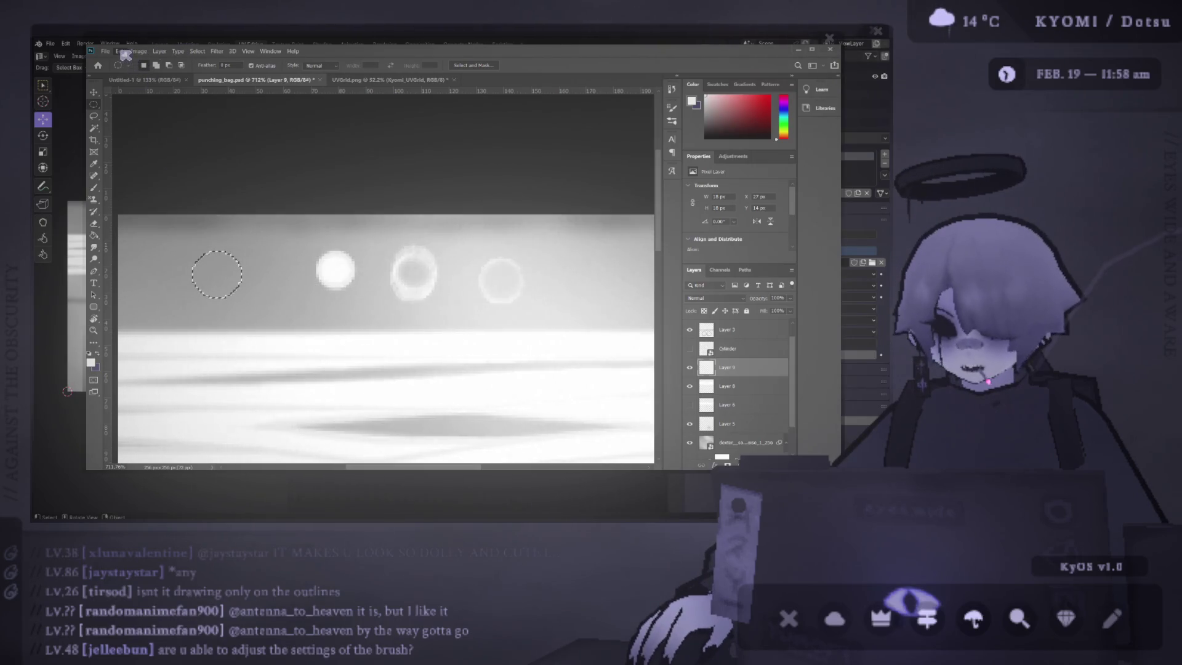
key("b")
key("ctrl+d")
mouse_move(276, 265)
left_mouse_down()
mouse_move(178, 272)
mouse_move(203, 286)
mouse_move(244, 285)
mouse_move(253, 271)
mouse_move(232, 264)
mouse_move(217, 278)
left_mouse_up()
key("ctrl+z")
key("ctrl+z")
key("ctrl+z")
mouse_move(271, 246)
left_mouse_down()
mouse_move(198, 272)
mouse_move(256, 282)
mouse_move(223, 295)
left_mouse_up()
key("ctrl+z")
key("ctrl+z")
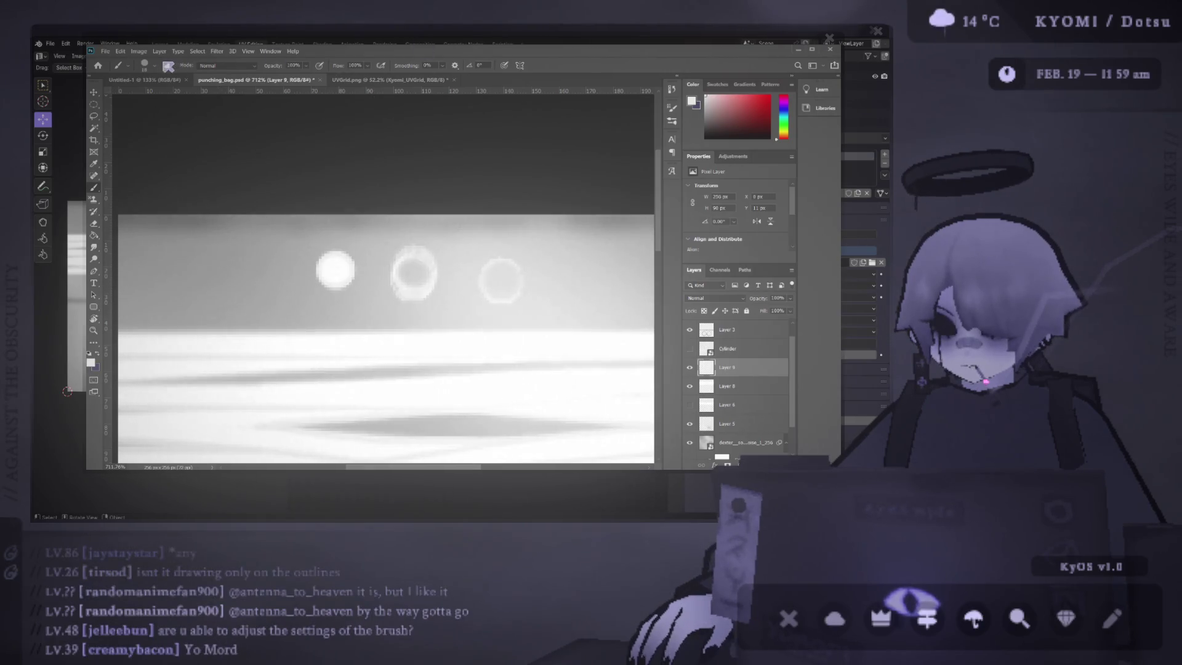
Step: Reselect the bright disc by colour, then clear the selection with the brush active
key("m")
key("w")
left_click(335, 271)
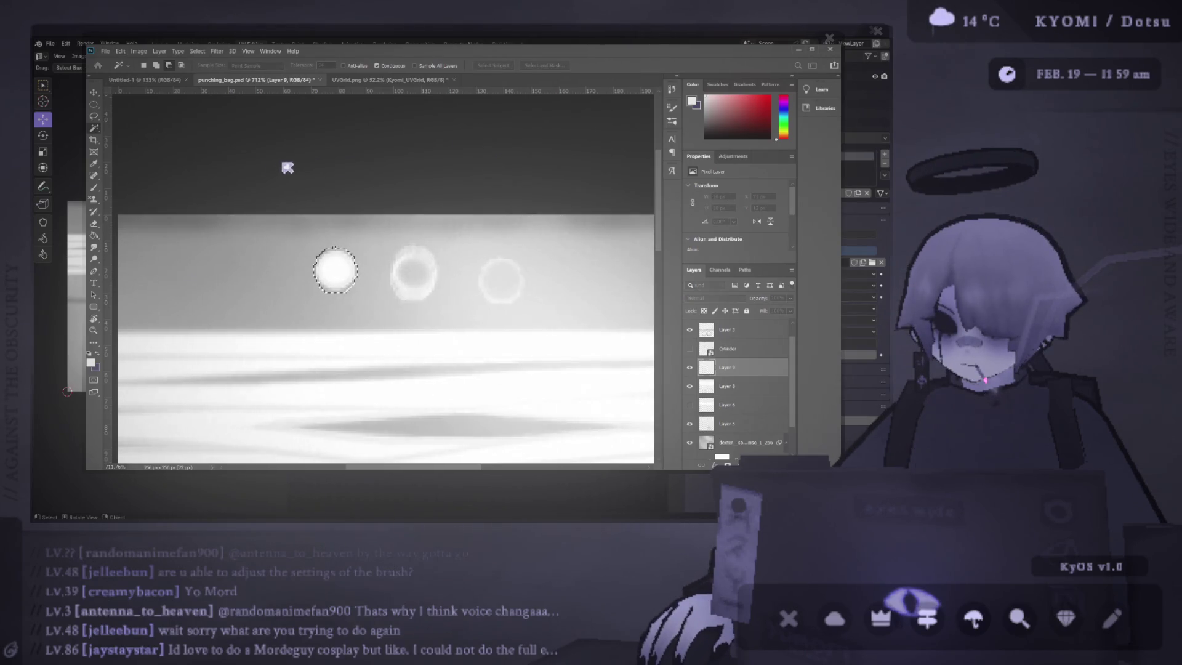
key("b")
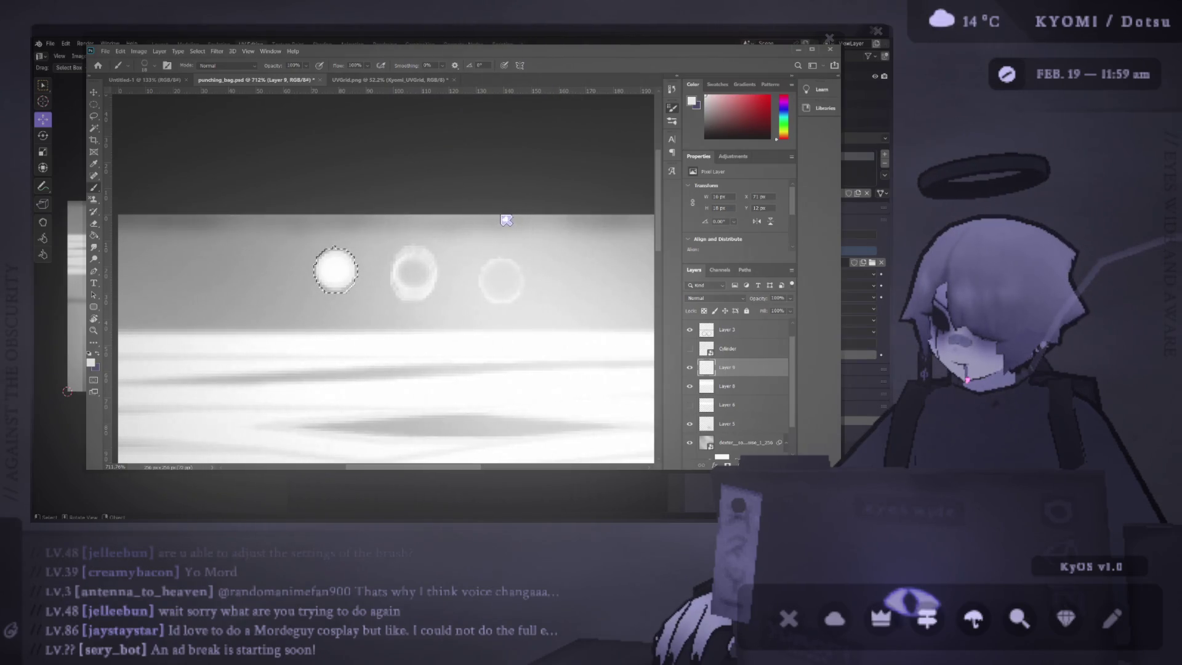
key("ctrl+d")
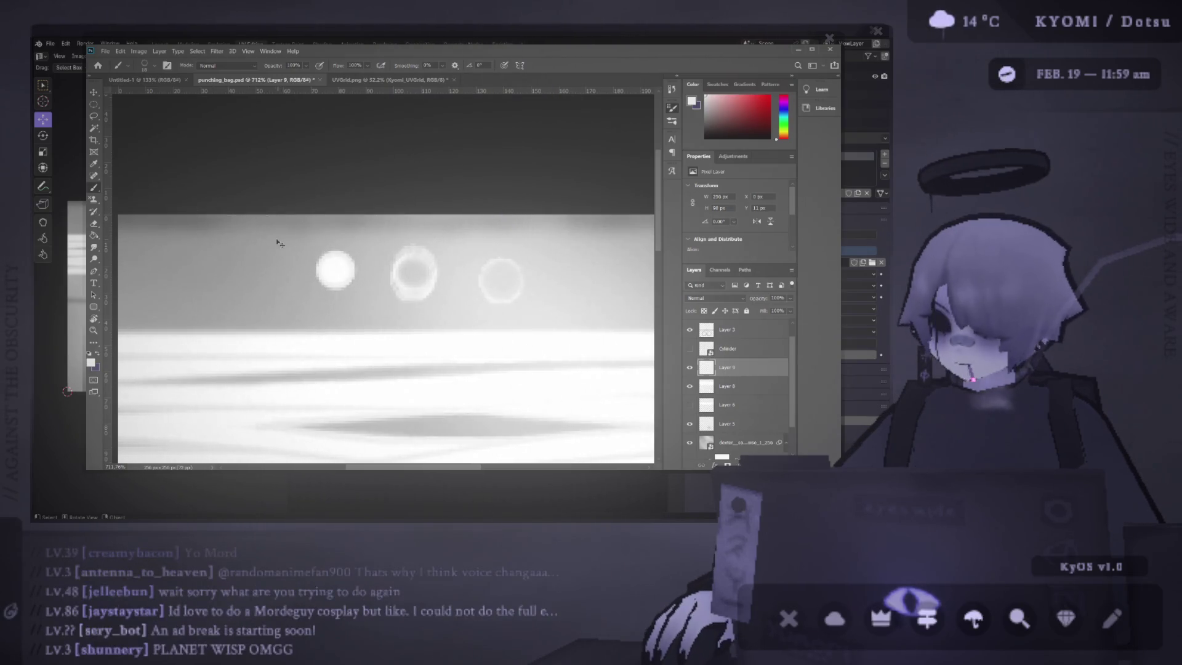
Step: Erase a grey pill stroke along with the old white dot and rings
left_click_drag(237, 247, 170, 291)
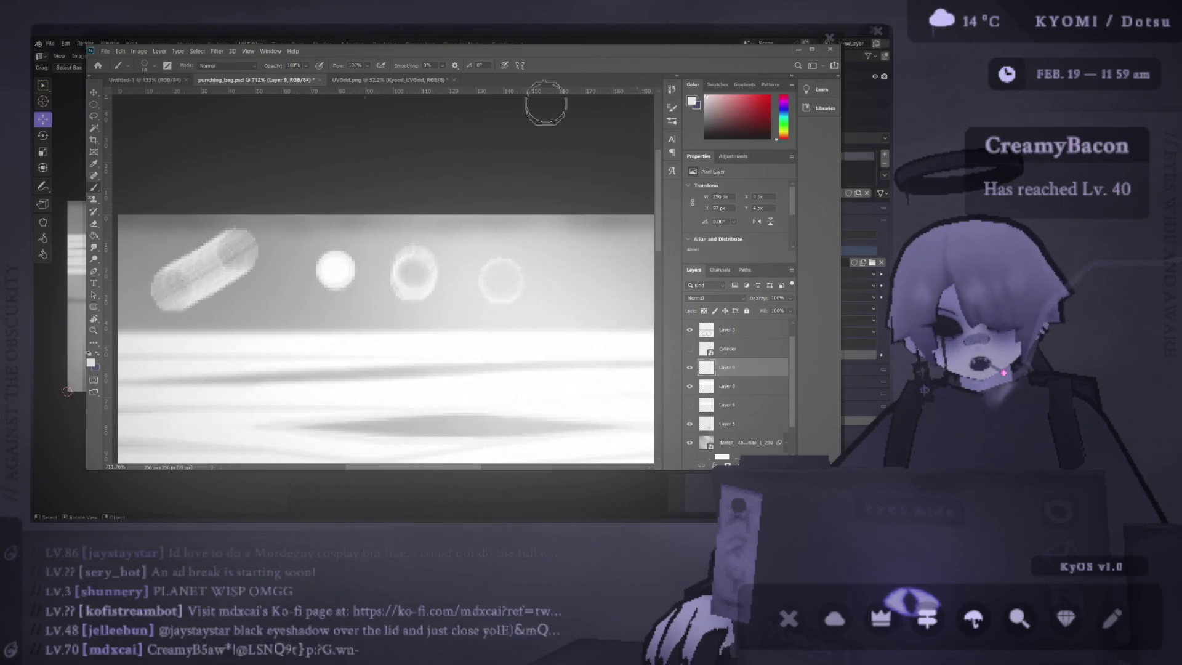
key("e")
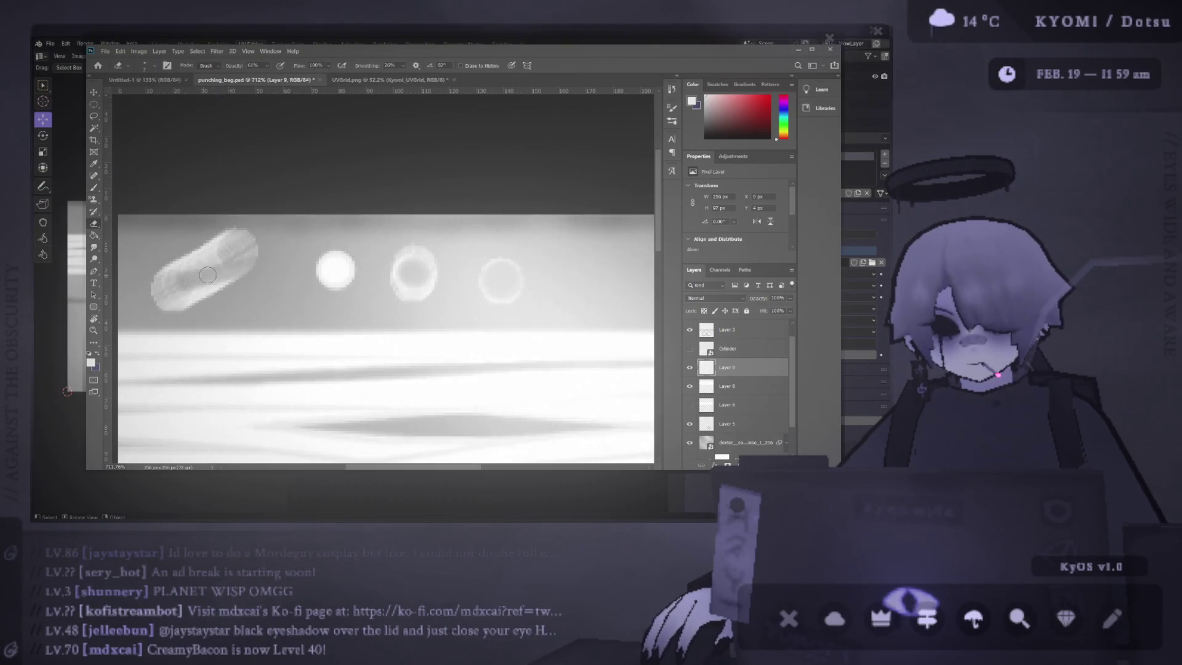
mouse_move(147, 289)
left_mouse_down()
mouse_move(409, 264)
mouse_move(435, 271)
mouse_move(237, 273)
mouse_move(234, 259)
mouse_move(158, 271)
mouse_move(396, 256)
mouse_move(503, 270)
left_mouse_up()
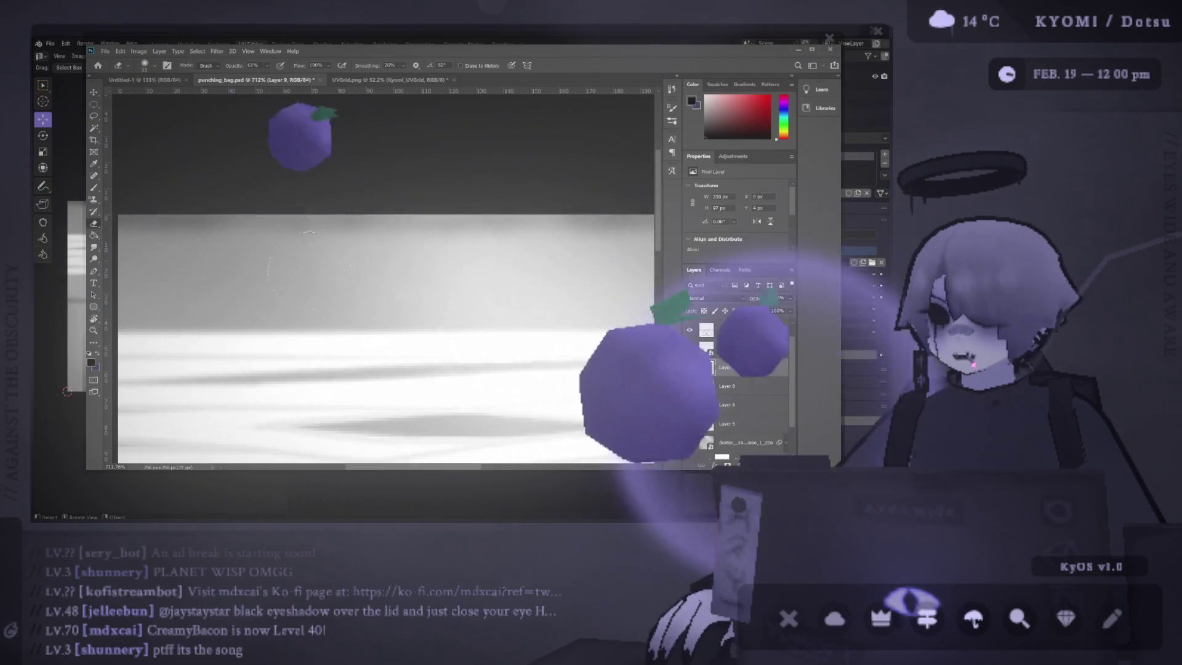
Step: Paint a large black dot on the grey band and a smaller white dot inside it
key("b")
key("x")
scroll(271, 273, "up", 2)
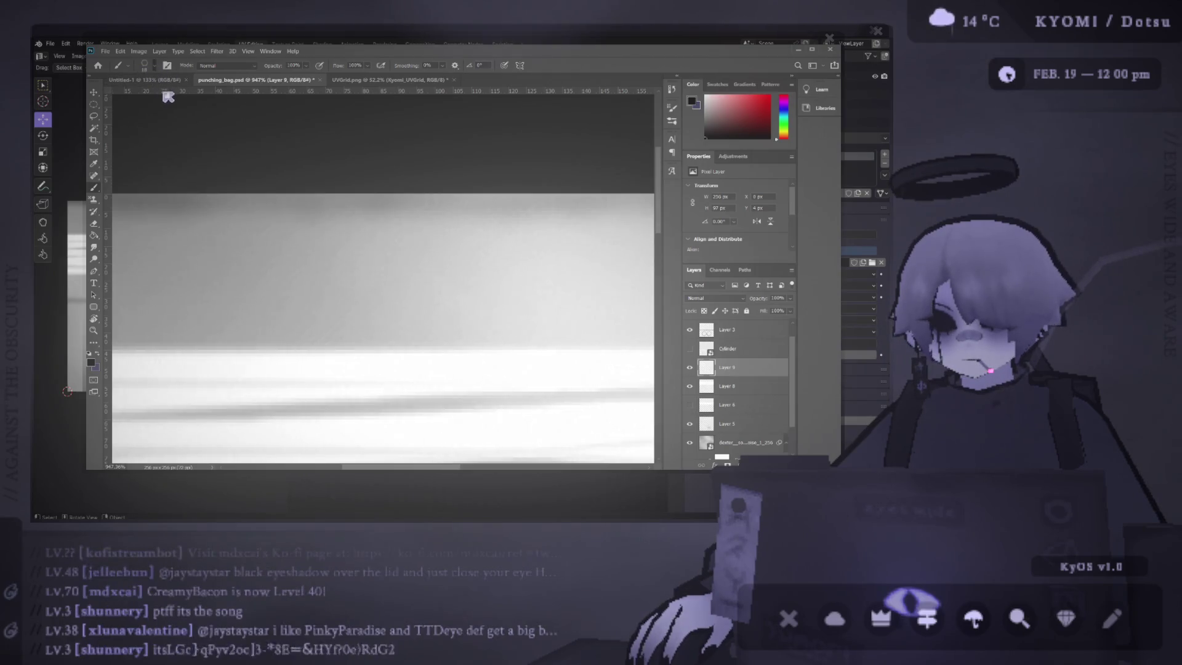
key("bracketright")
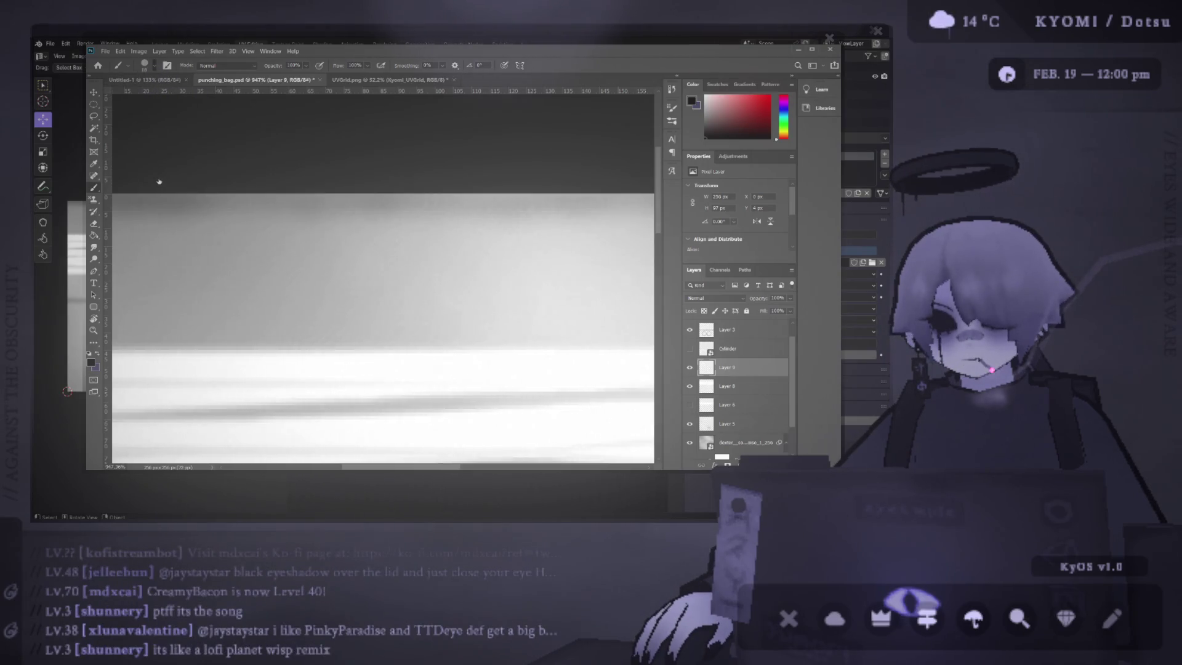
left_click(291, 286)
key("ctrl+z")
left_click(309, 273)
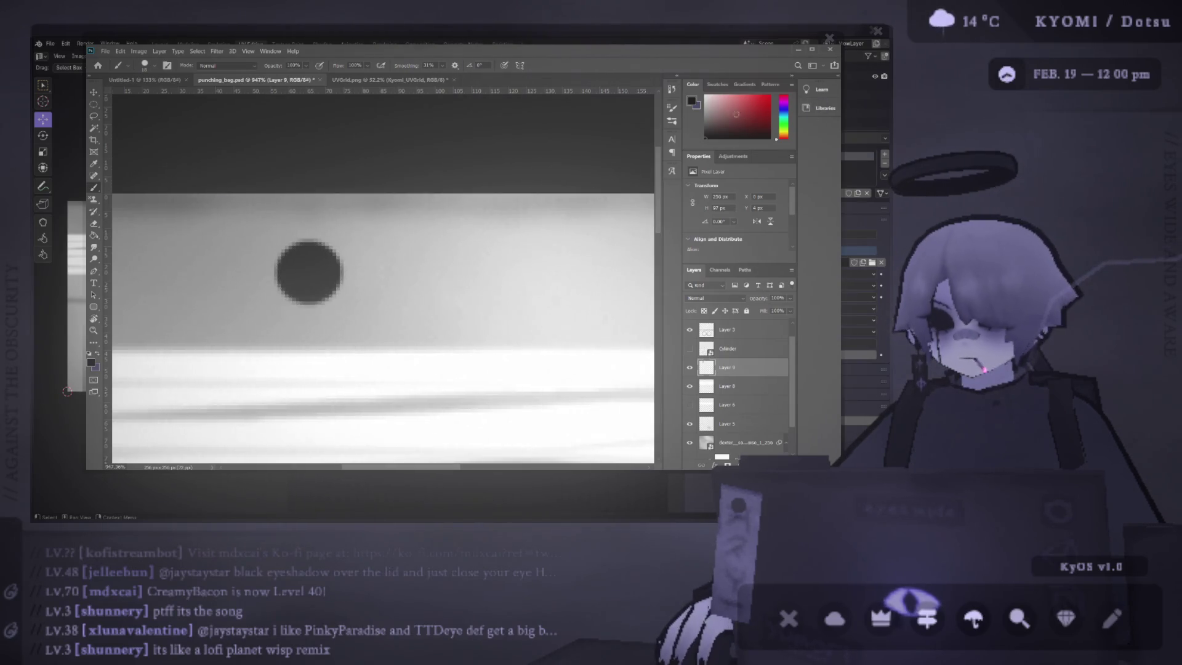
key("bracketleft")
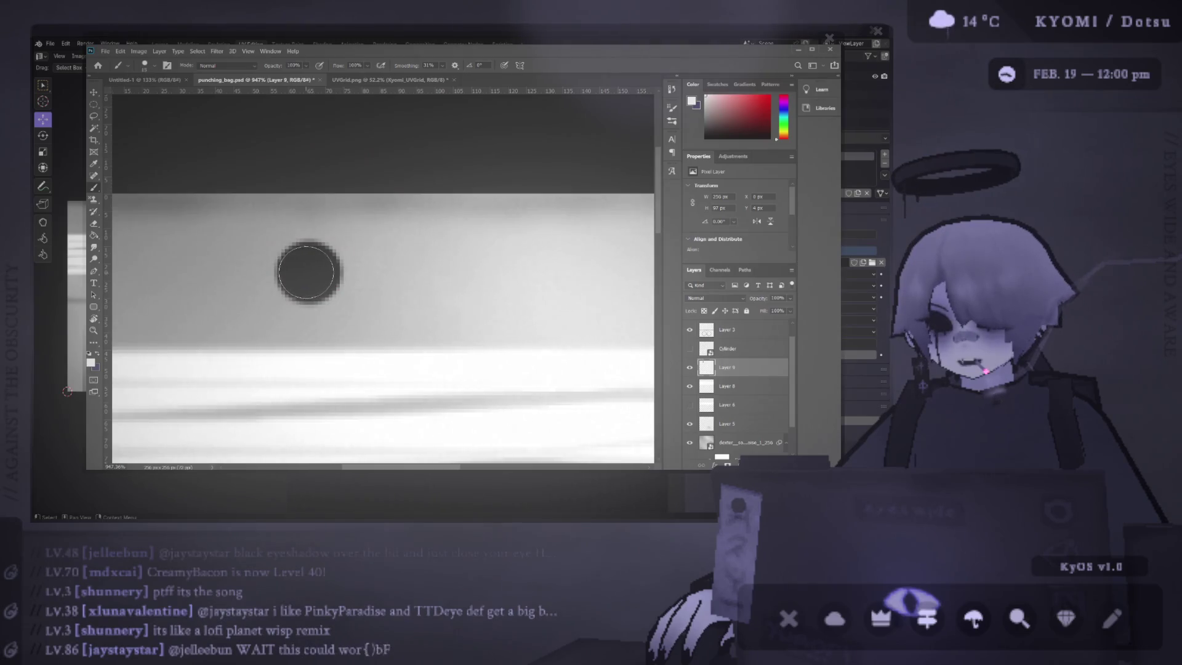
left_click(308, 272)
Step: Undo a stray white stroke, then try rotating the dot layer with Free Transform and cancel
scroll(292, 230, "up", 2)
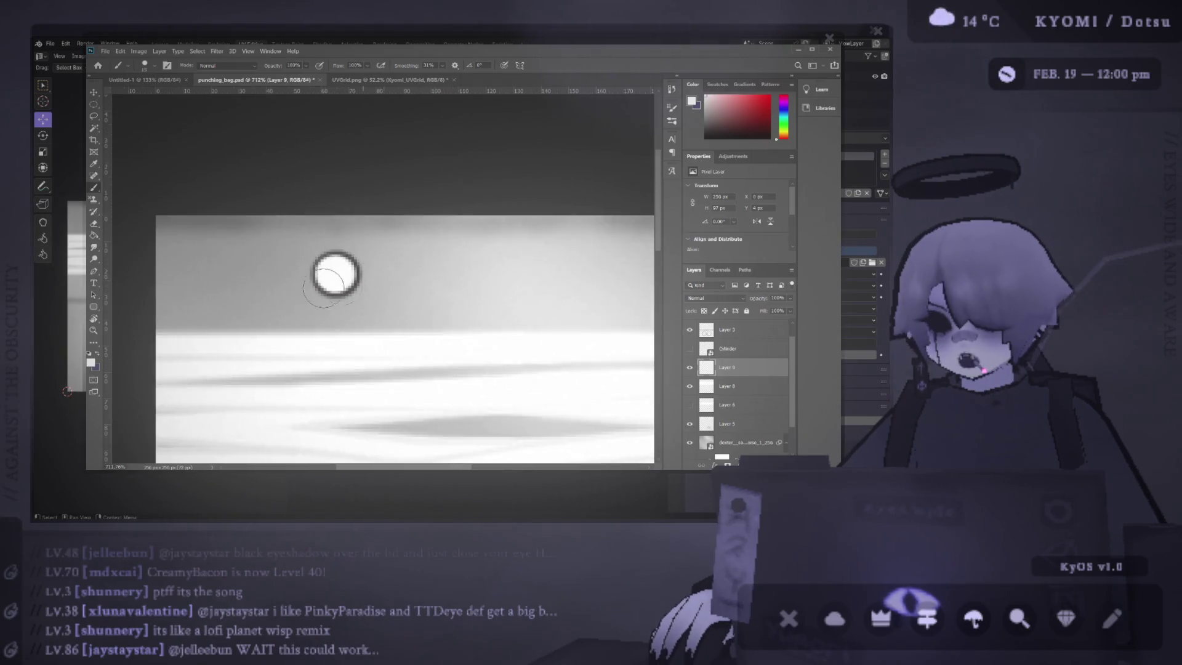
key("m")
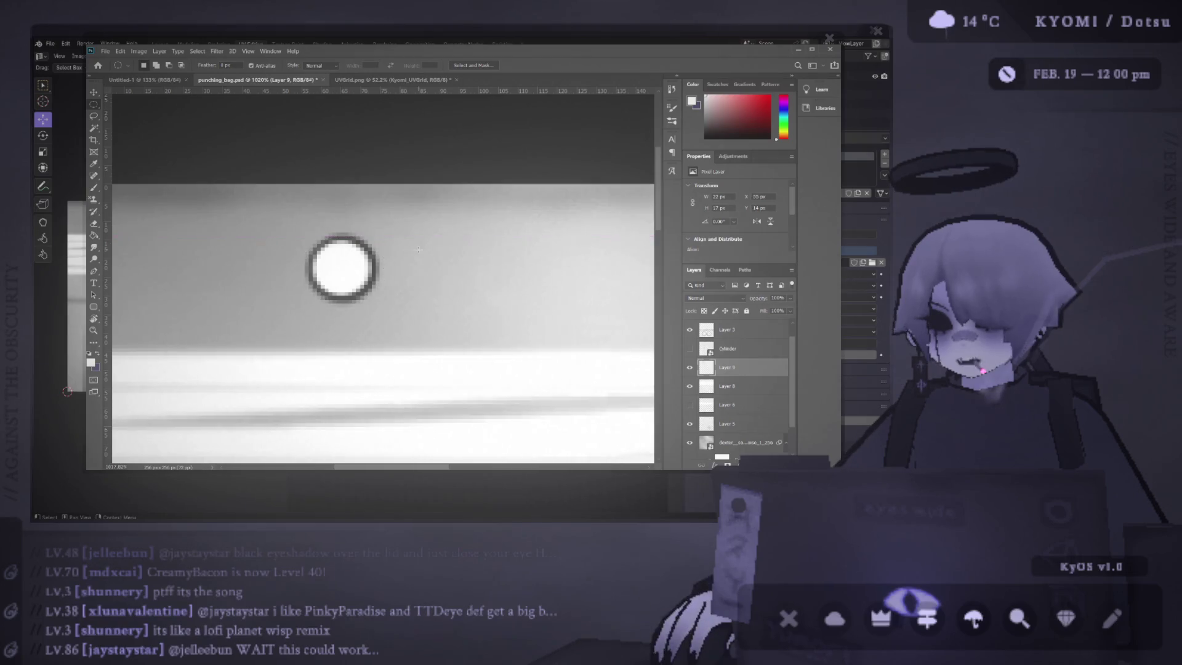
key("b")
left_click_drag(224, 264, 196, 280)
key("ctrl+z")
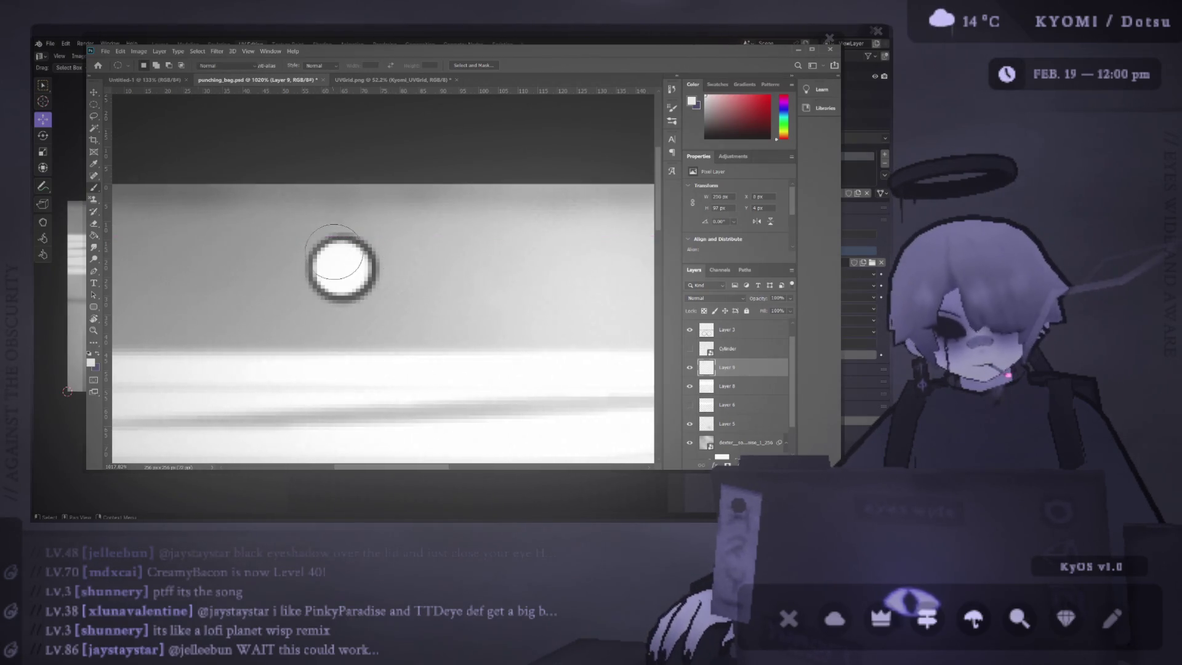
key("m")
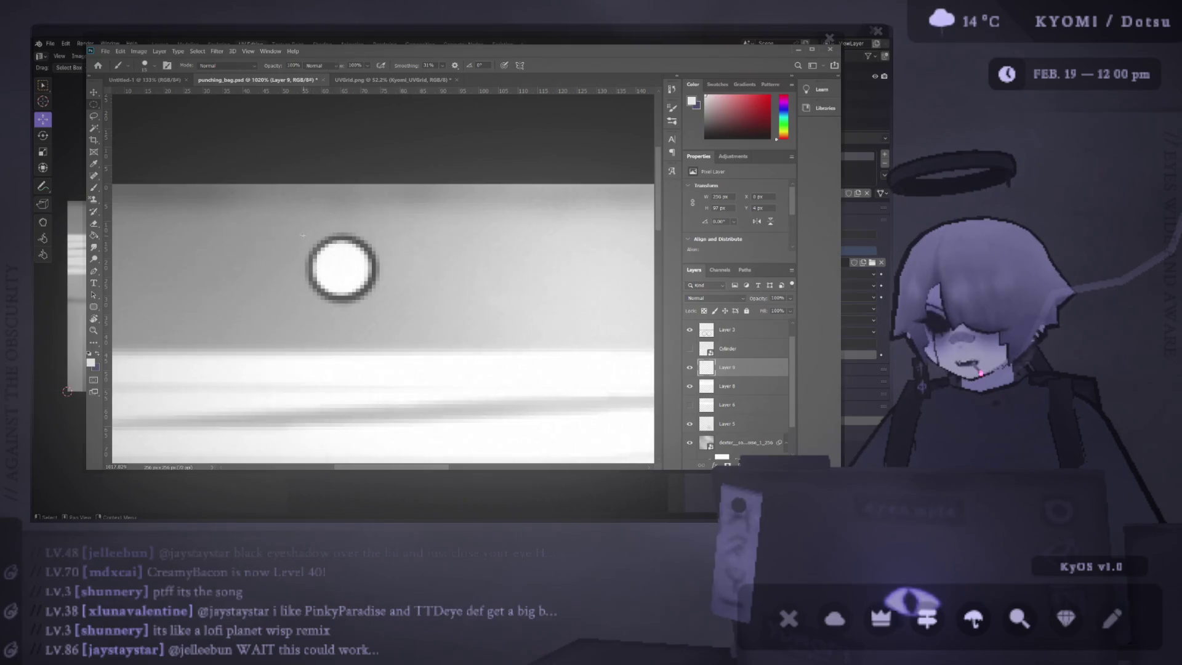
key("ctrl+t")
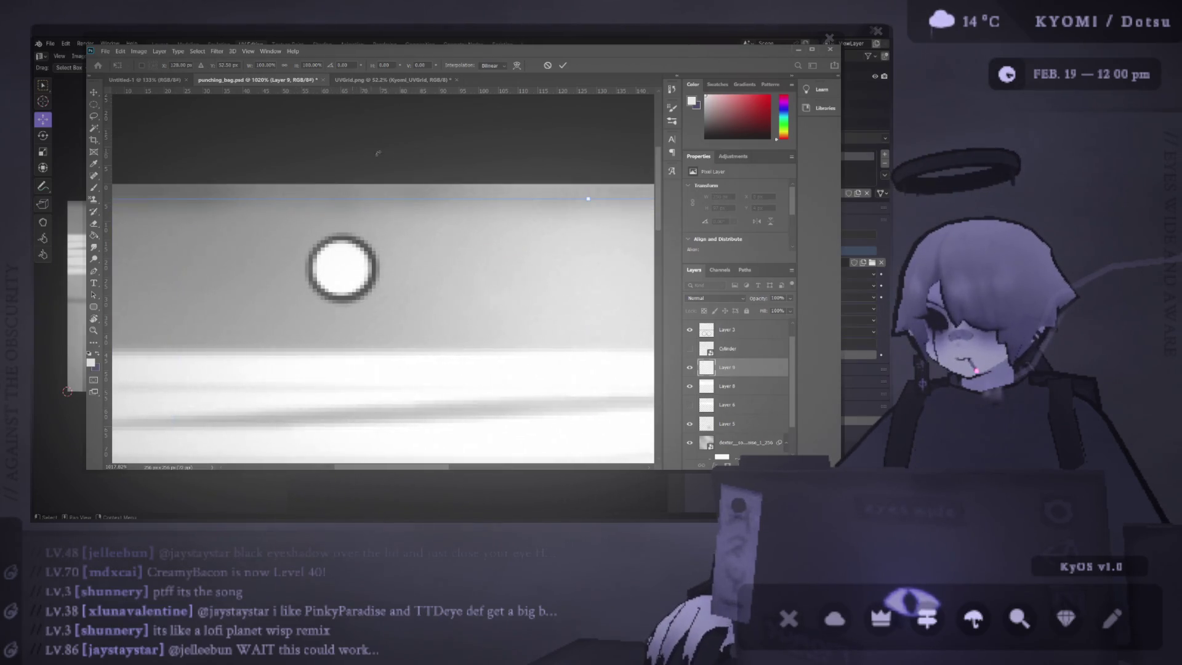
left_click(548, 66)
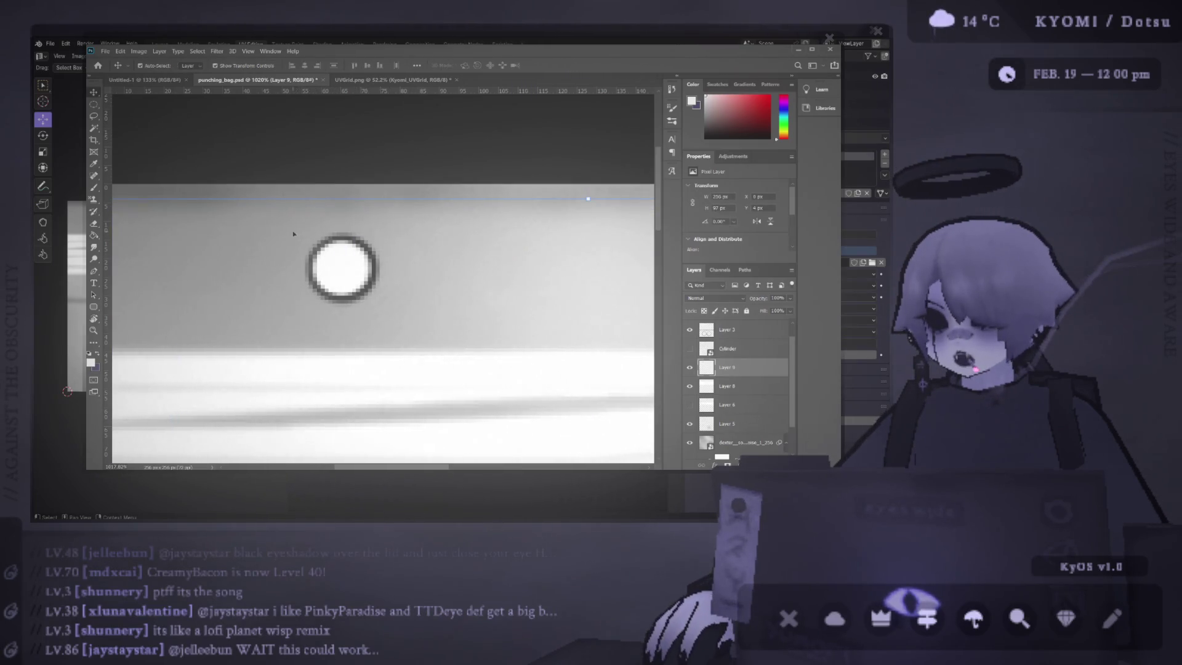
key("ctrl+t")
left_click_drag(433, 193, 357, 166)
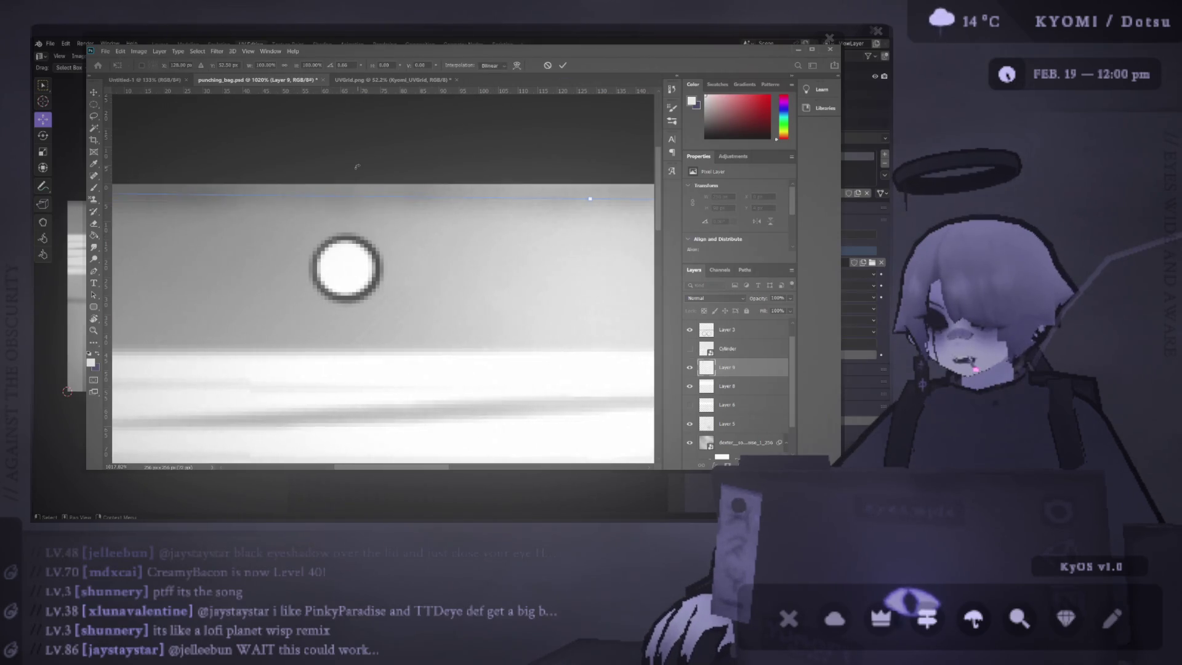
key("Escape")
left_click(95, 104)
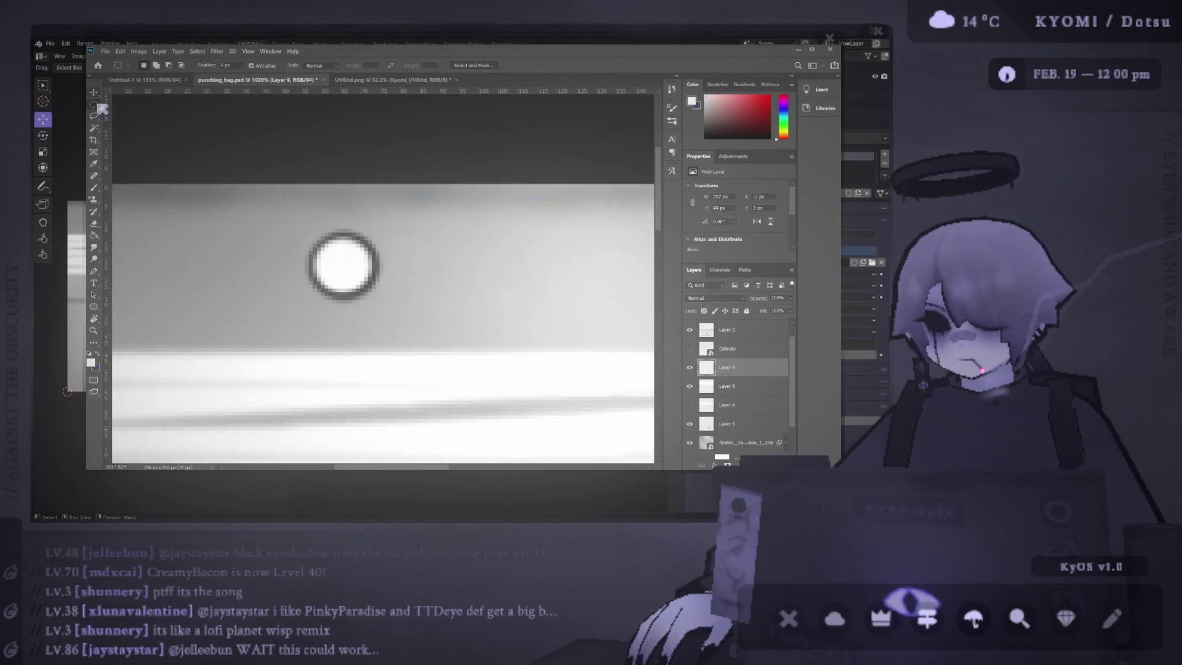
left_click_drag(400, 303, 332, 256)
key("ctrl+x")
key("ctrl+v")
key("ctrl+t")
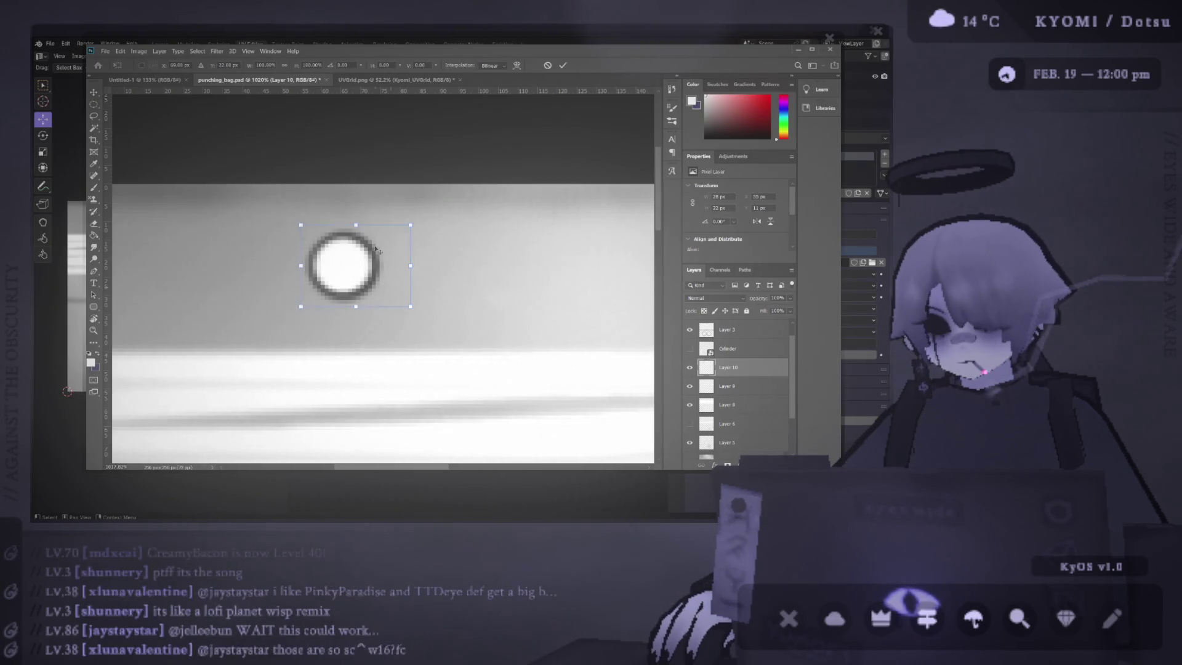
mouse_move(422, 267)
left_mouse_down()
mouse_move(646, 274)
mouse_move(557, 283)
left_mouse_up()
scroll(557, 283, "down", 5)
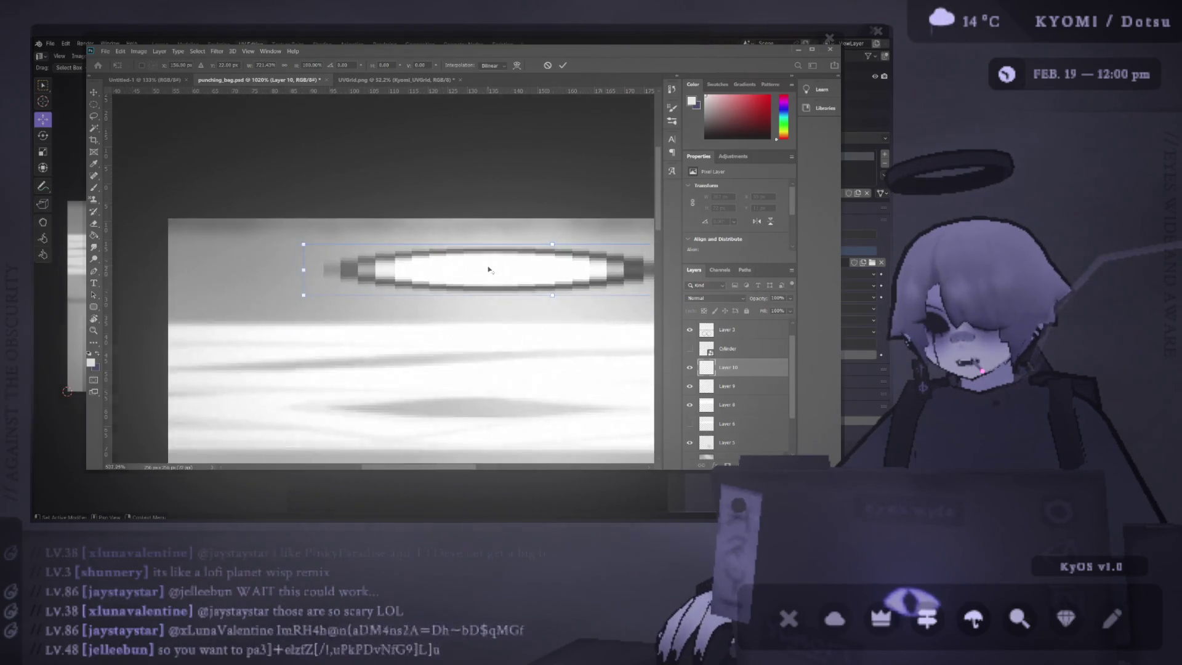
scroll(452, 259, "up", 1)
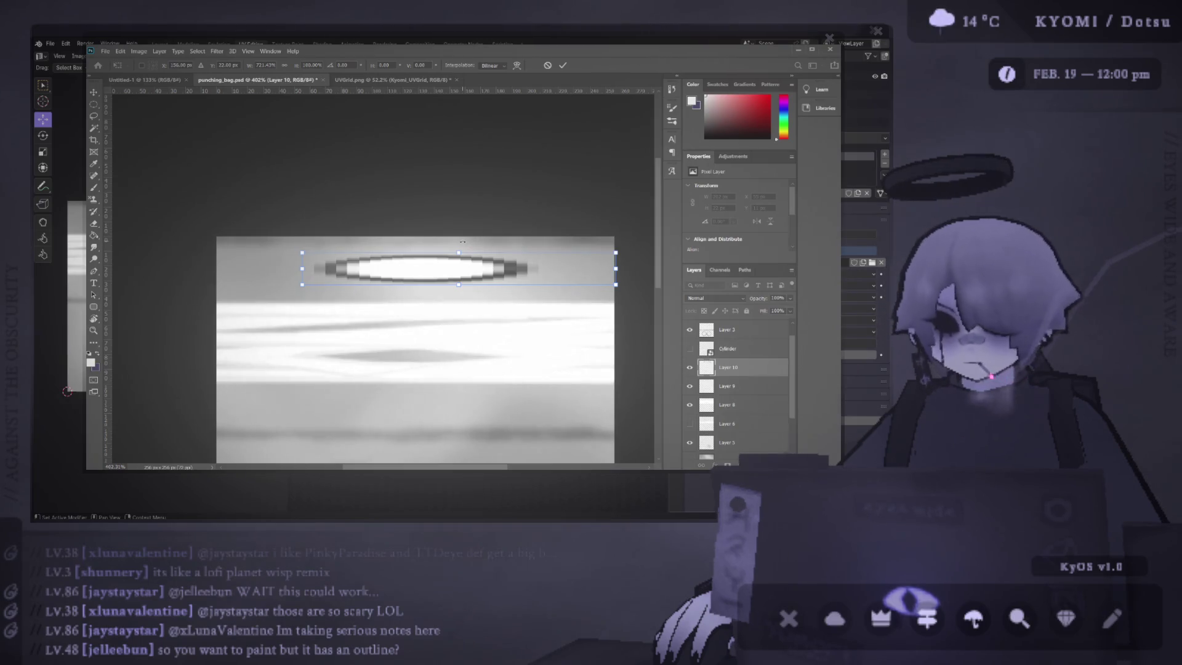
left_click(547, 65)
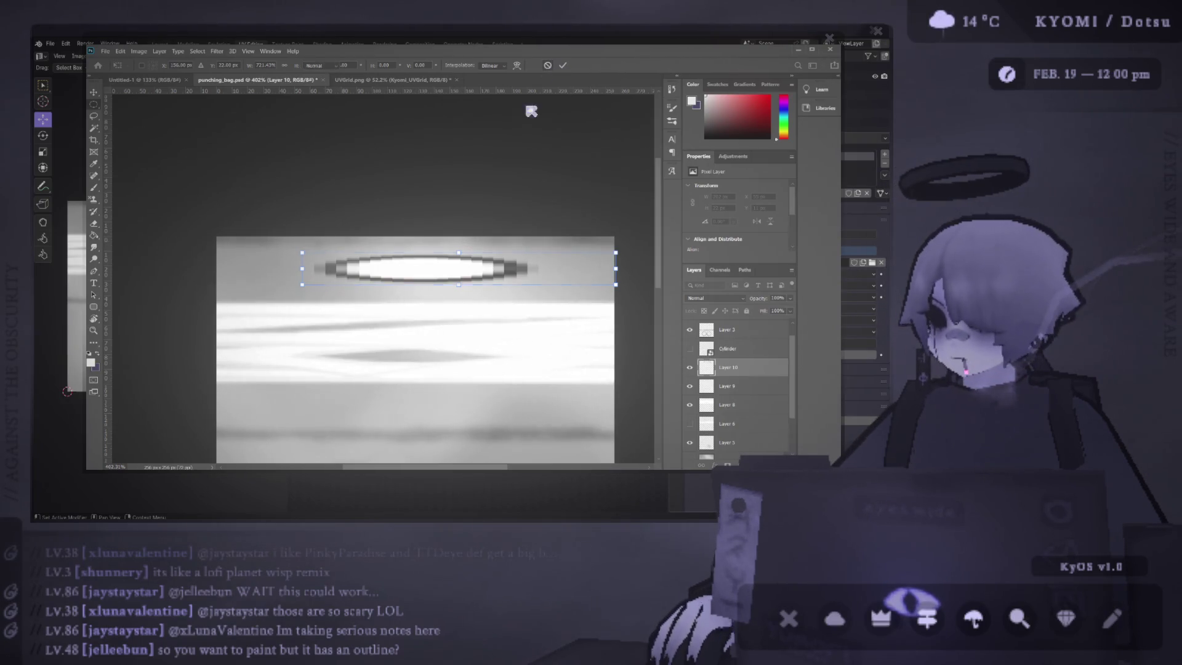
key("b")
key("v")
left_click_drag(318, 269, 332, 267)
key("Delete")
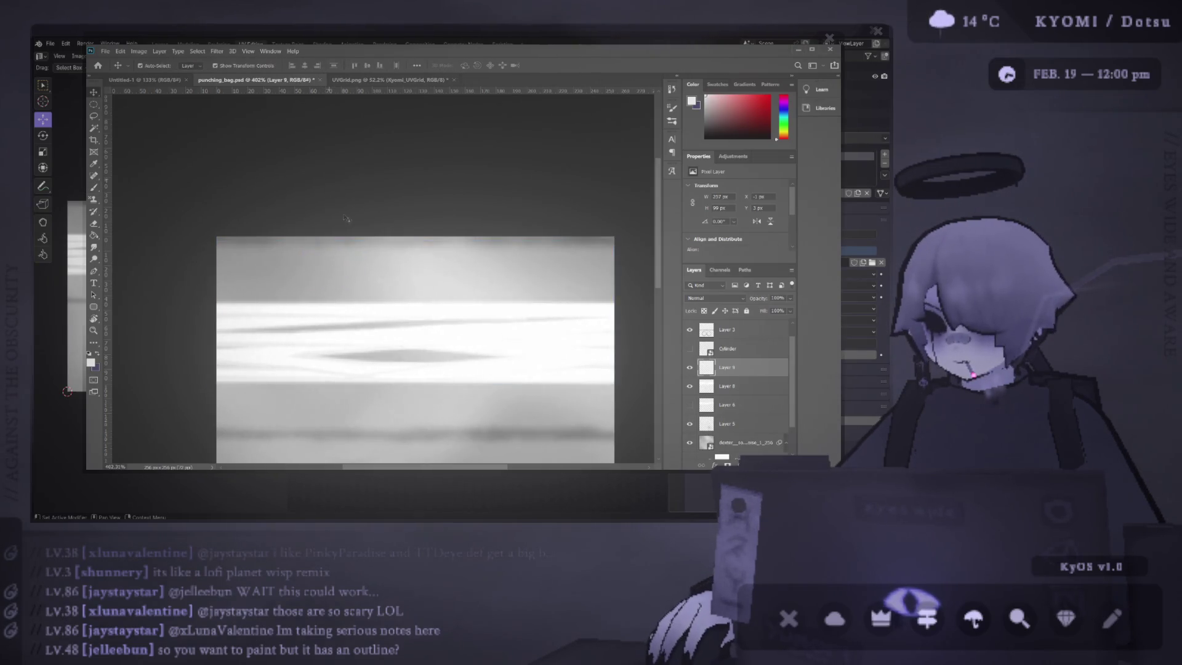
left_click(345, 218)
key("m")
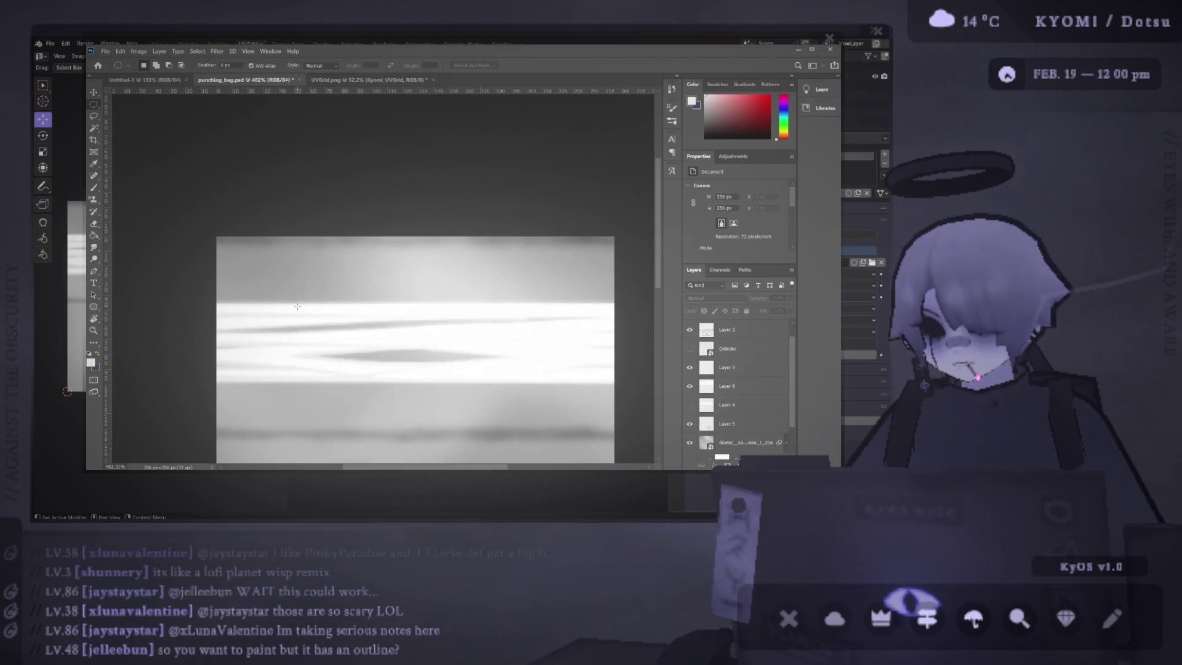
key("b")
scroll(327, 288, "up", 2)
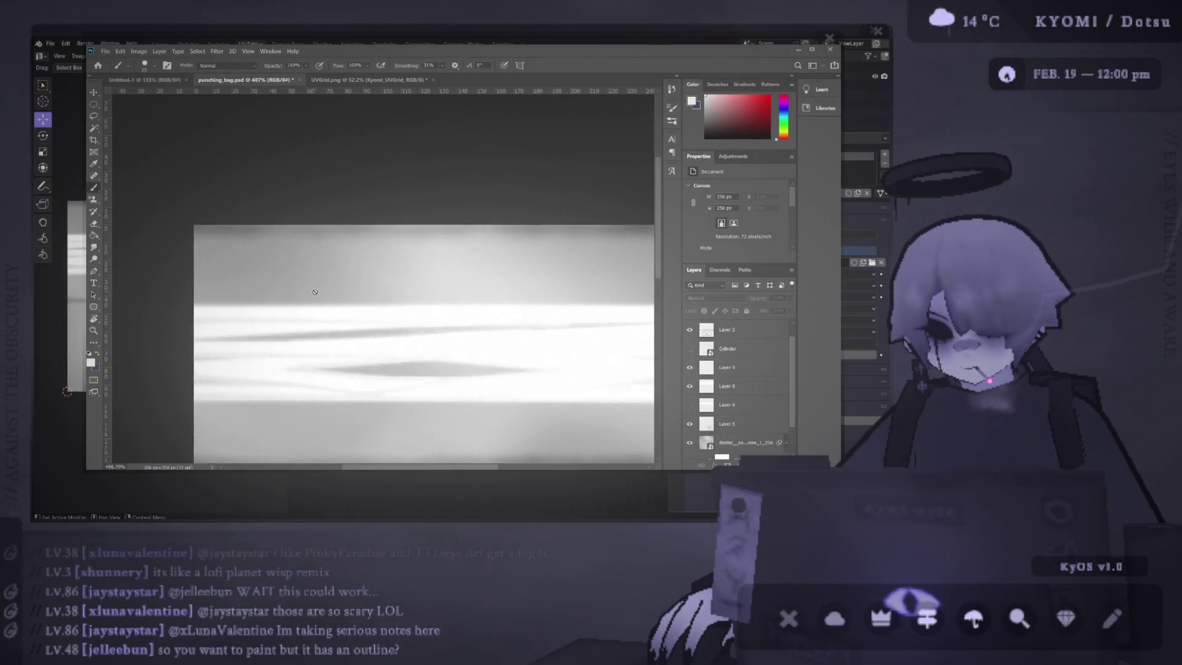
left_click(723, 370)
left_click(770, 465)
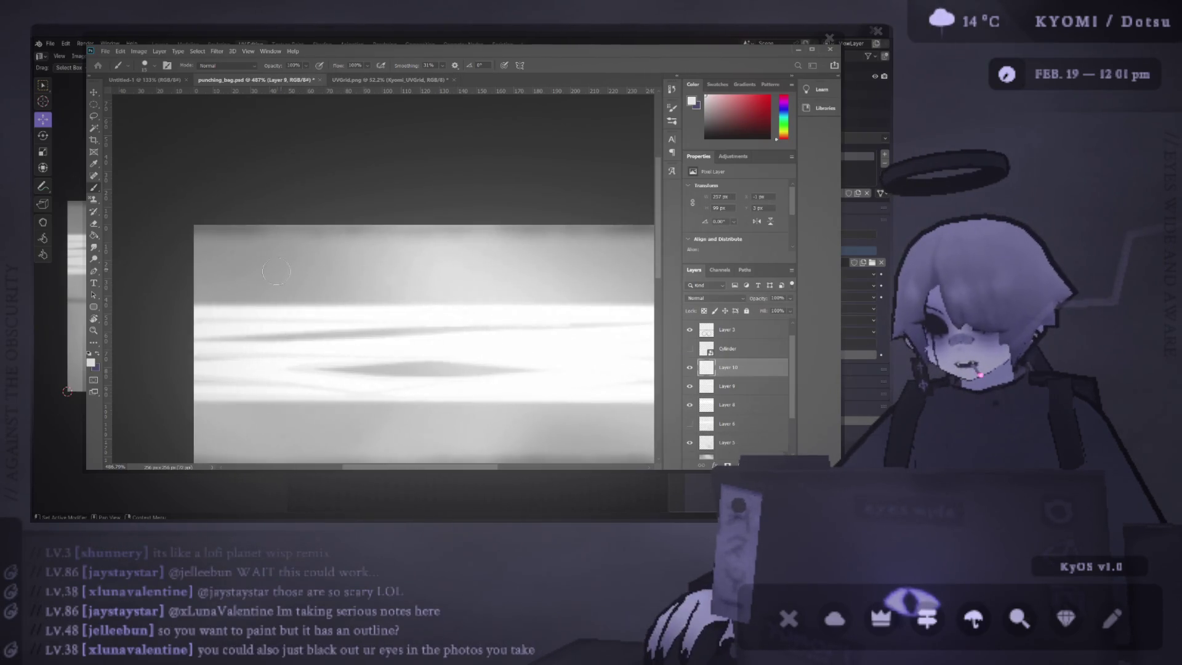
left_click_drag(278, 270, 329, 273)
key("ctrl+z")
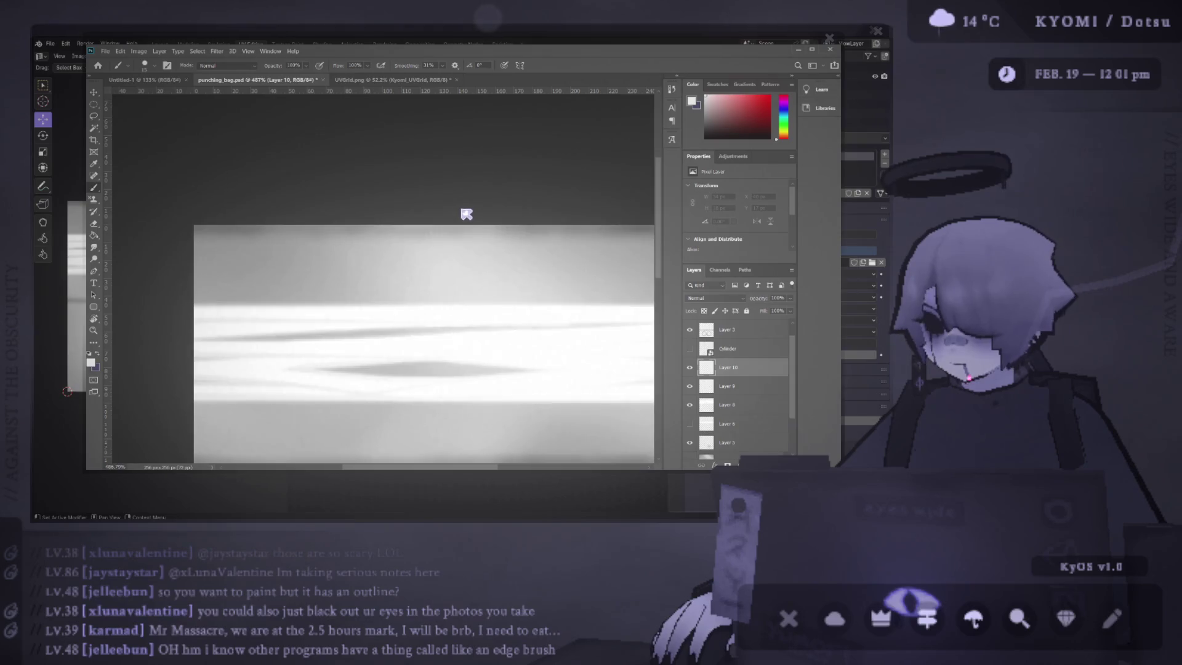
left_click_drag(332, 259, 287, 262)
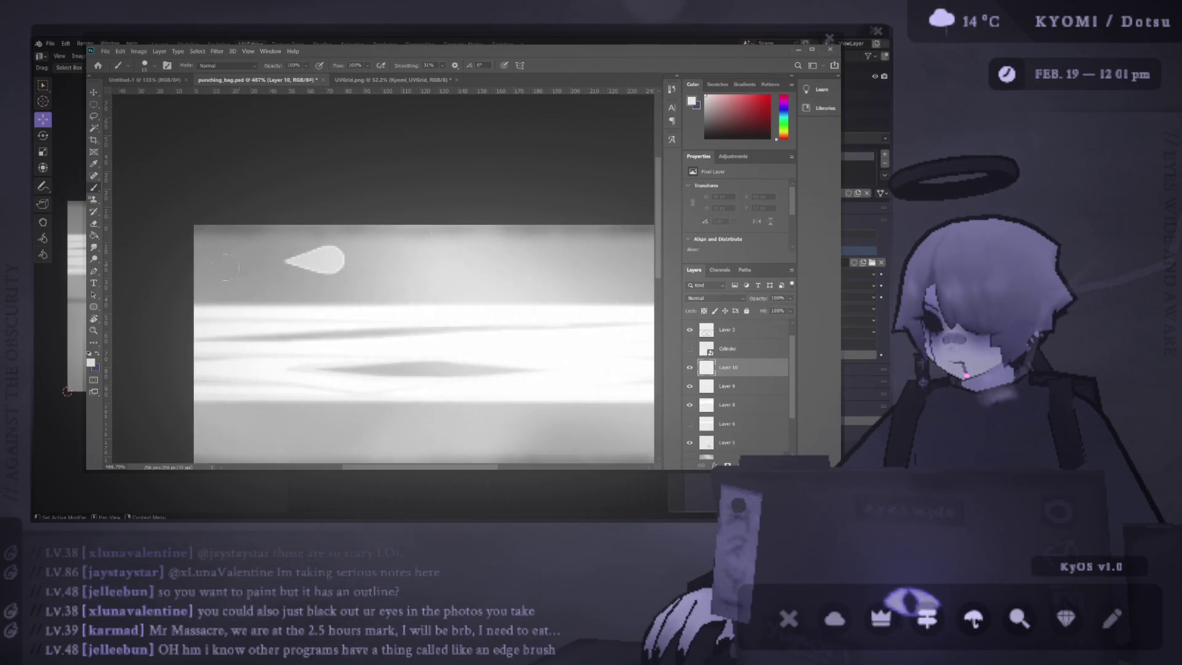
key("ctrl+z")
left_click_drag(378, 269, 327, 270)
key("ctrl+z")
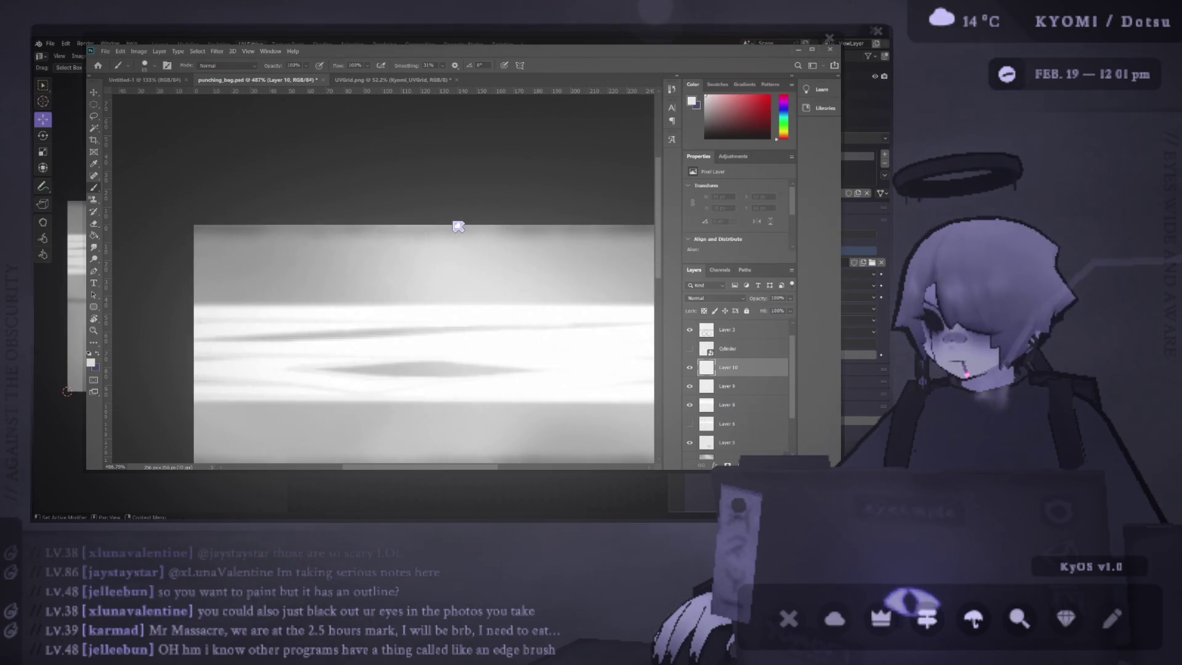
left_click(313, 261)
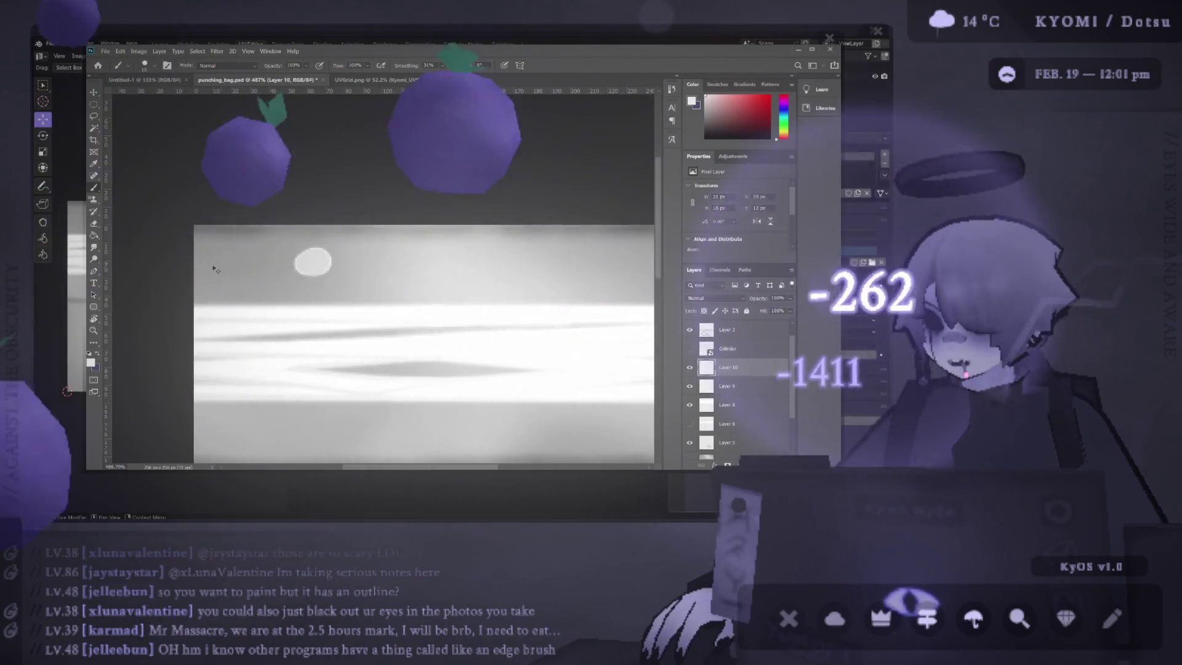
key("ctrl+z")
left_click_drag(276, 269, 387, 269)
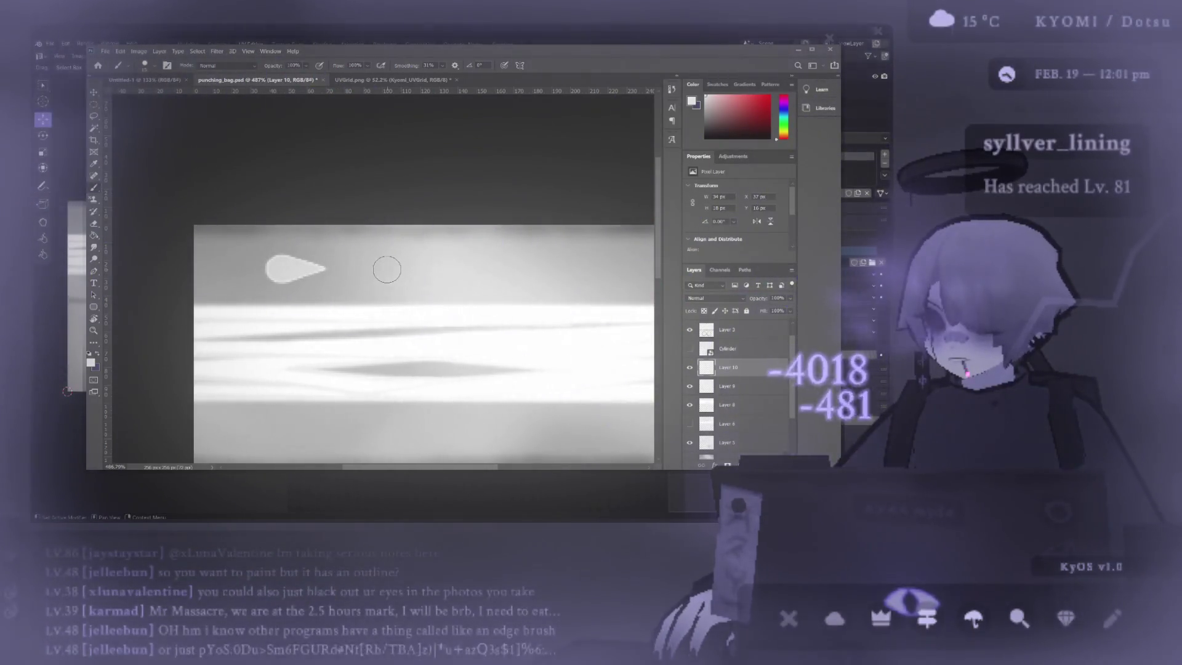
key("ctrl+z")
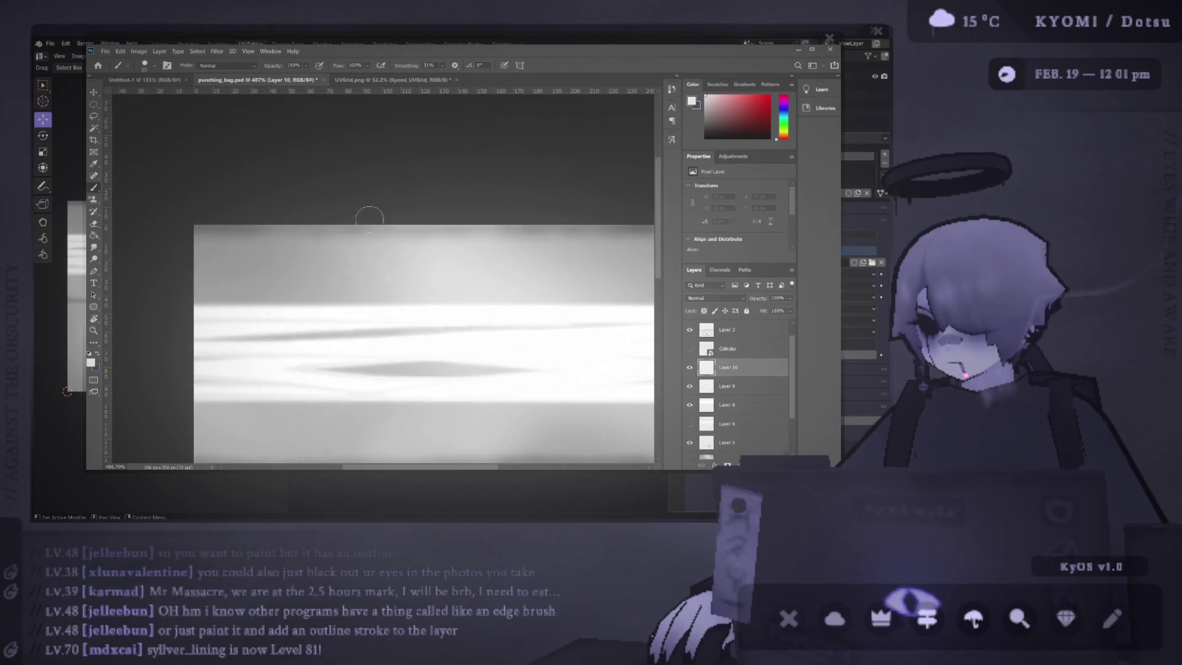
left_click_drag(349, 280, 198, 276)
key("ctrl+z")
left_click(239, 268)
Step: Try several white brush strokes across the texture, undoing each one
left_click(325, 272, "shift")
key("Delete")
mouse_move(289, 271)
left_mouse_down()
mouse_move(246, 277)
mouse_move(392, 284)
left_mouse_up()
key("ctrl+z")
mouse_move(250, 270)
left_mouse_down()
mouse_move(414, 270)
mouse_move(201, 266)
mouse_move(304, 265)
mouse_move(364, 284)
left_mouse_up()
key("ctrl+z")
key("ctrl+z")
key("ctrl+z")
mouse_move(200, 255)
left_mouse_down()
mouse_move(314, 259)
mouse_move(362, 274)
mouse_move(233, 283)
left_mouse_up()
key("ctrl+z")
mouse_move(256, 242)
left_mouse_down()
mouse_move(369, 285)
mouse_move(205, 255)
left_mouse_up()
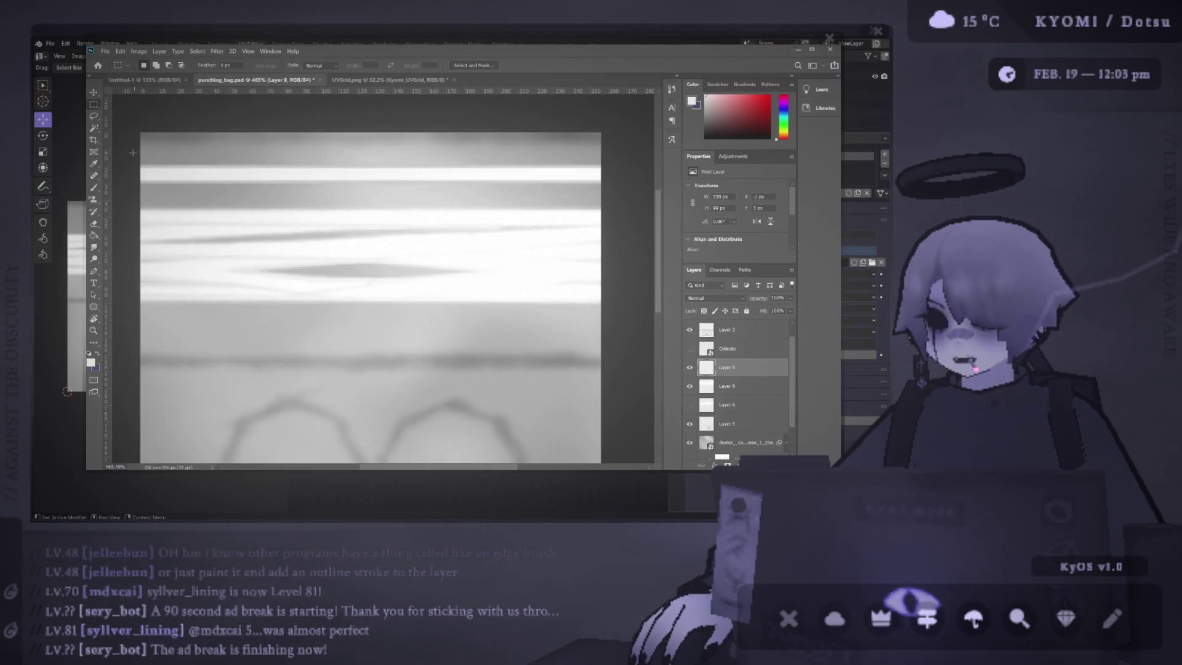
key("ctrl+z")
Step: Paste a 256x25 white stripe onto Layer 10 near the top and hide Layer 8
key("ctrl+v")
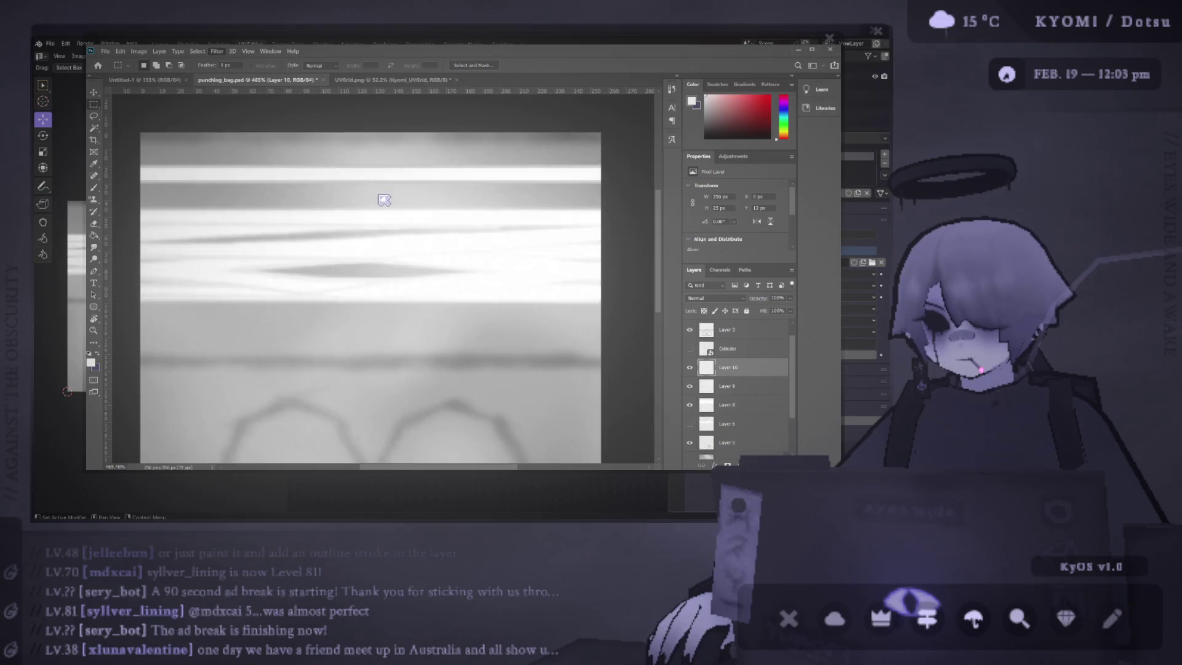
key("space")
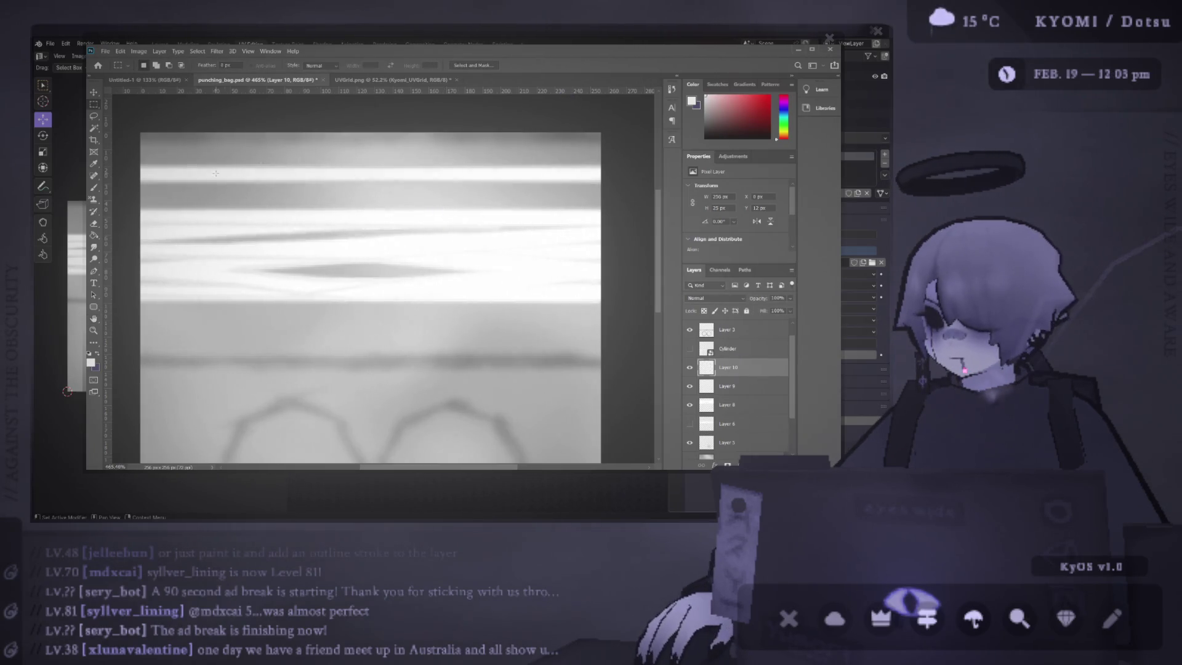
left_click(694, 405)
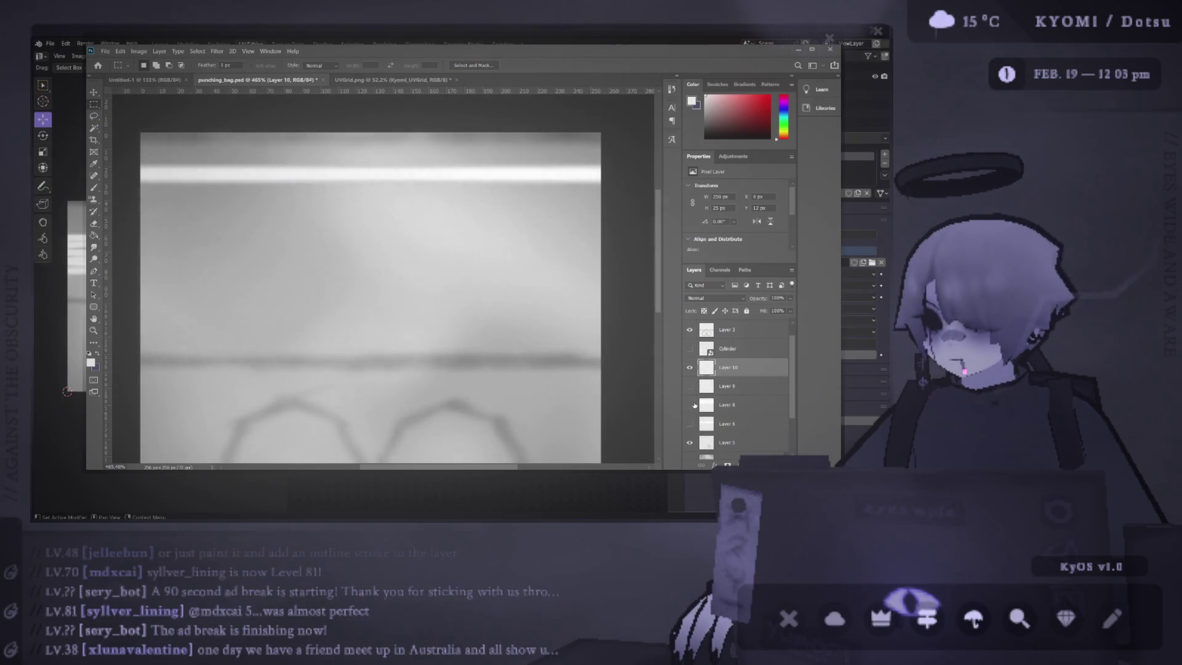
Step: Duplicate the white stripe lower and stretch the copy across the full texture width
key("v")
left_click_drag(471, 177, 468, 242)
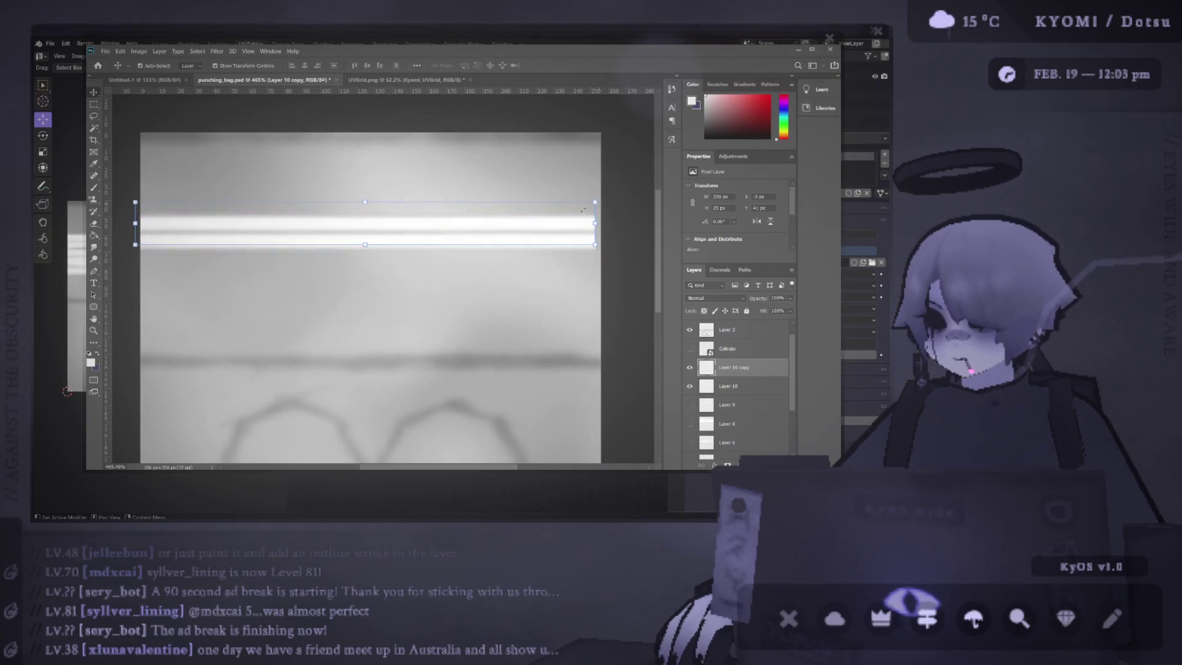
key("ctrl+z")
left_click_drag(532, 181, 527, 239)
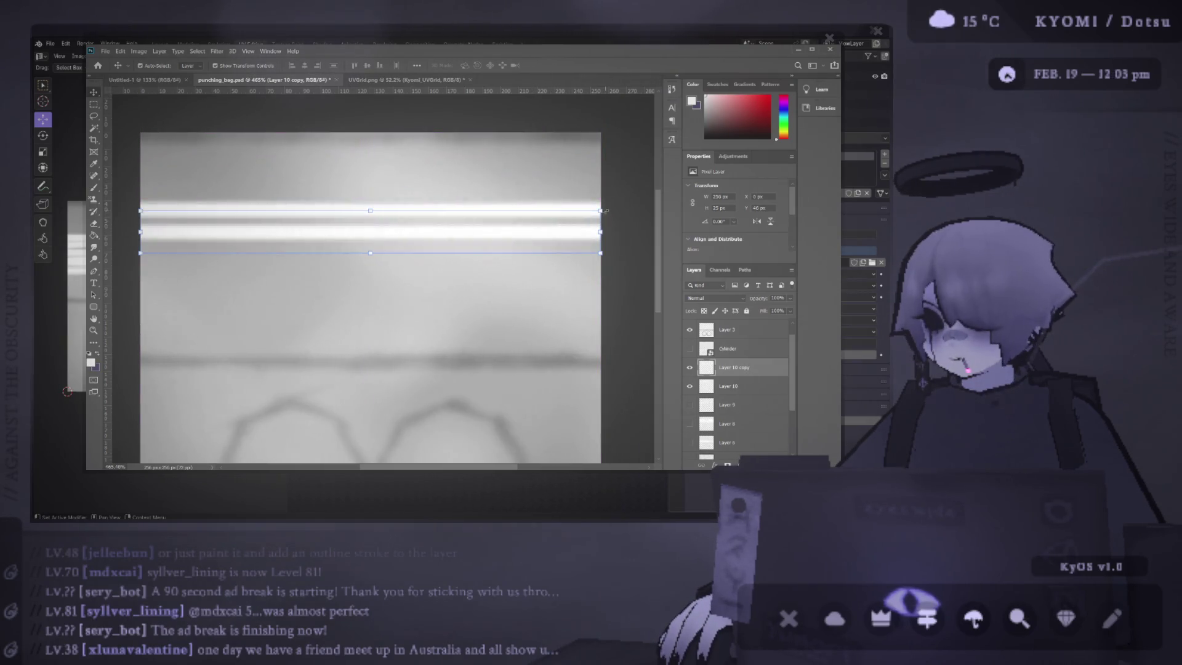
key("ctrl+t")
mouse_move(600, 232)
left_mouse_down()
mouse_move(620, 232)
mouse_move(620, 186)
left_mouse_up()
left_click_drag(550, 217, 540, 217)
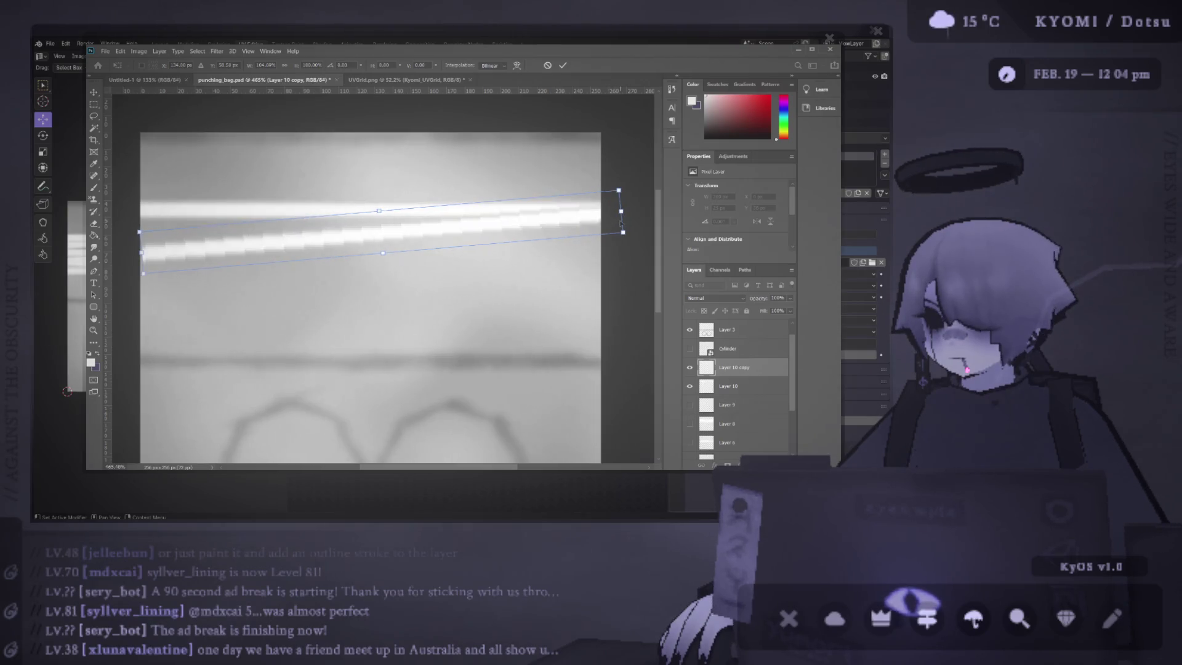
left_click_drag(620, 223, 624, 231)
left_click_drag(140, 232, 124, 232)
left_click(562, 65)
Step: Tilt the stripe copy a few degrees and move it slightly up
mouse_move(509, 232)
left_mouse_down()
mouse_move(507, 245)
mouse_move(504, 230)
left_mouse_up()
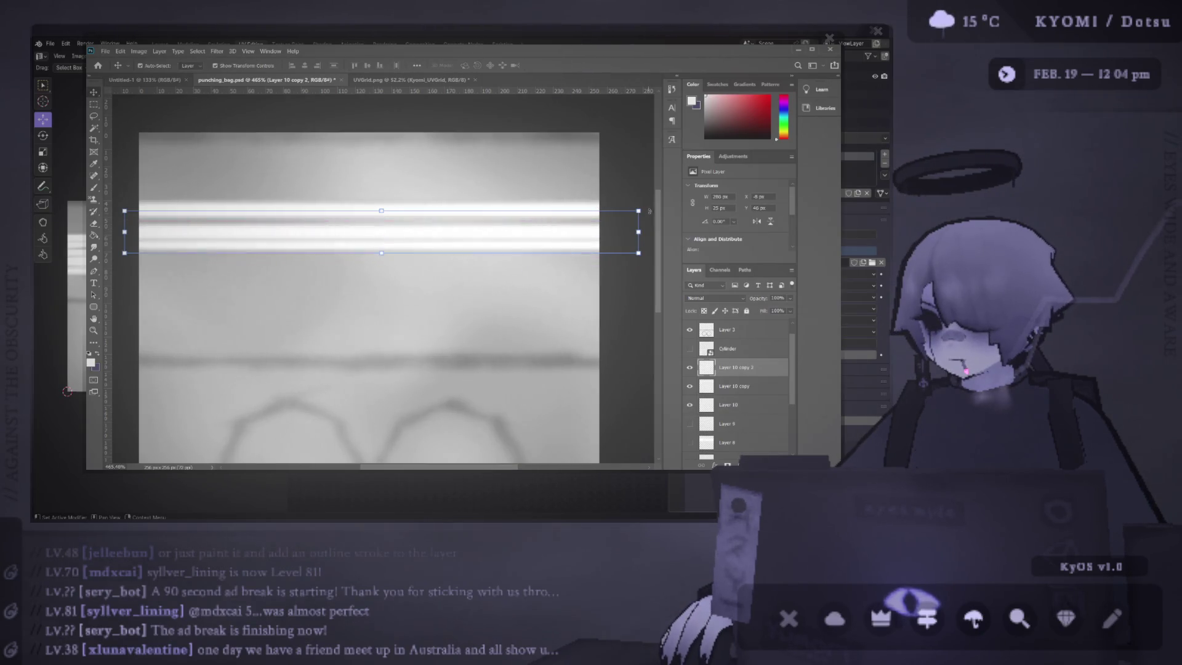
left_click_drag(639, 196, 637, 191)
left_click_drag(555, 218, 554, 209)
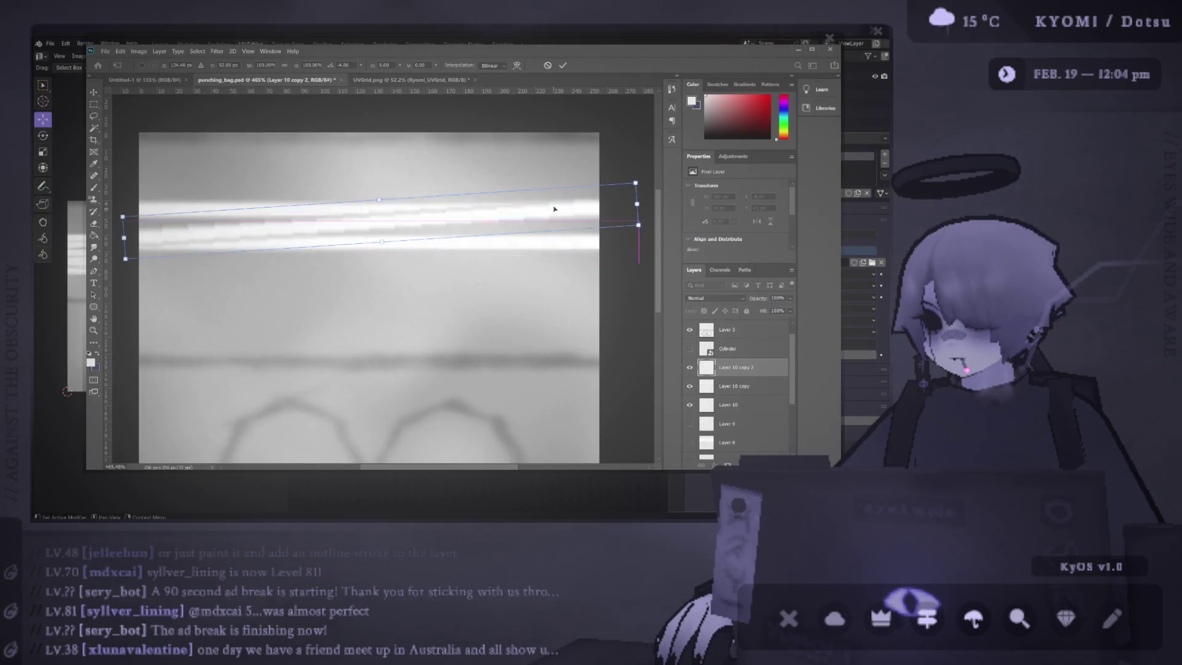
left_click_drag(646, 174, 645, 184)
left_click_drag(587, 213, 588, 214)
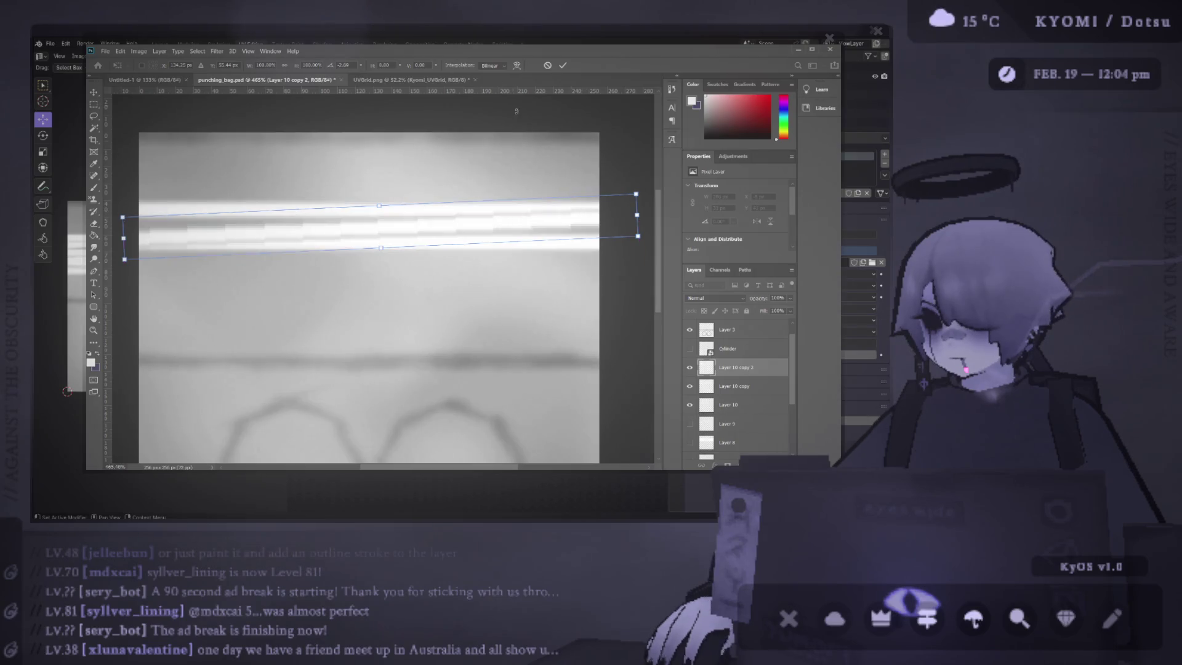
left_click(562, 67)
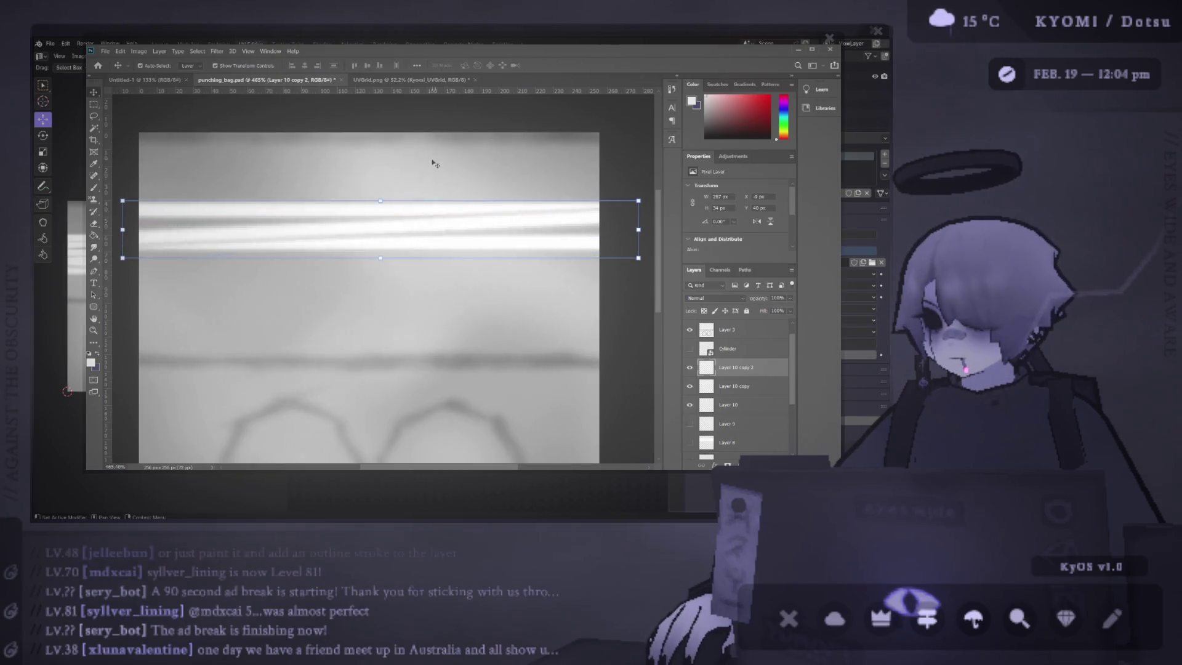
Step: Duplicate the stripe onto a new layer and tilt it the opposite way
scroll(435, 163, "down", 3)
left_click(406, 209)
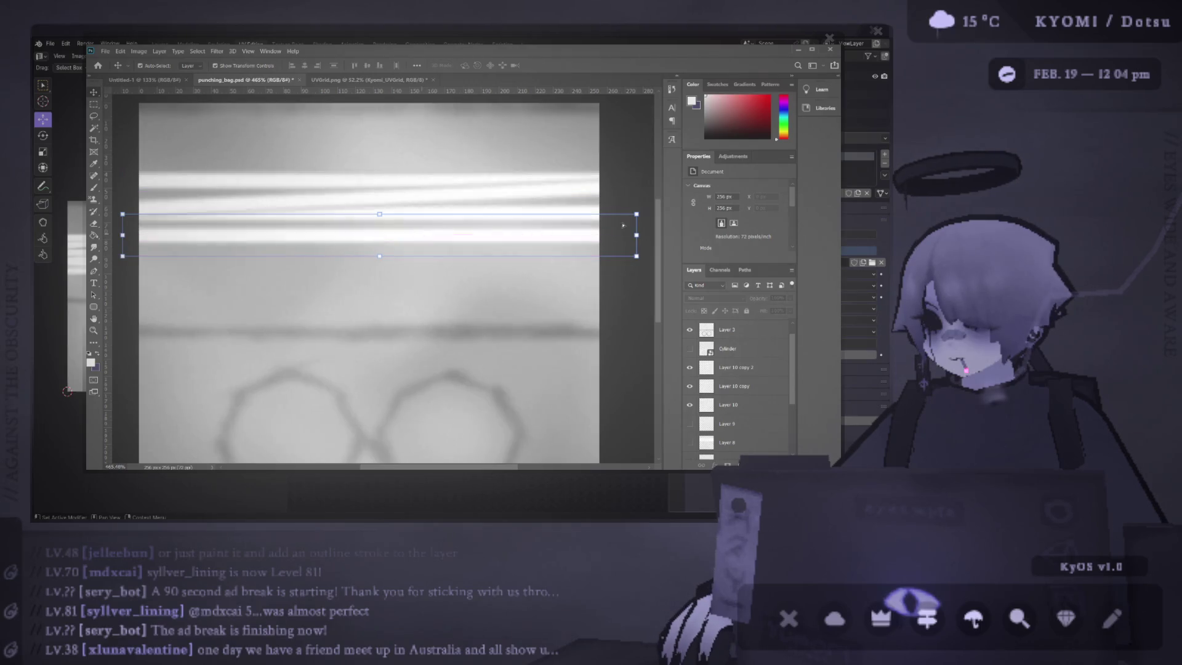
key("ctrl+j")
key("ctrl+t")
left_click_drag(647, 215, 649, 231)
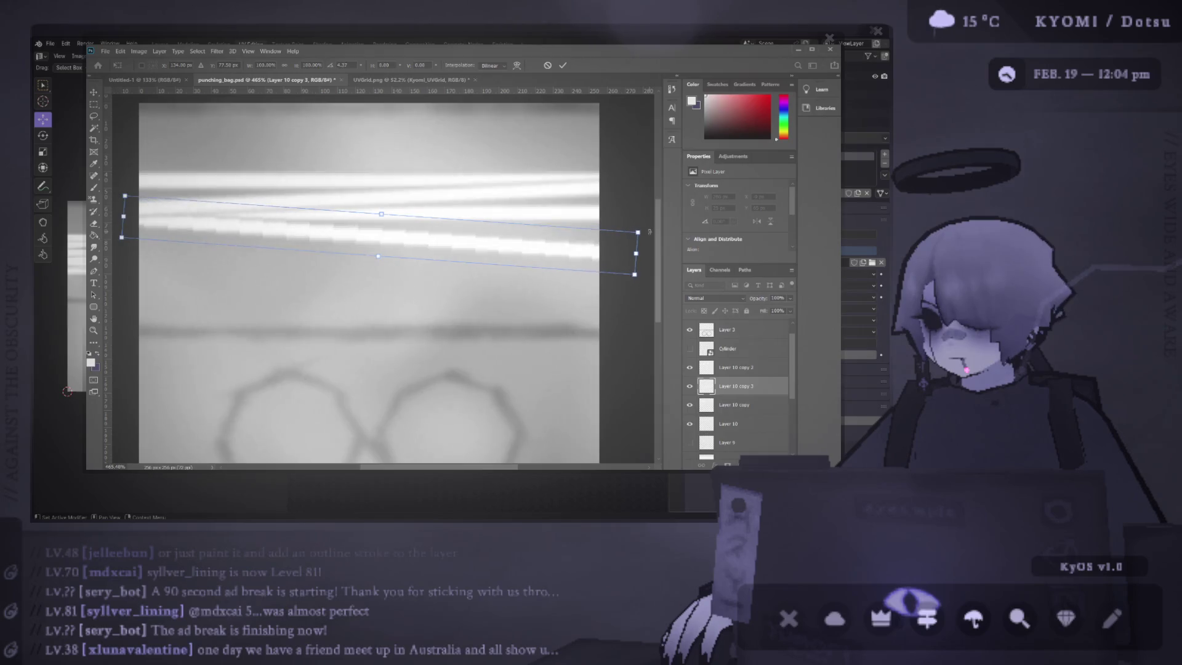
left_click_drag(578, 247, 574, 238)
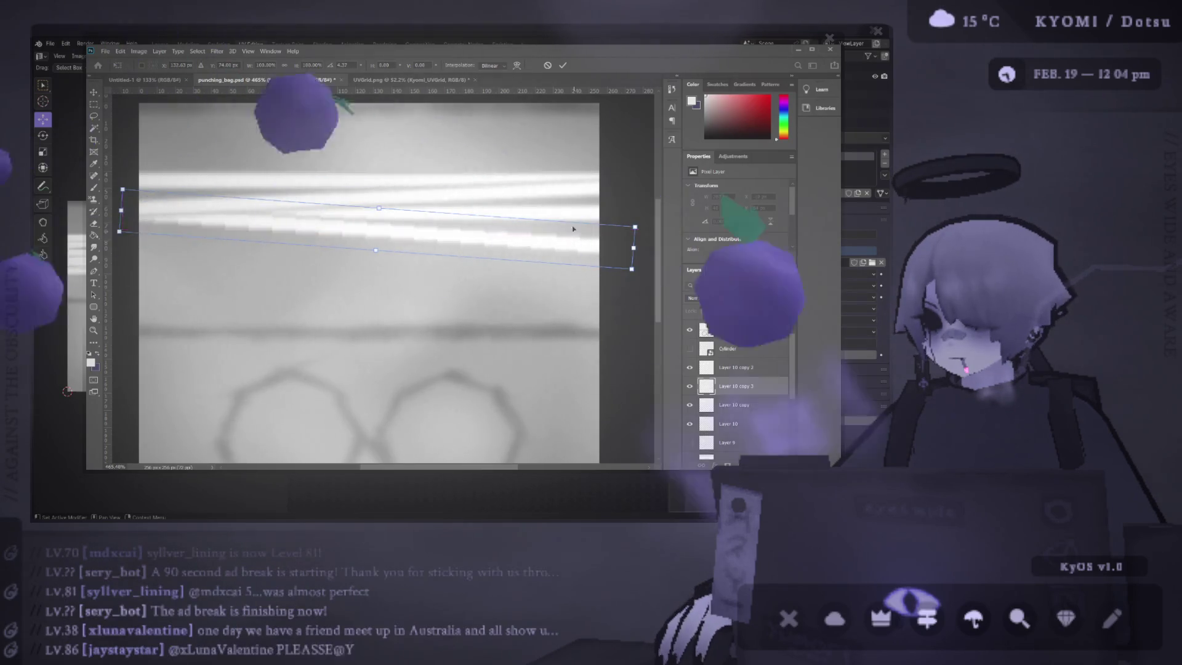
left_click(563, 65)
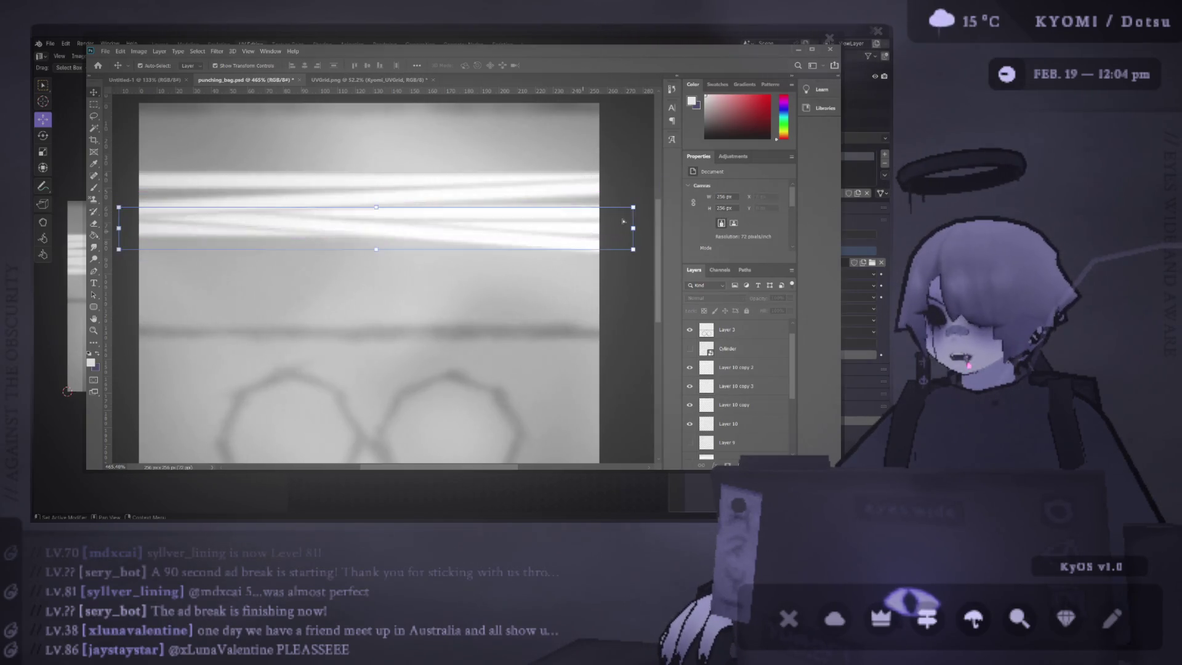
Step: Add a fourth stripe copy, tilted and shifted left
key("ctrl+j")
left_click_drag(643, 203, 638, 192)
left_click_drag(586, 227, 574, 224)
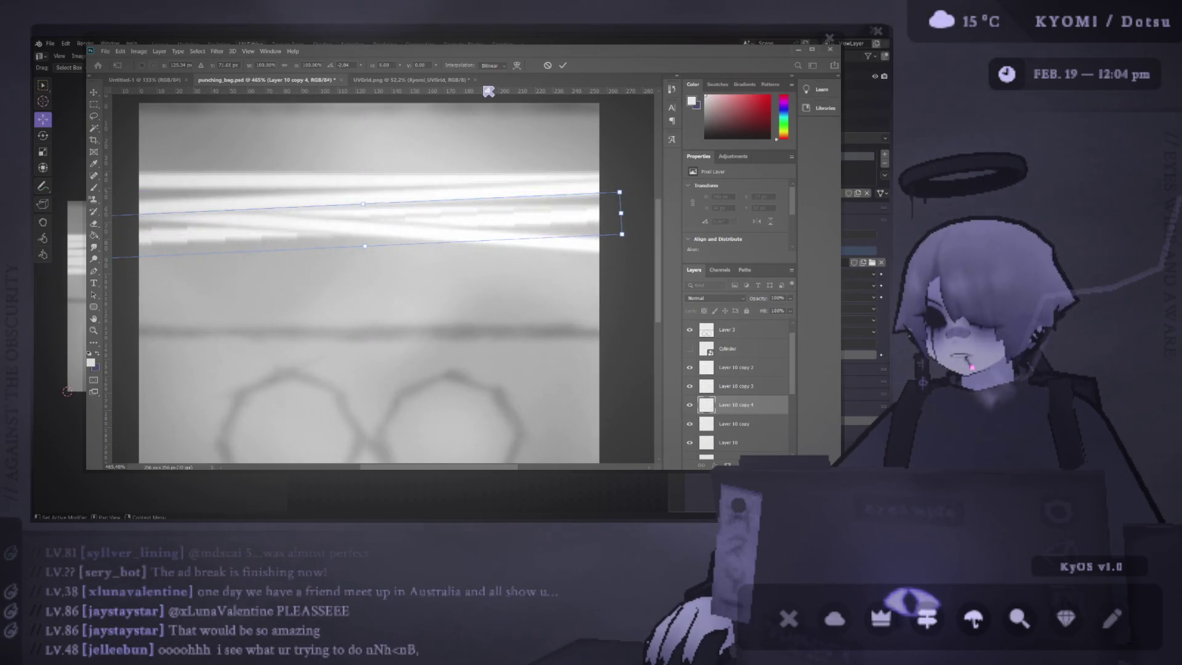
left_click(563, 66)
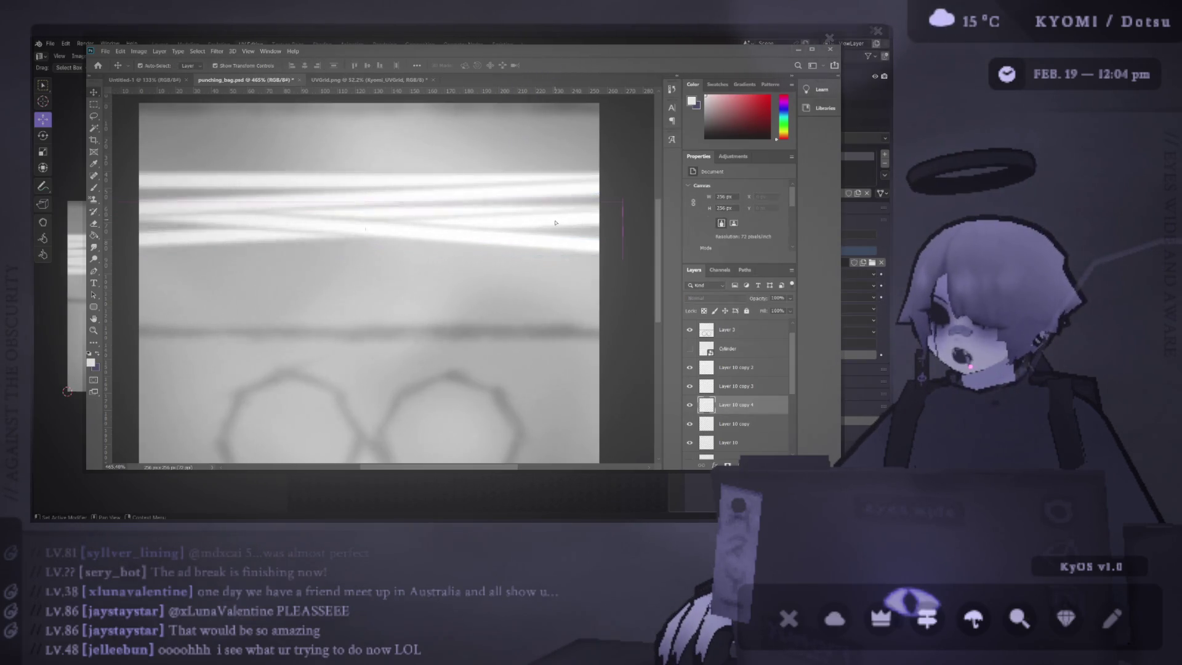
Step: Arrange the stripe copies into an overlapping crisscrossing band on the texture
left_click(446, 216)
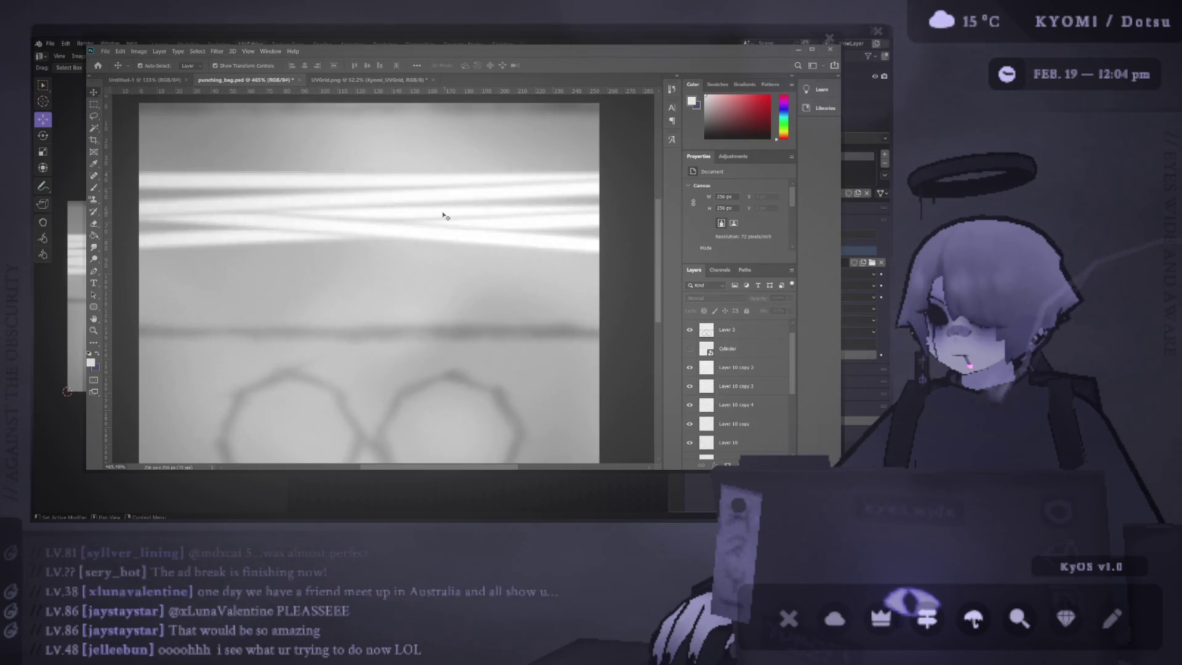
left_click_drag(412, 221, 415, 257)
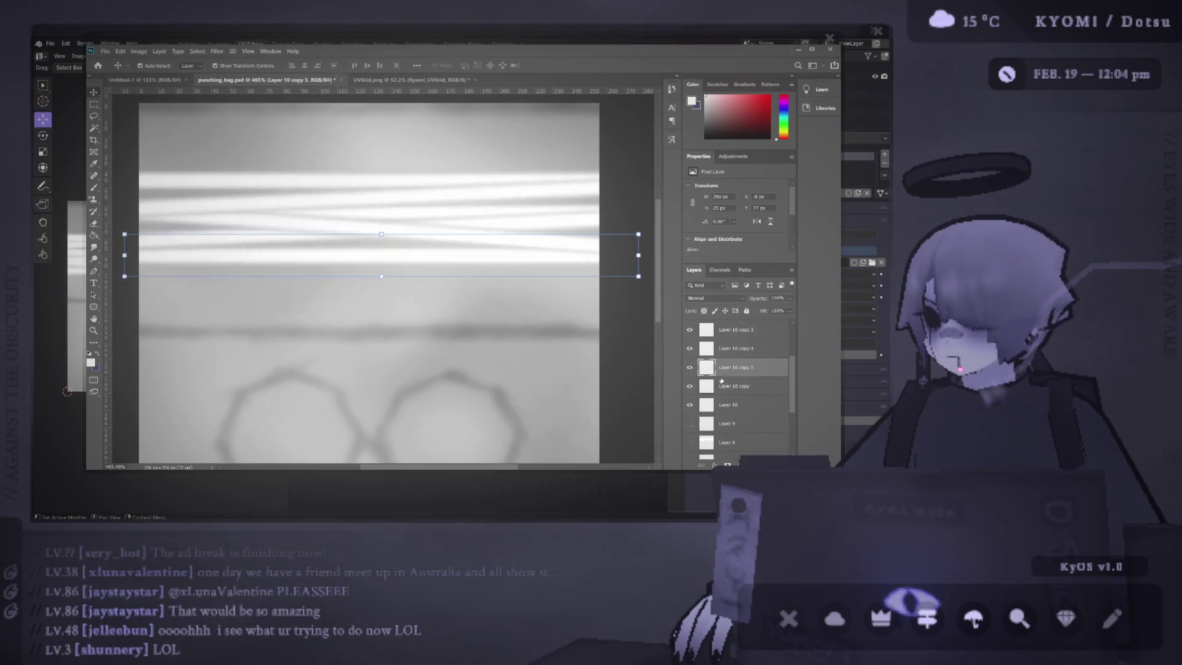
scroll(729, 404, "up", 1)
left_click_drag(719, 343, 719, 343)
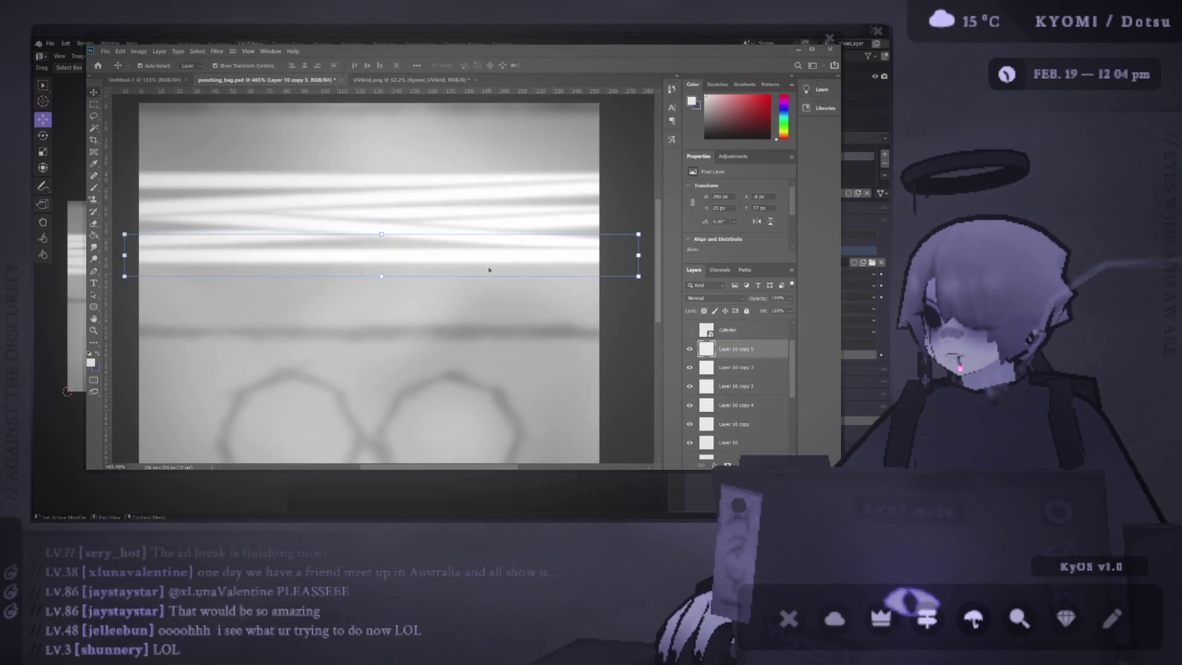
left_click_drag(497, 279, 497, 253)
left_click(493, 125)
scroll(500, 155, "down", 5)
scroll(390, 218, "up", 5)
scroll(390, 218, "up", 1)
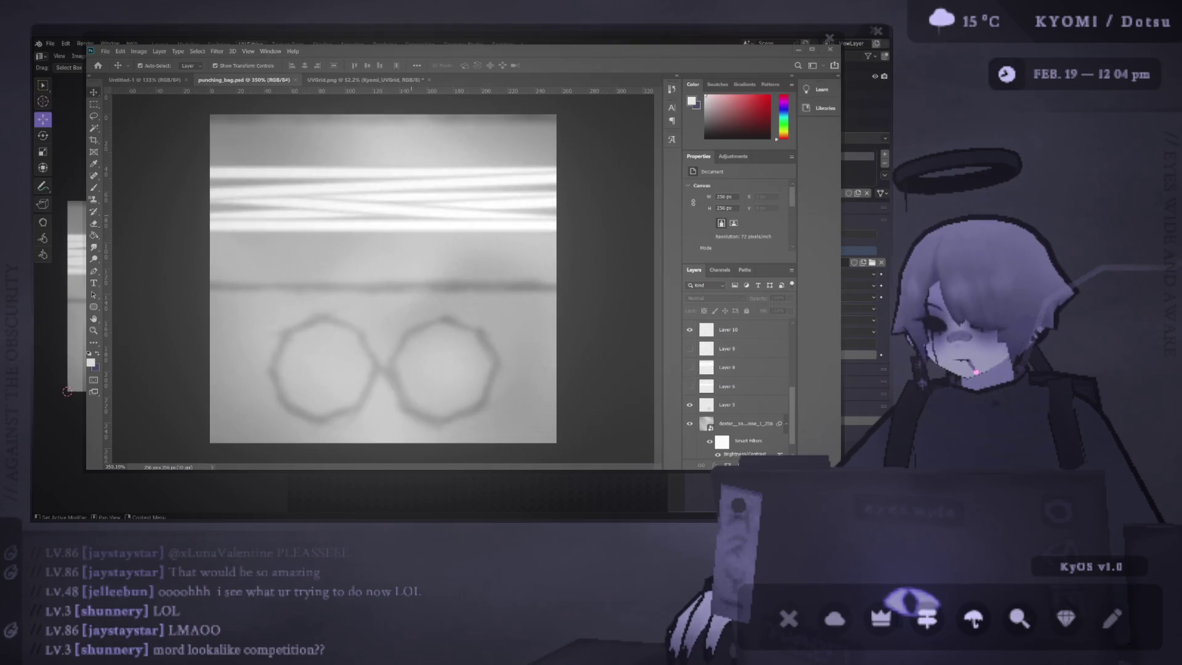
key("alt+Tab")
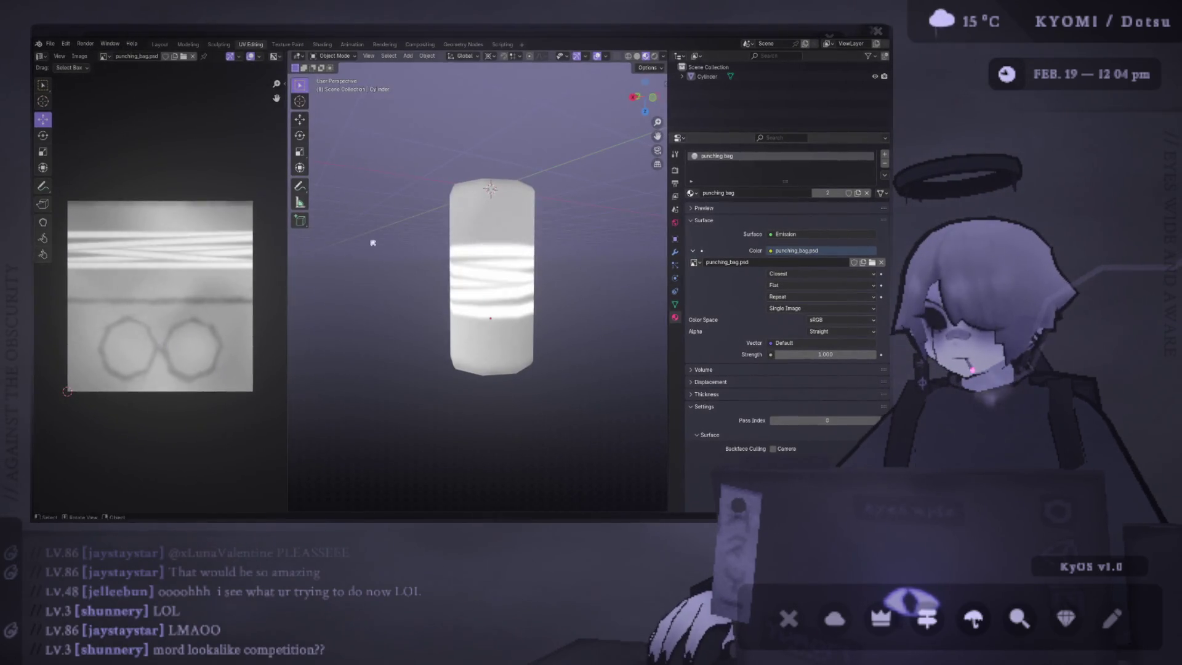
mouse_move(644, 249)
left_mouse_down()
mouse_move(552, 275)
mouse_move(501, 265)
left_mouse_up()
scroll(501, 263, "up", 2)
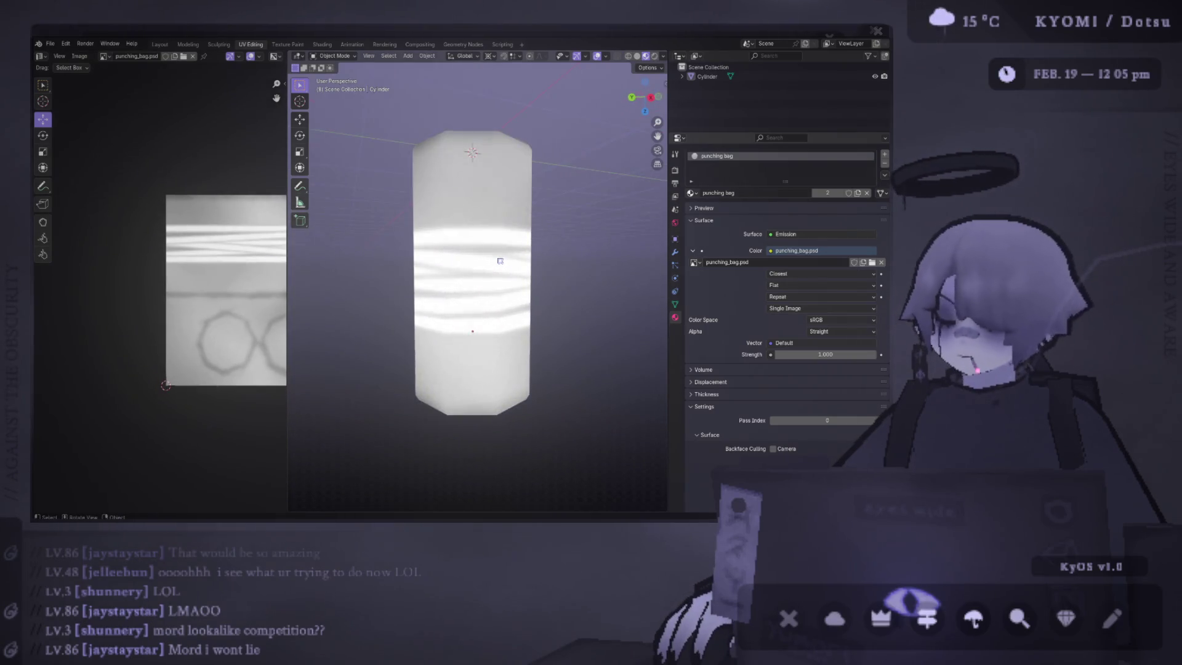
mouse_move(324, 281)
left_mouse_down()
mouse_move(575, 298)
mouse_move(406, 295)
mouse_move(464, 216)
mouse_move(453, 310)
left_mouse_up()
scroll(407, 296, "up", 3)
key("alt+Tab")
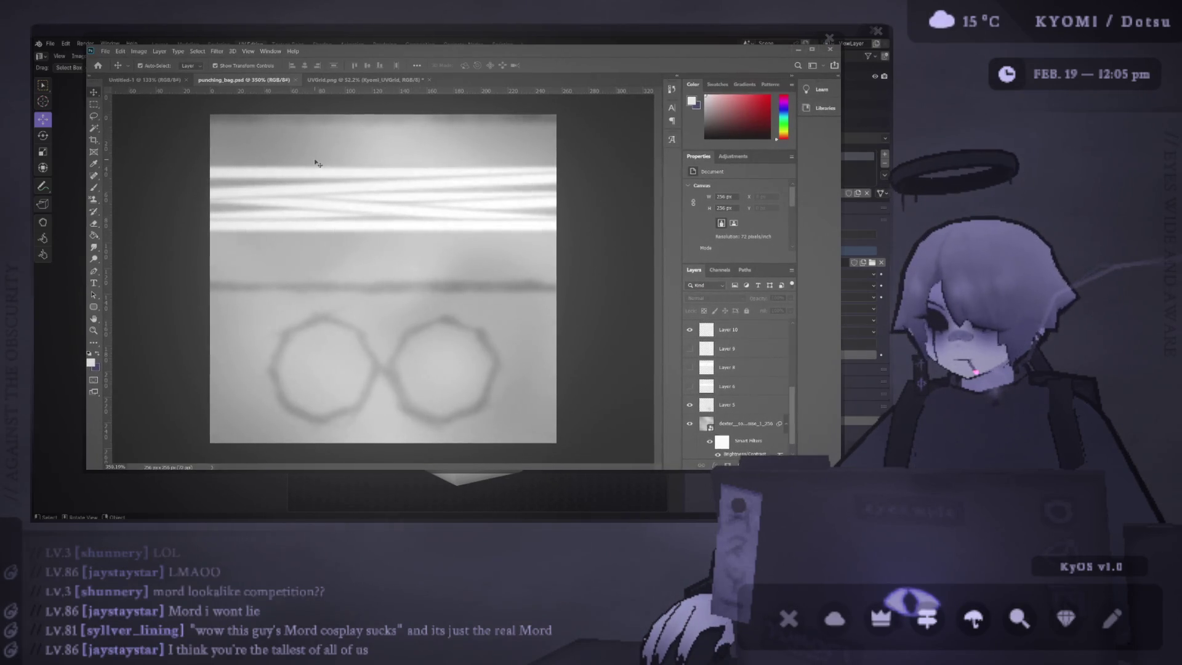
Step: Select all the stripe layers, nudge them left and reorder the copies in the stack
left_click(407, 202)
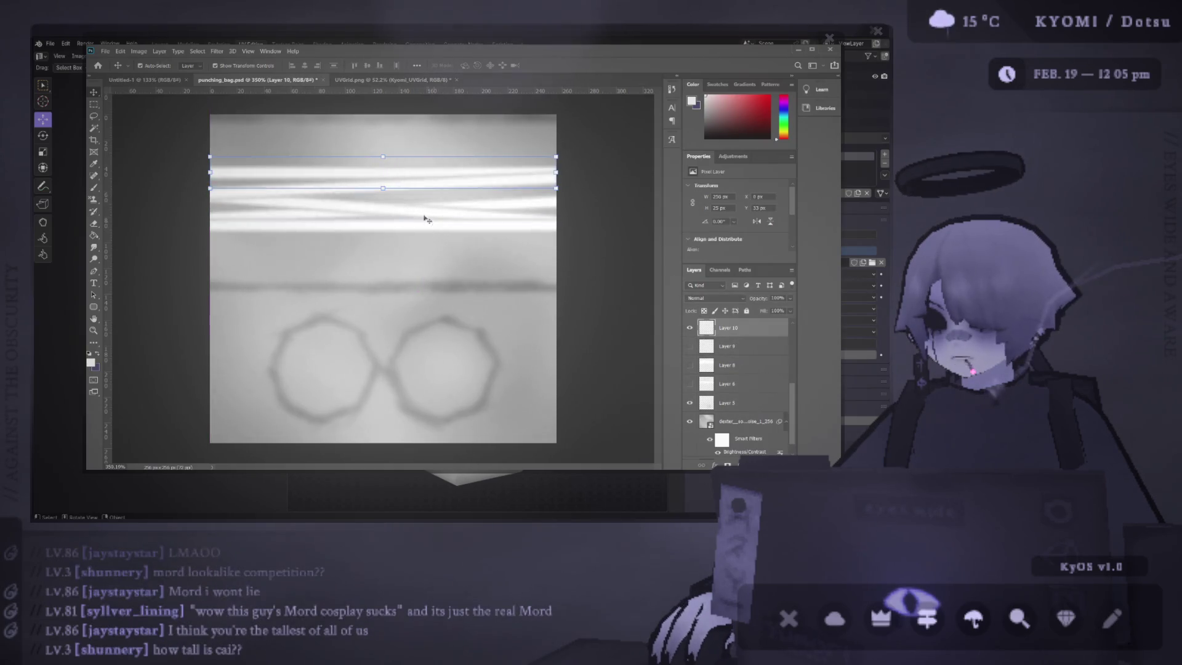
left_click(135, 184)
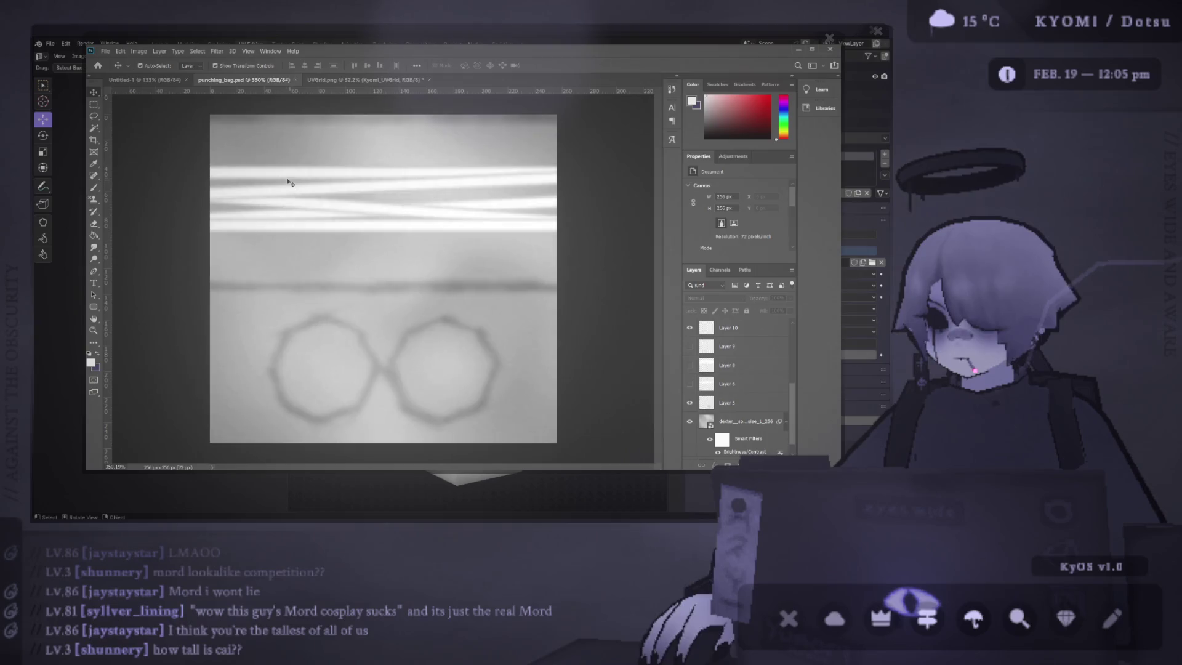
scroll(727, 381, "up", 3)
left_click(720, 382)
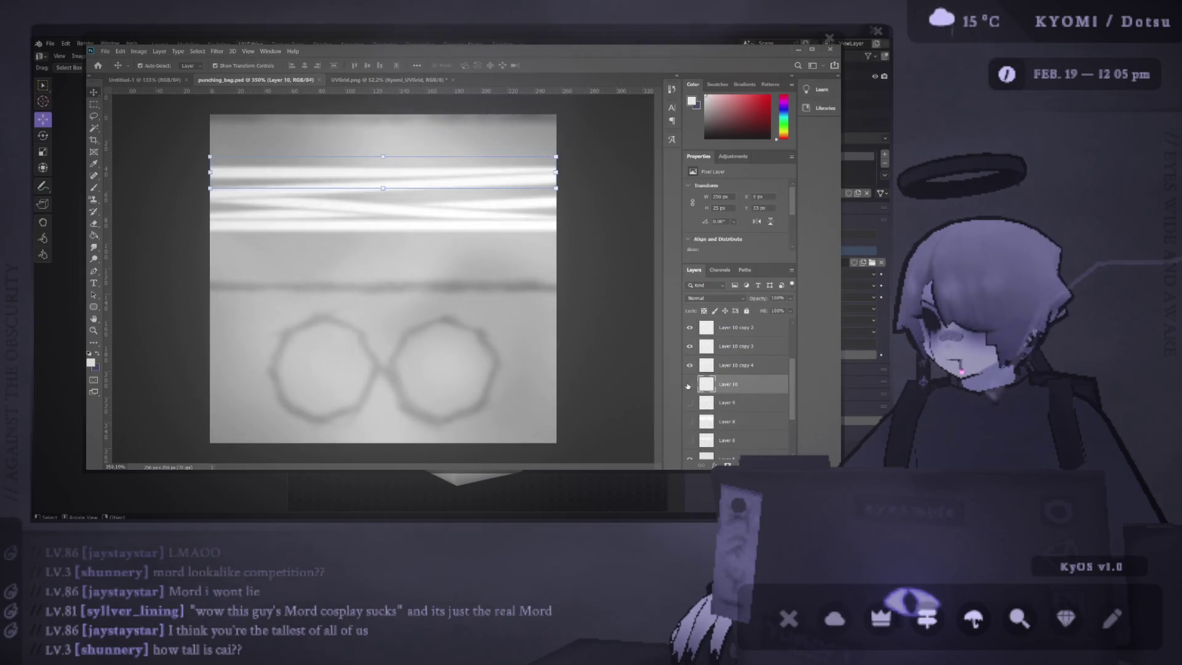
scroll(729, 351, "up", 2)
left_click(730, 346, "shift")
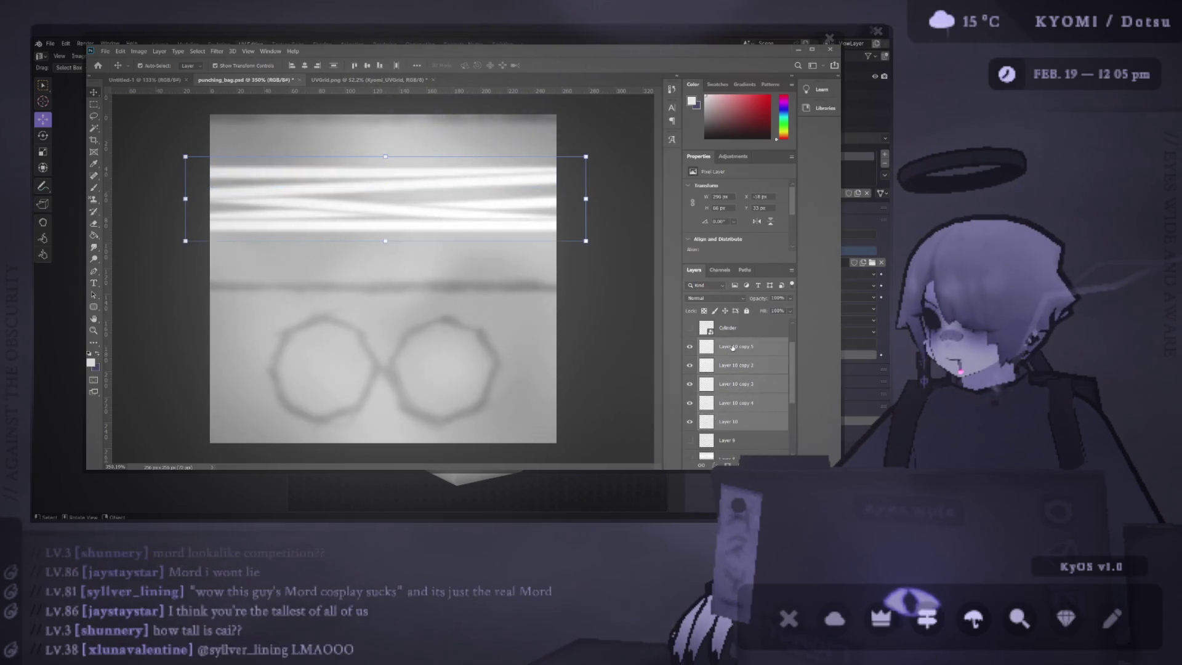
key("Left")
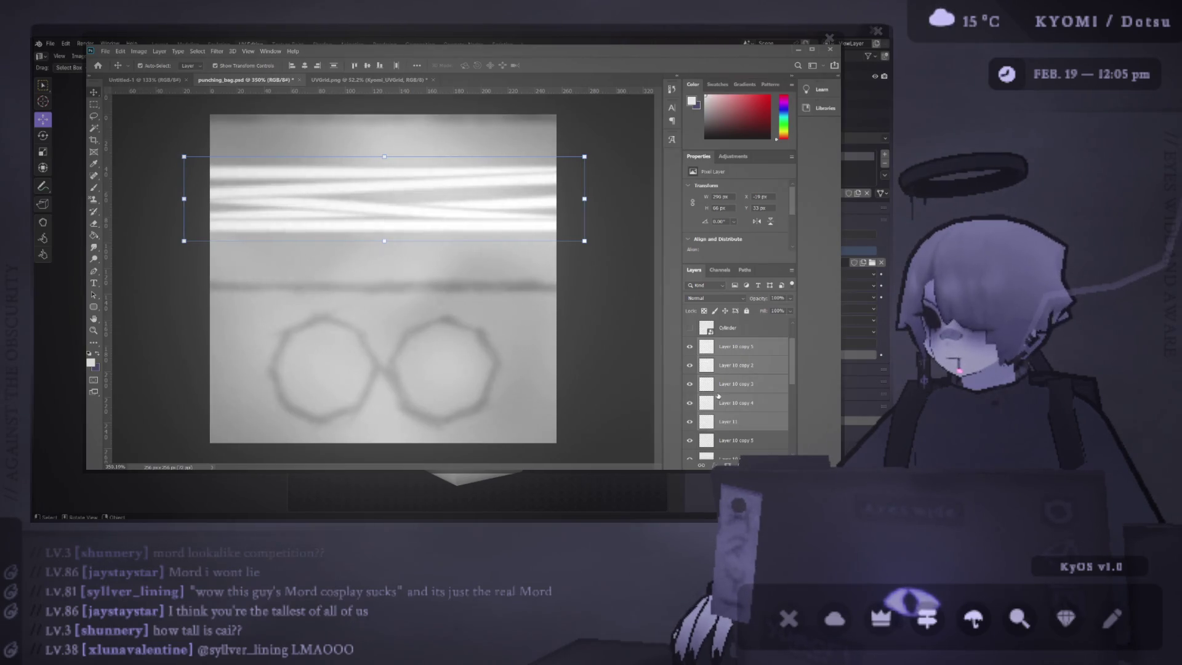
left_click_drag(789, 395, 767, 384)
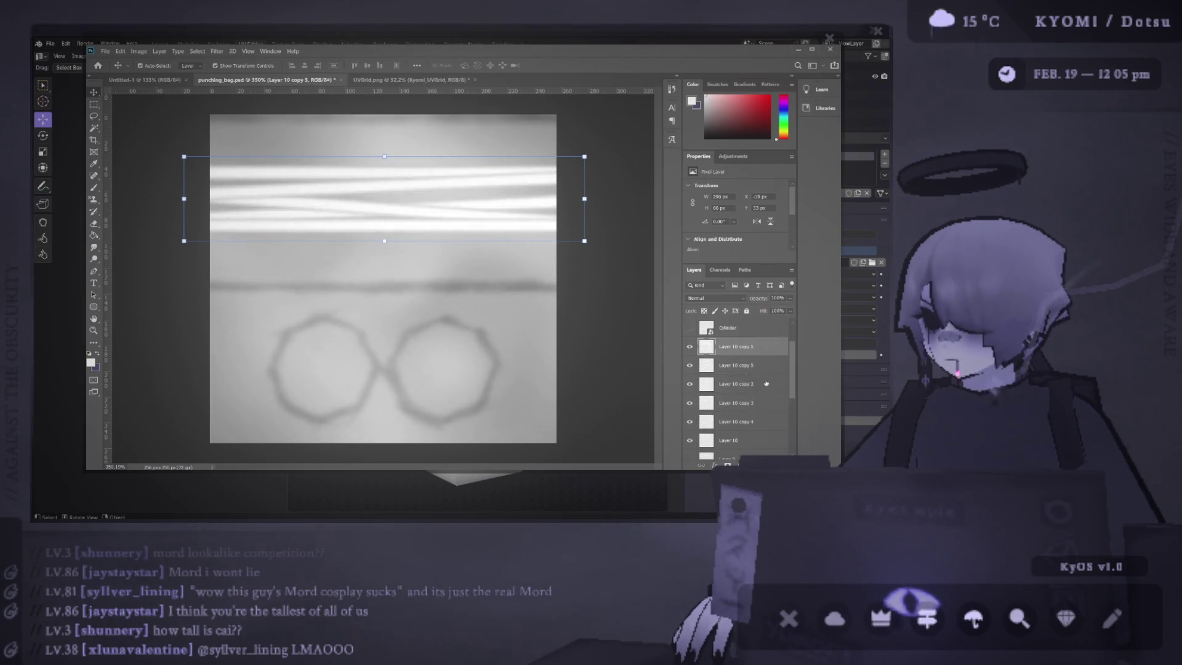
left_click_drag(492, 237, 451, 224)
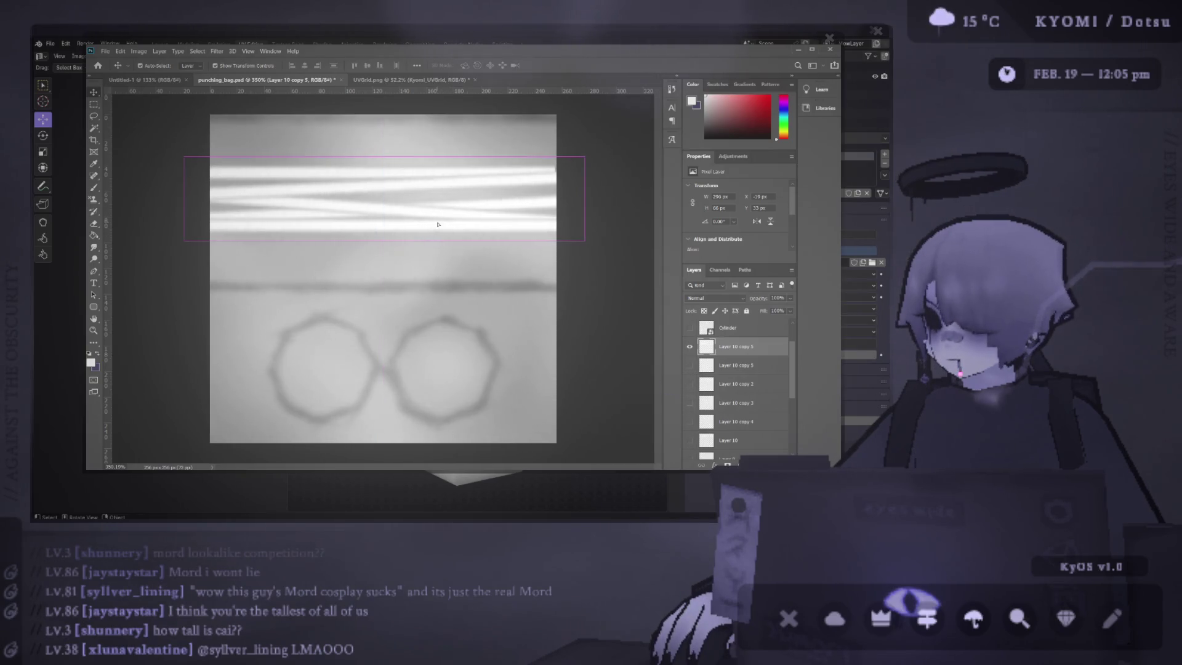
Step: Delete the right part of the stripe band using a rectangular selection
key("m")
left_click_drag(563, 248, 409, 155)
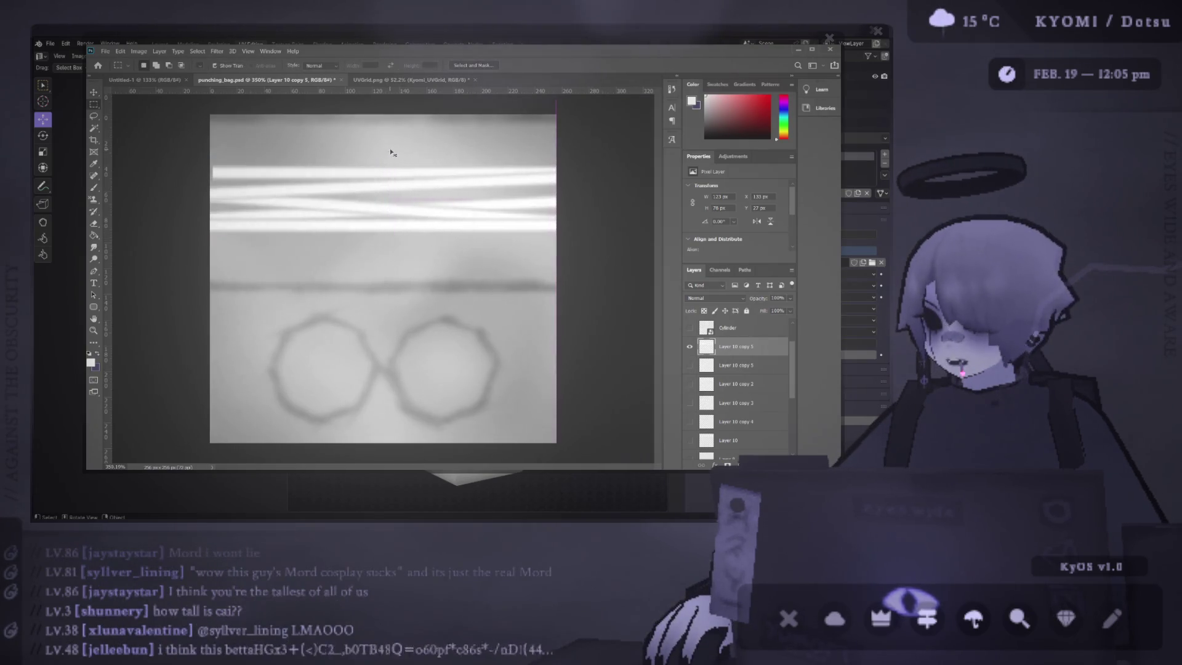
key("Delete")
key("ctrl+d")
key("c")
key("v")
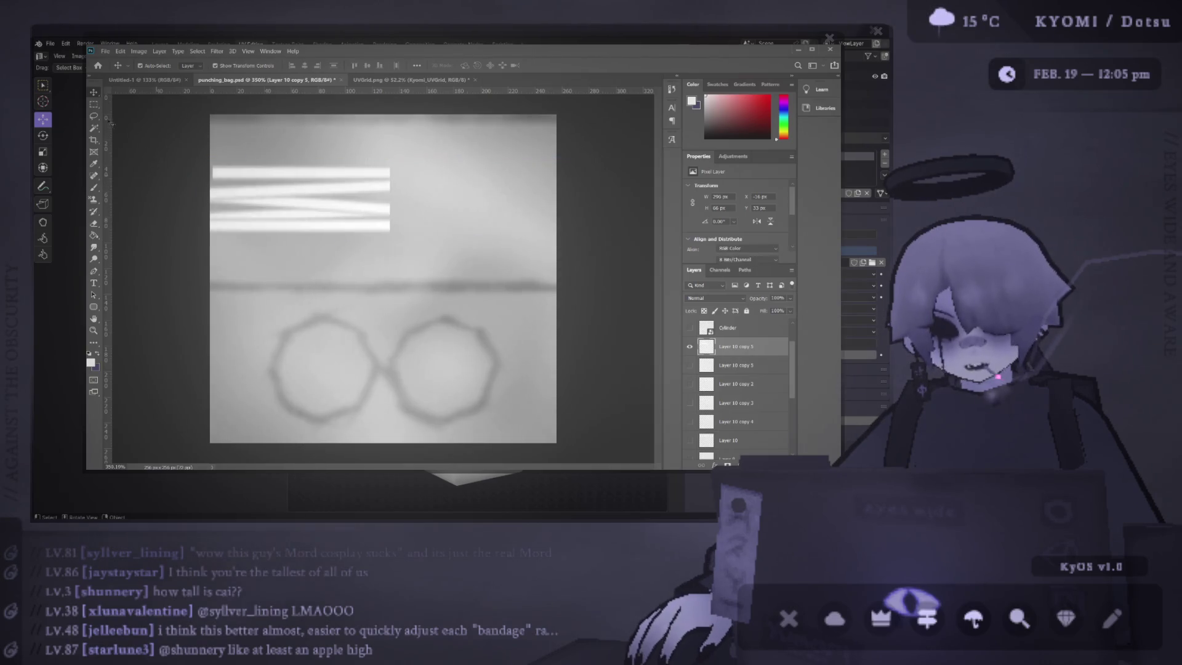
Step: Duplicate the trimmed stripe band and place the copy toward the right side
left_click(185, 157)
left_click(283, 195)
left_click_drag(271, 190, 357, 190)
key("ctrl+z")
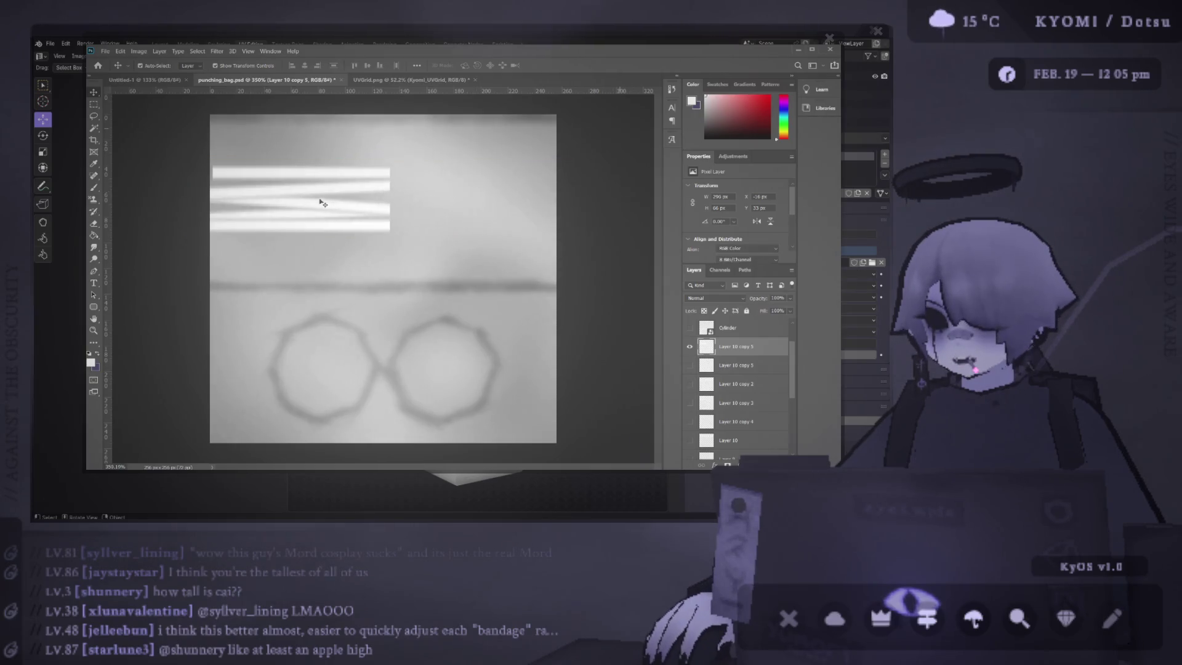
mouse_move(343, 190)
left_mouse_down()
mouse_move(457, 195)
mouse_move(490, 210)
mouse_move(413, 181)
mouse_move(315, 272)
left_mouse_up()
scroll(538, 174, "down", 4)
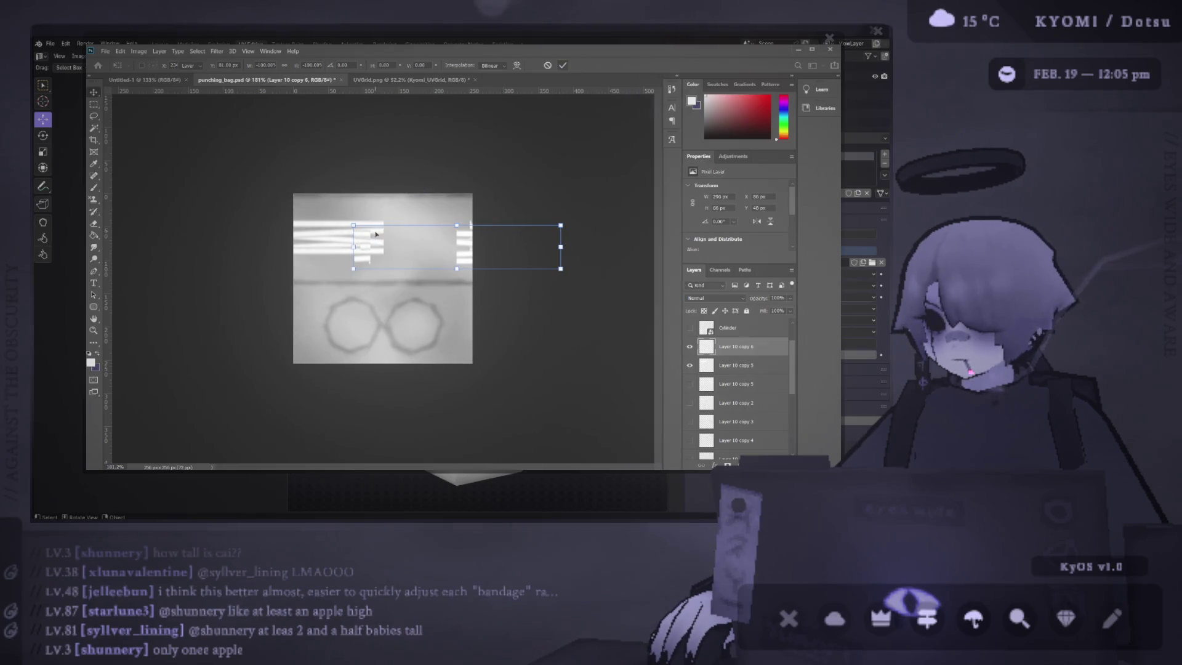
key("Return")
Step: Butt the right stripe copy against the left half and flip it vertically
key("e")
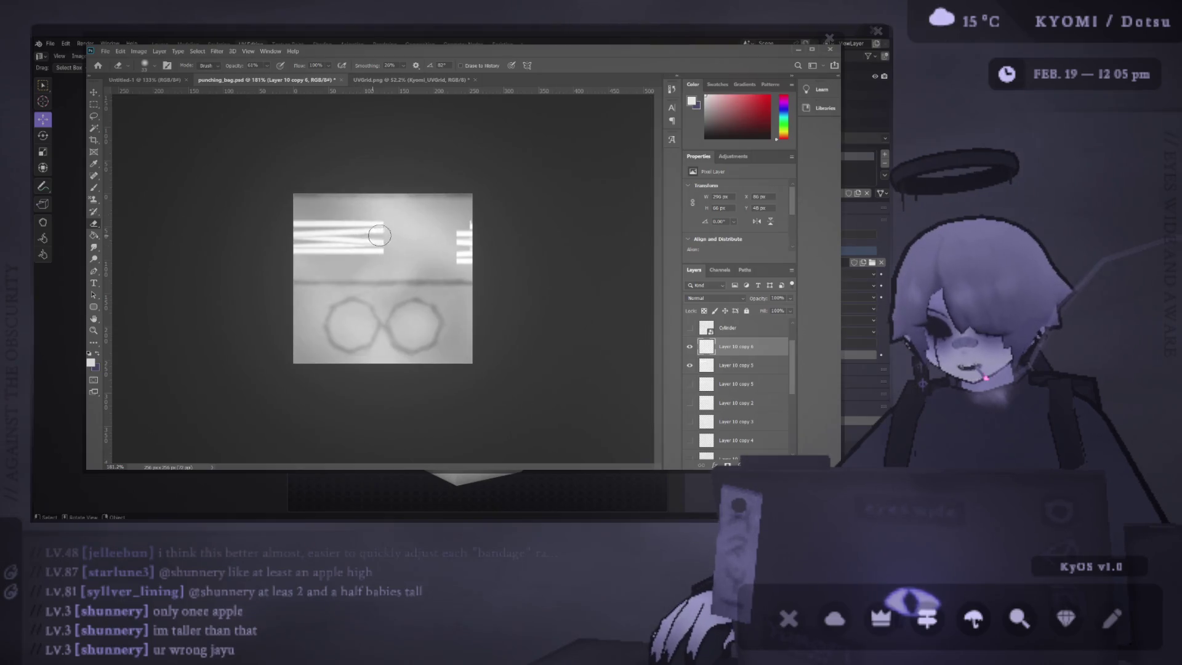
scroll(378, 236, "up", 3)
scroll(424, 242, "up", 1)
key("v")
left_click_drag(543, 203, 397, 182)
scroll(418, 191, "up", 2)
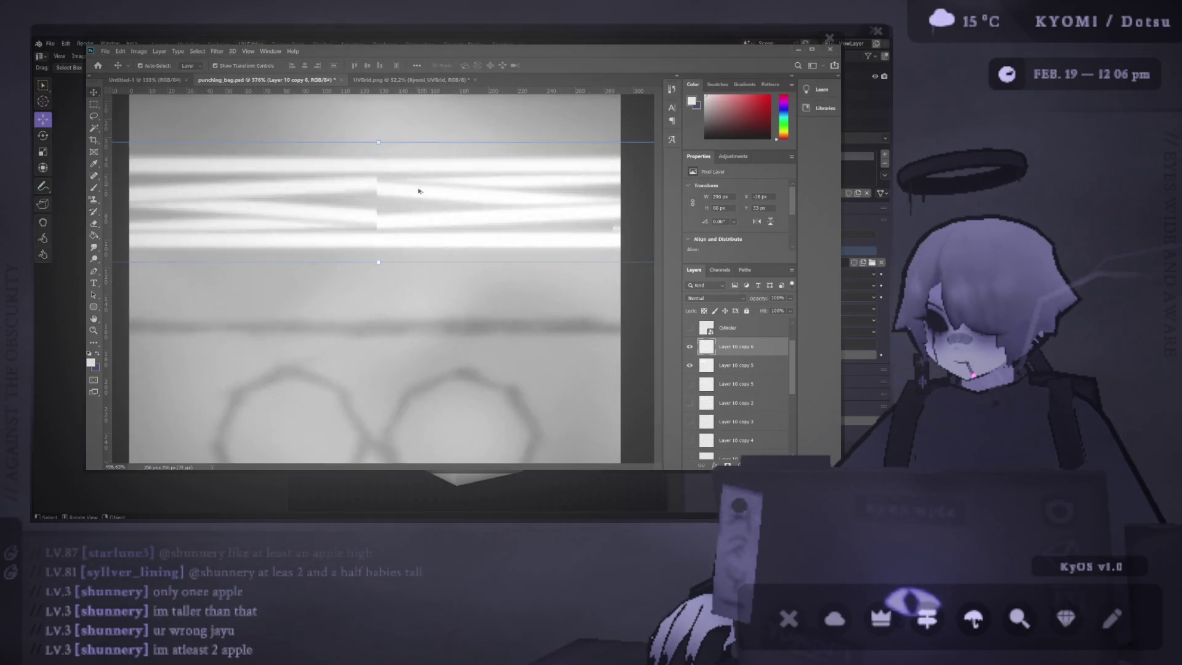
scroll(418, 191, "down", 3)
key("ctrl+t")
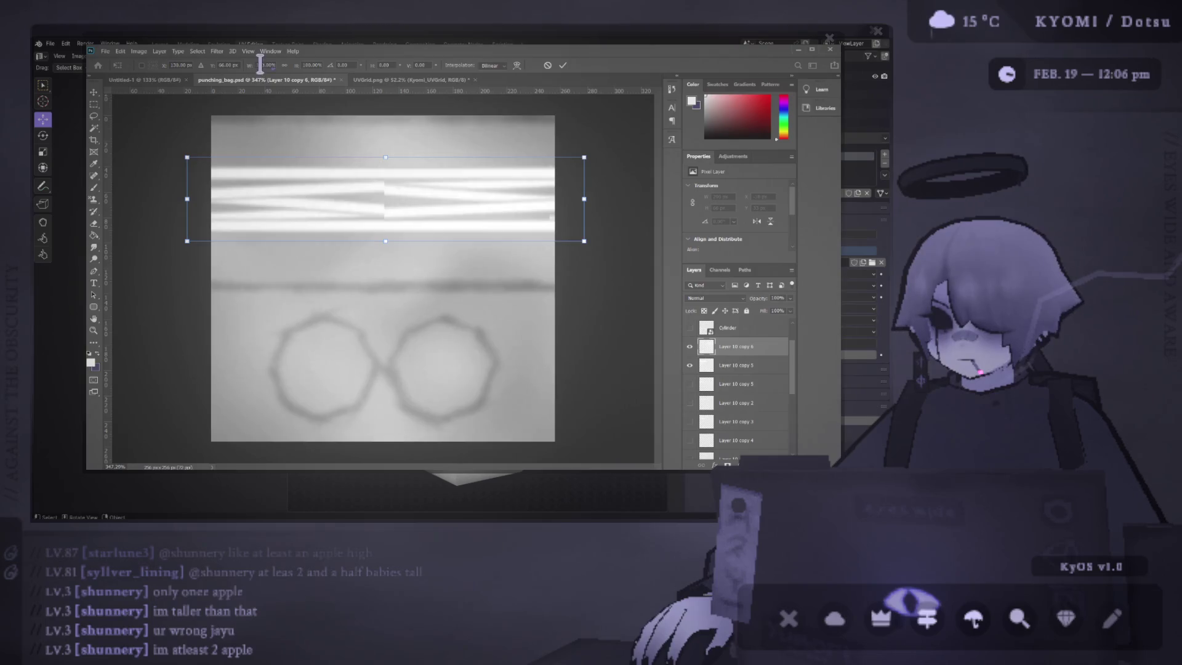
key("Return")
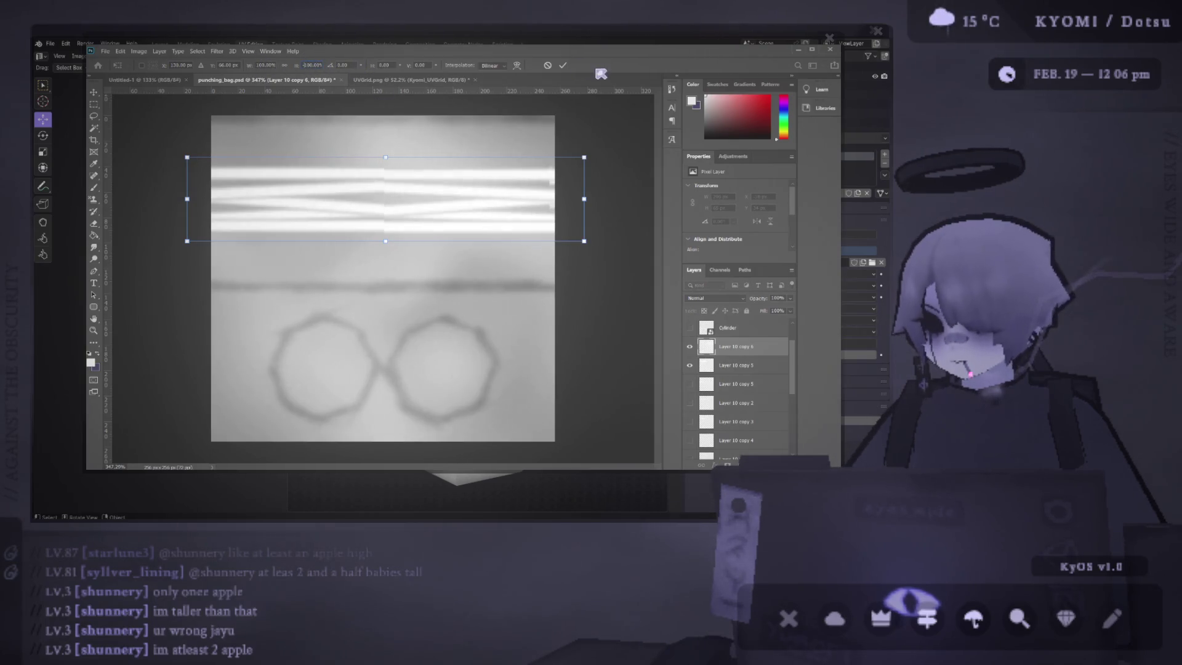
left_click(564, 65)
Step: Erase the seam on Layer 10 copy 5 and save punching_bag.psd
scroll(430, 179, "up", 2)
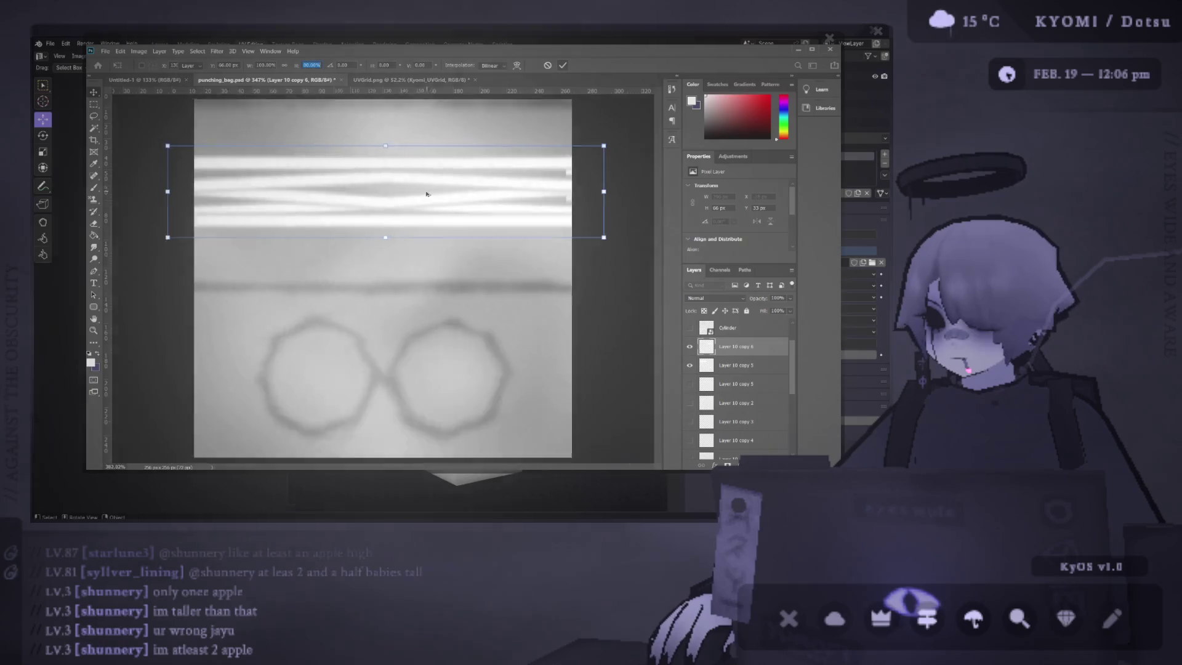
scroll(428, 190, "down", 3)
left_click(542, 213)
key("e")
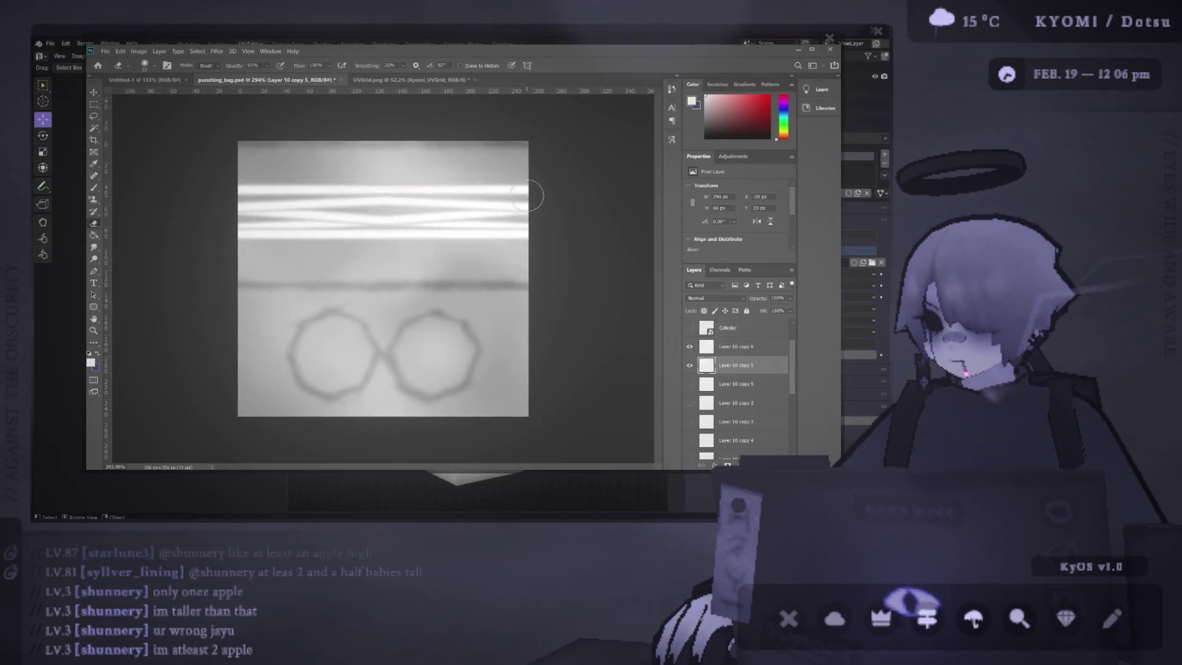
scroll(523, 266, "down", 3)
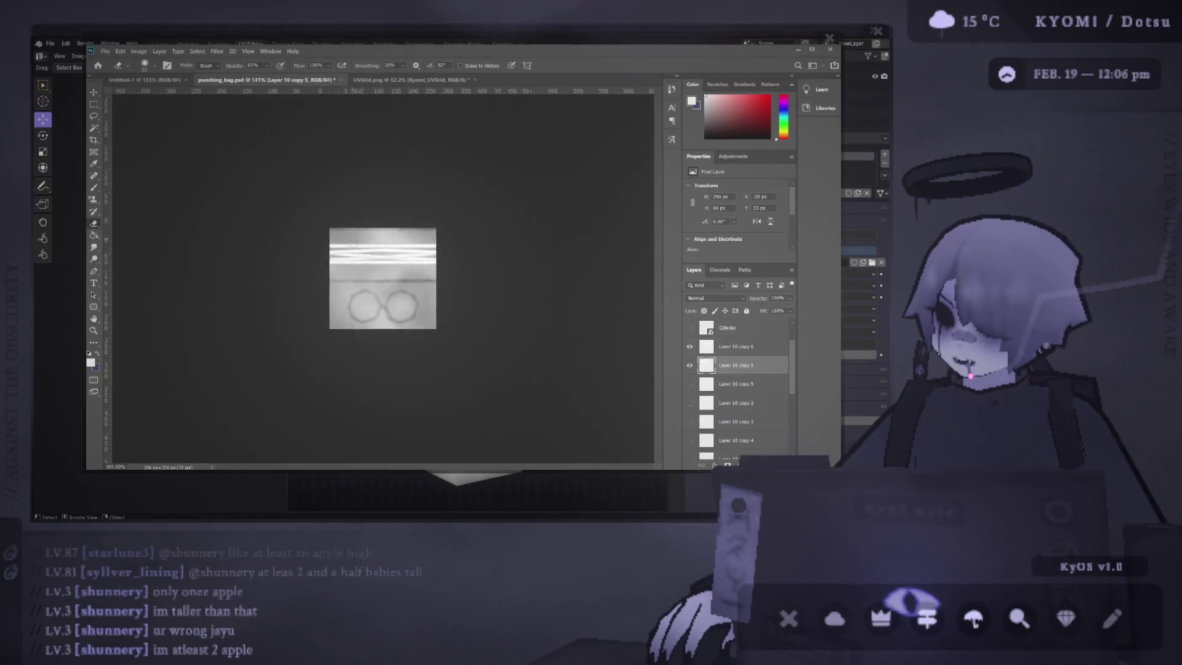
scroll(388, 217, "up", 4)
key("ctrl+s")
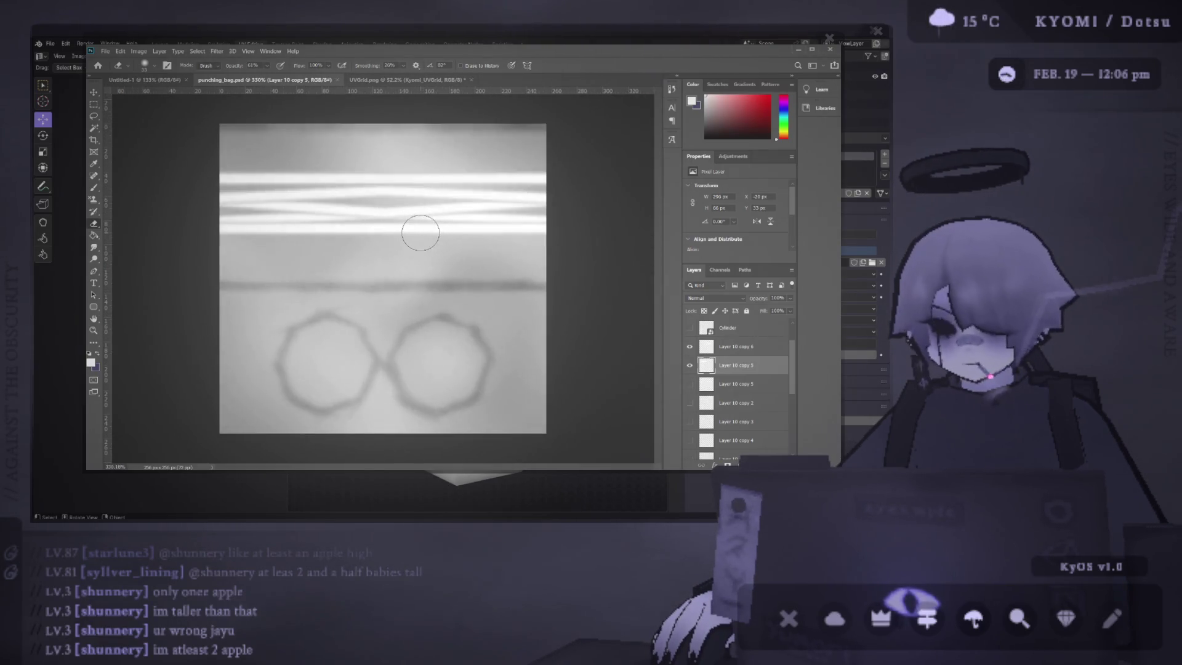
key("alt+Tab")
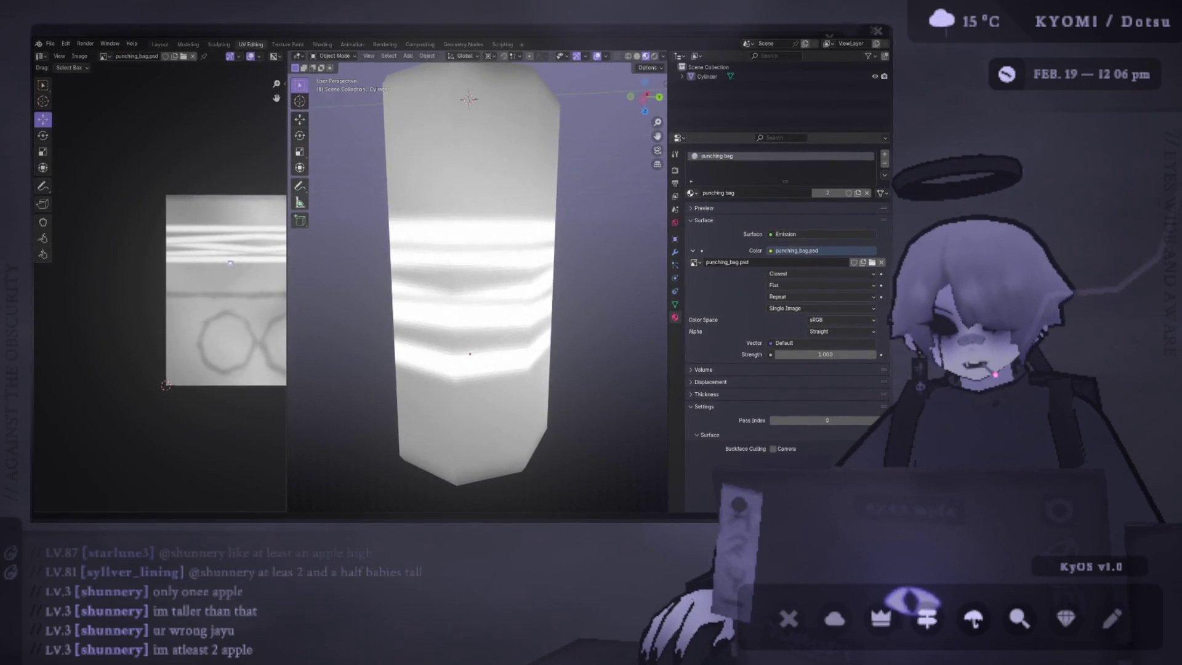
Step: Orbit the textured cylinder to inspect the stripes, then show and select Layer 10 copies 5 and 6
scroll(477, 277, "down", 5)
mouse_move(476, 277)
left_mouse_down()
mouse_move(396, 256)
mouse_move(513, 268)
mouse_move(359, 264)
mouse_move(403, 261)
mouse_move(316, 287)
mouse_move(346, 274)
mouse_move(597, 263)
mouse_move(372, 253)
left_mouse_up()
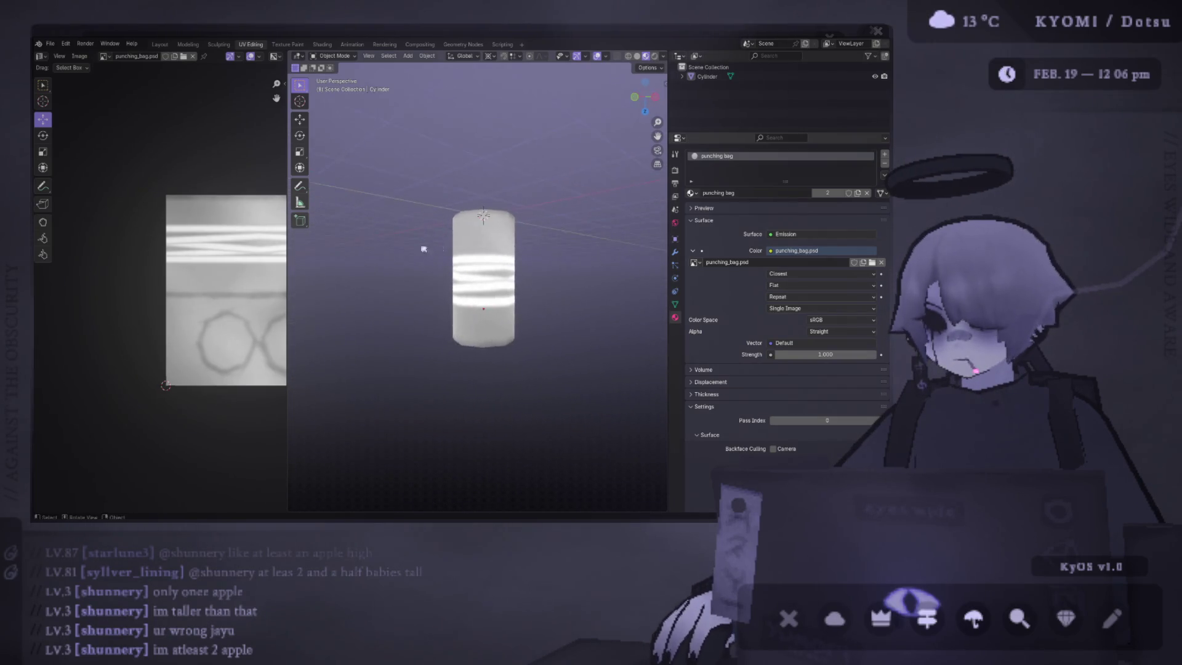
scroll(633, 245, "up", 3)
mouse_move(633, 246)
left_mouse_down()
mouse_move(319, 261)
mouse_move(528, 232)
mouse_move(435, 249)
mouse_move(351, 245)
mouse_move(562, 228)
left_mouse_up()
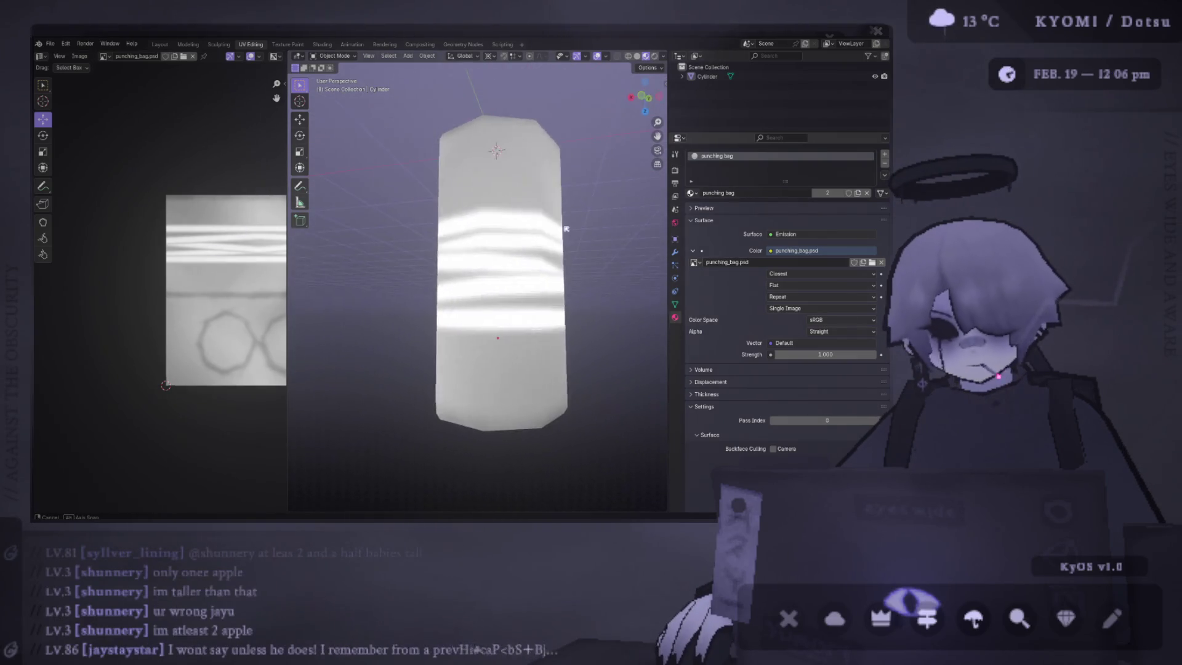
key("alt+Tab")
left_click(690, 366)
left_click(758, 347, "shift")
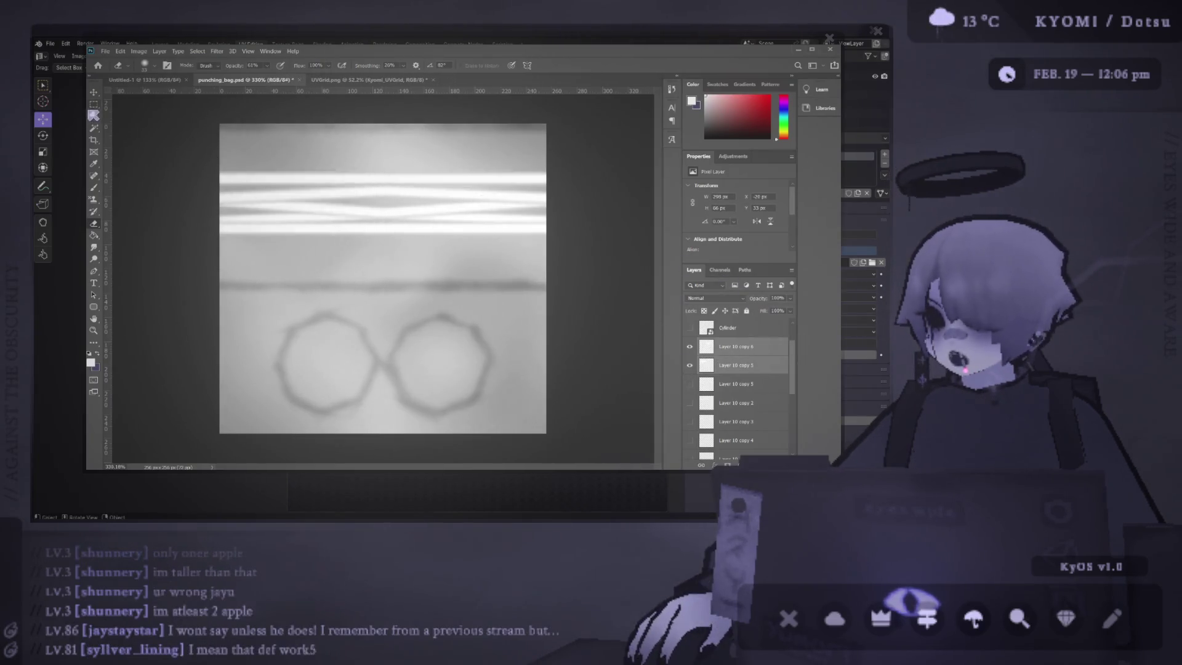
Step: Move Layer 10 copies 5 and 6 down about 35 px, then check the cylinder in Blender
left_click(100, 96)
left_click_drag(406, 230, 401, 257)
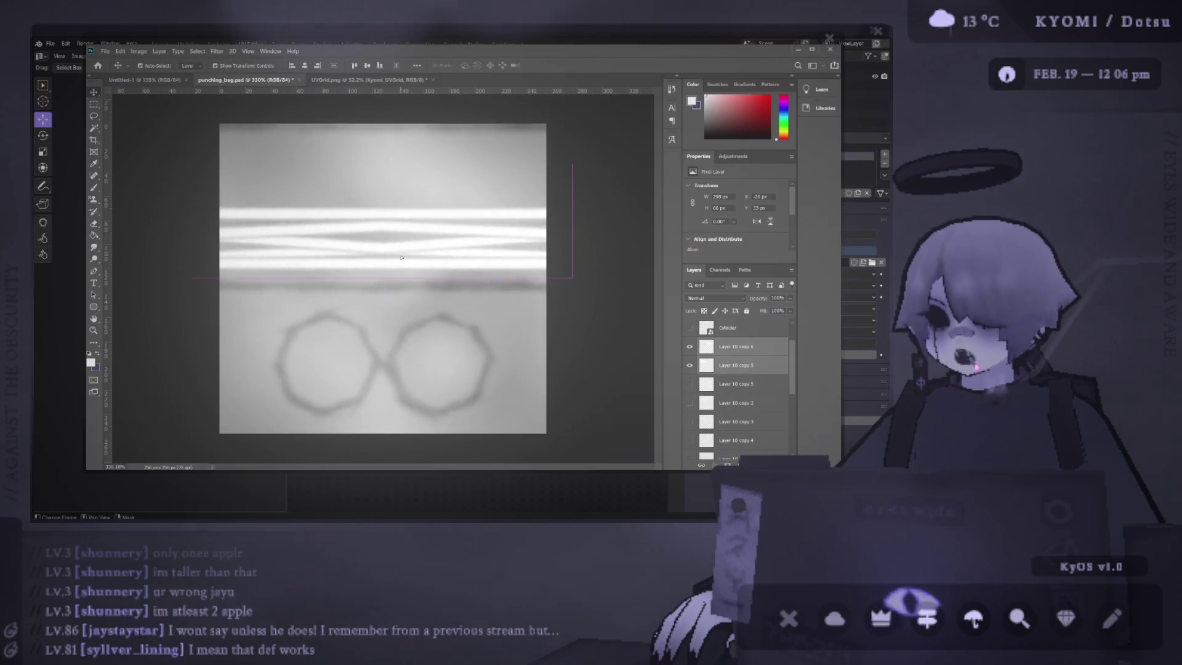
left_click_drag(382, 199, 381, 212)
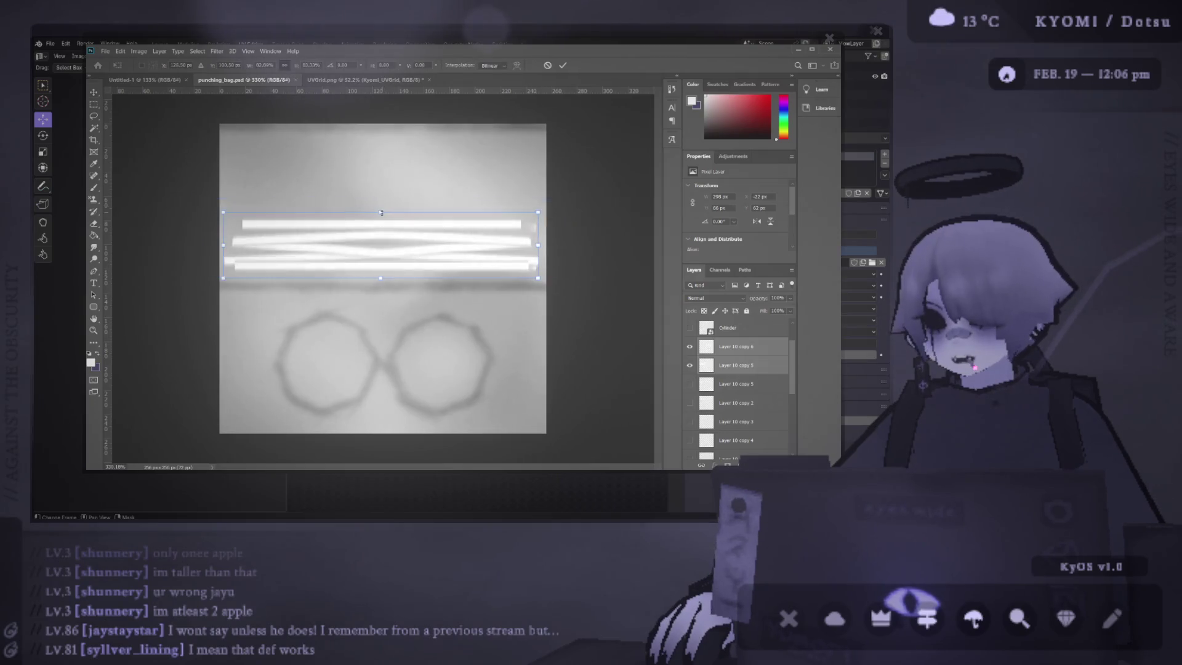
key("ctrl+z")
key("alt+Tab")
key("alt+Tab")
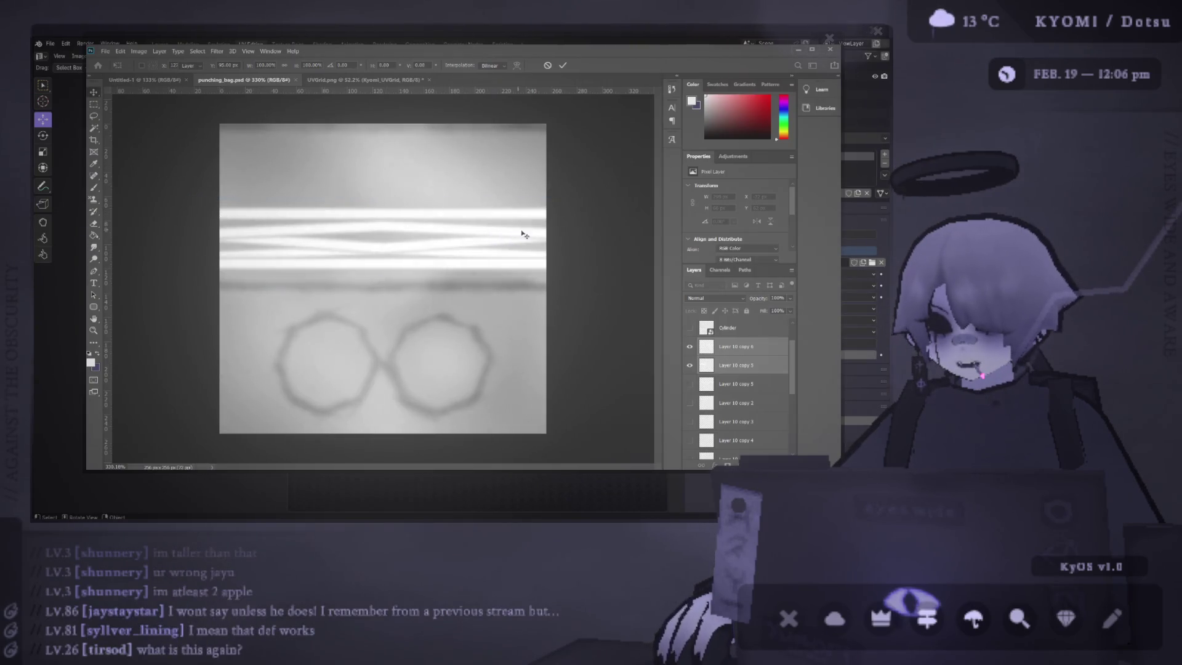
key("alt+Tab")
left_click_drag(537, 300, 355, 302)
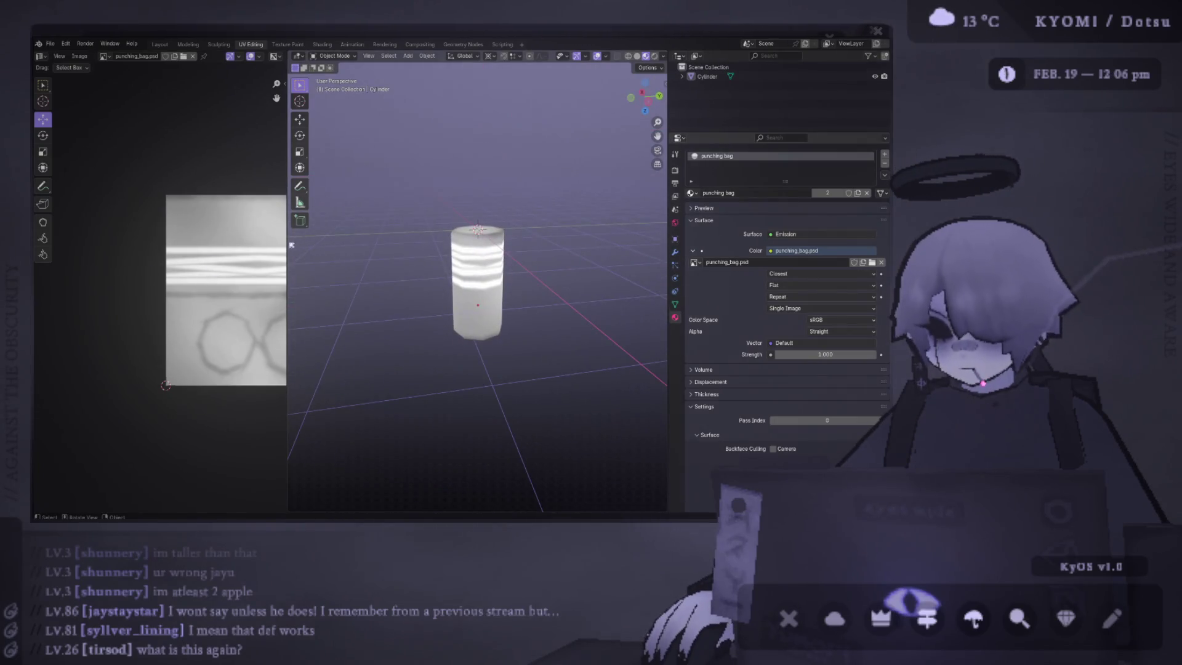
Step: Enter Edit Mode on the cylinder and inspect its side-strip UV island without rotating it
left_click_drag(288, 245, 323, 245)
left_click(493, 283)
key("Tab")
left_click_drag(186, 212, 139, 207)
left_click(203, 246)
key("r")
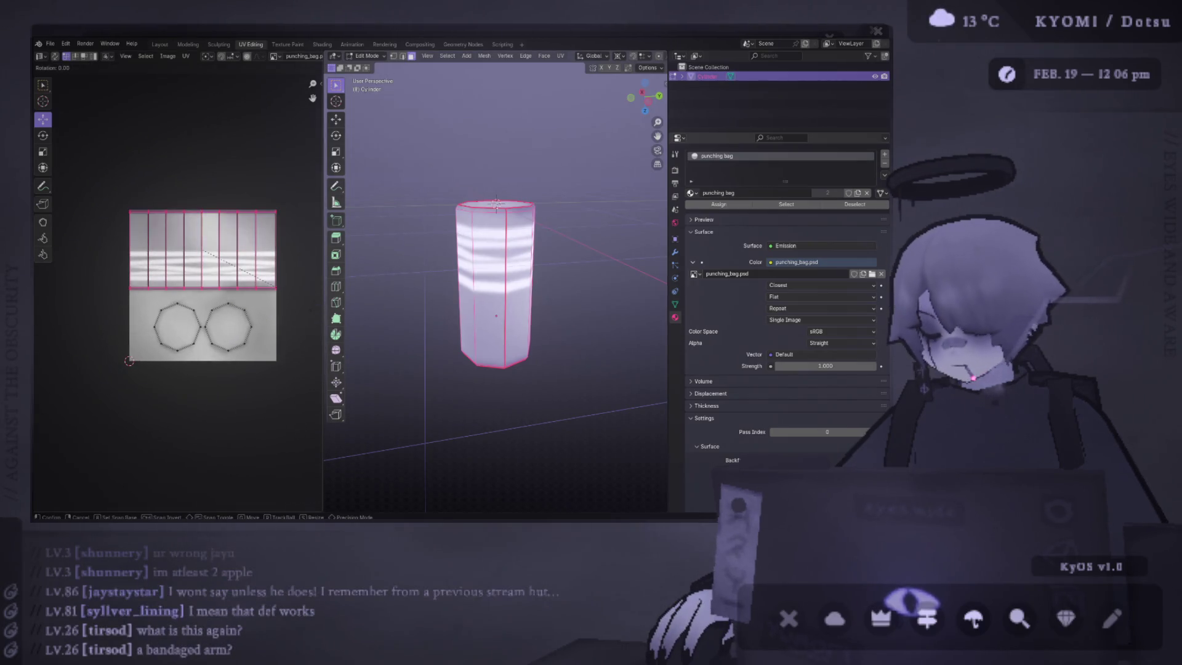
key("Return")
Step: Save punching_bag.blend, return to Object Mode and orbit around the cylinder
key("ctrl+s")
key("Tab")
key("KP_Decimal")
left_click_drag(298, 239, 367, 234)
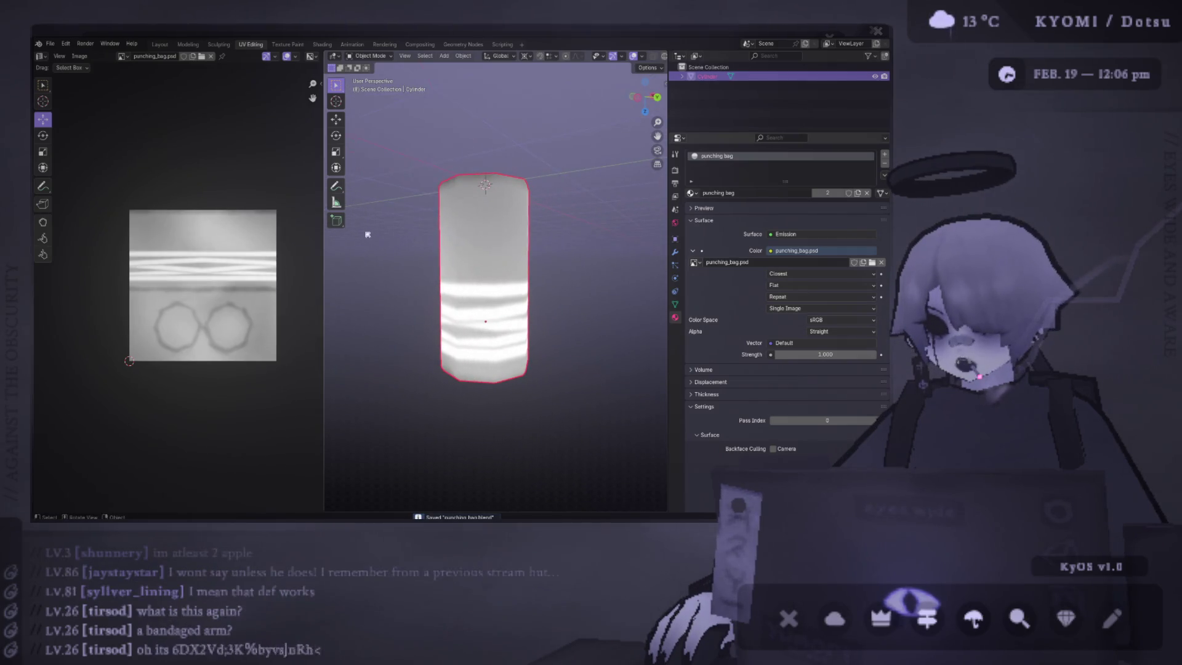
key("alt+a")
mouse_move(504, 238)
left_mouse_down()
mouse_move(493, 259)
mouse_move(501, 271)
mouse_move(432, 282)
mouse_move(394, 269)
left_mouse_up()
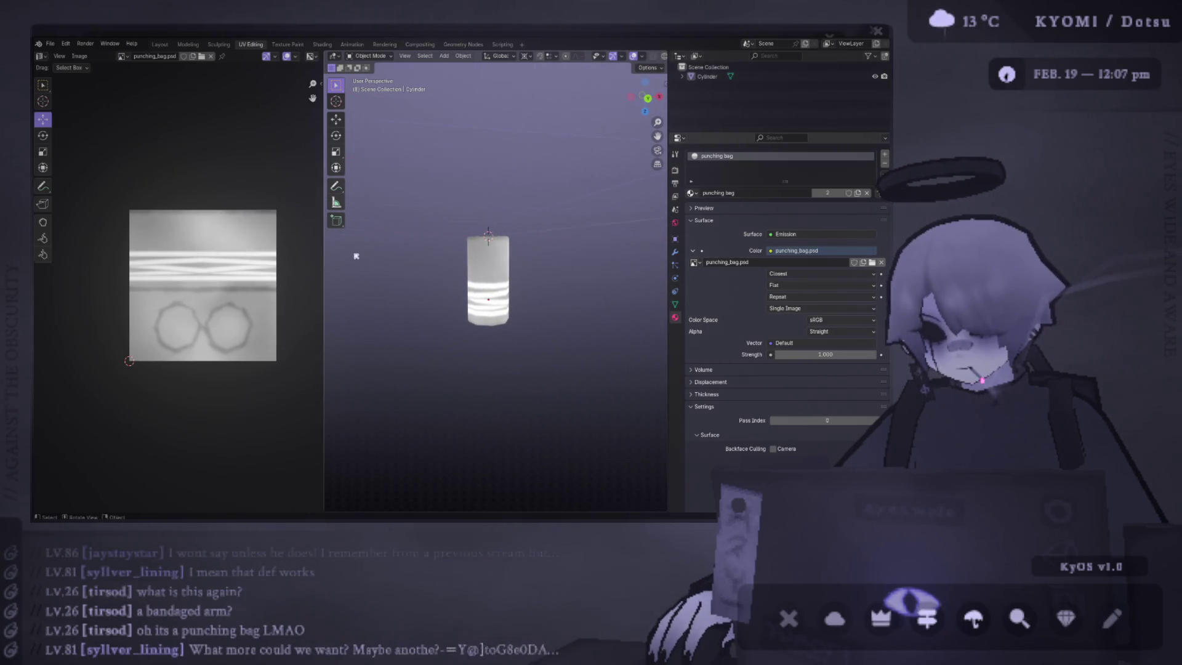